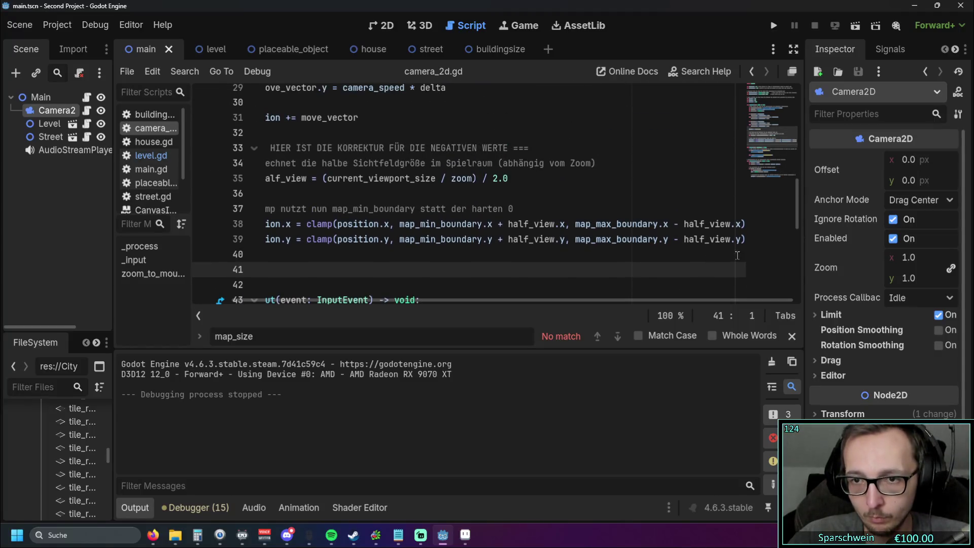
Replace lines 15–39 of camera_2d.gd with the new camera boundary code
{"action": "mouse_move", "coordinate": [745, 240]}
{"action": "left_mouse_down"}
{"action": "mouse_move", "coordinate": [274, 223]}
{"action": "mouse_move", "coordinate": [262, 102]}
{"action": "left_mouse_up"}
{"action": "mouse_move", "coordinate": [247, 150]}
{"action": "left_mouse_down"}
{"action": "mouse_move", "coordinate": [253, 89]}
{"action": "mouse_move", "coordinate": [261, 196]}
{"action": "left_mouse_up"}
{"action": "key", "text": "ctrl+v"}
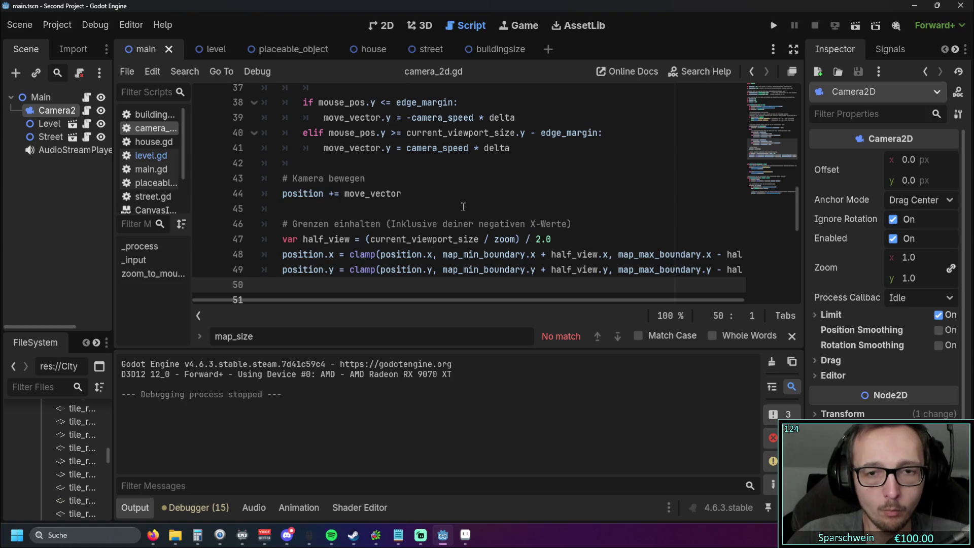
Run the project, test zooming and arrow-key panning on the isometric map, then close the game
{"action": "left_click", "coordinate": [774, 29]}
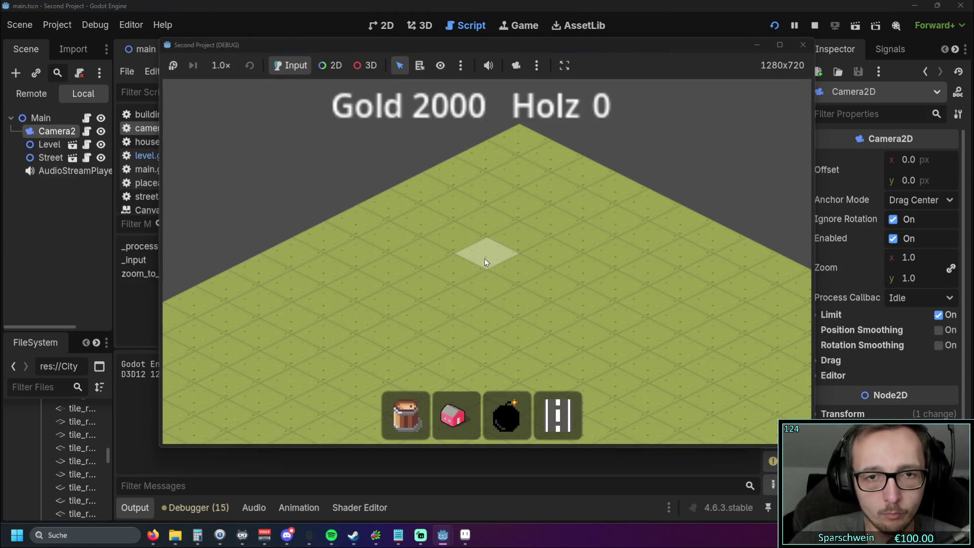
{"action": "scroll", "coordinate": [485, 261], "scroll_direction": "down", "scroll_amount": 2}
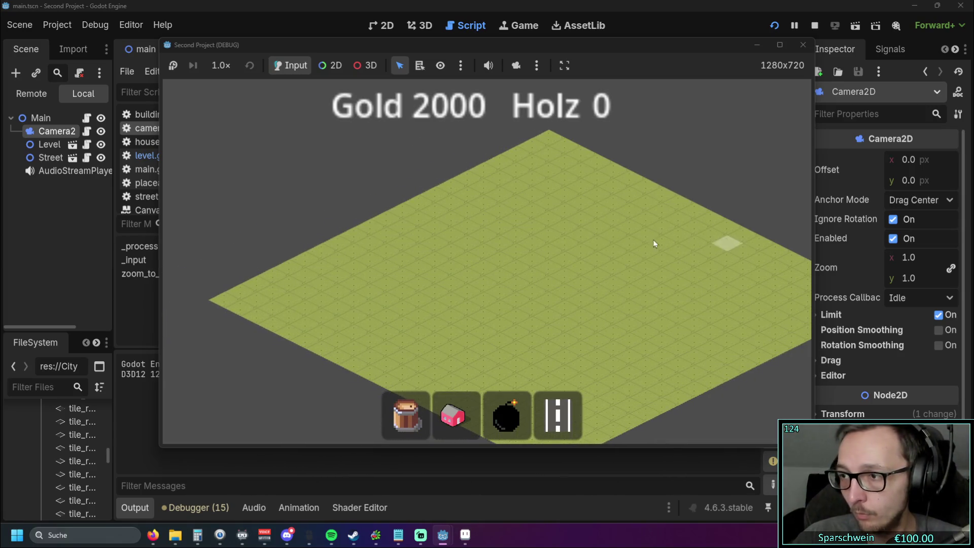
{"action": "key", "text": "Right"}
{"action": "key", "text": "Down"}
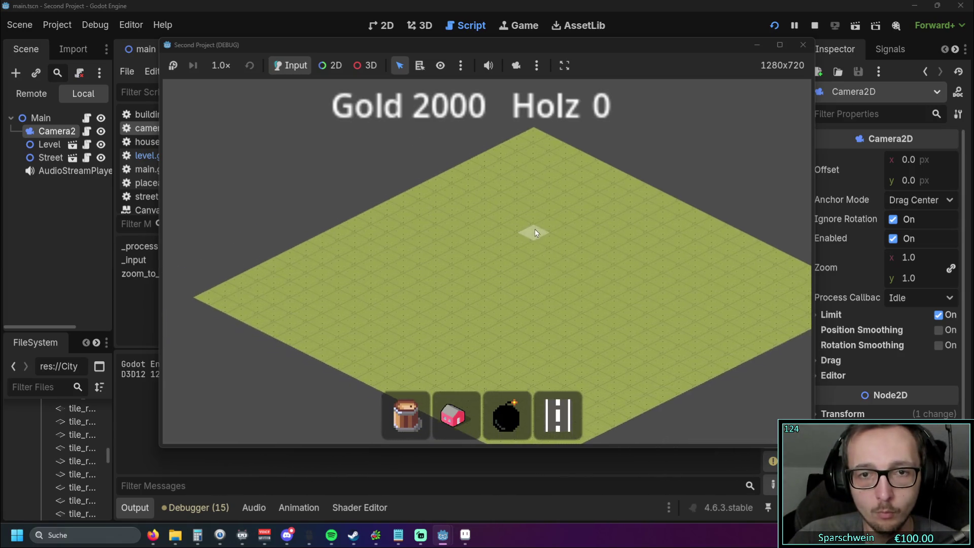
{"action": "left_click", "coordinate": [803, 44]}
{"action": "left_click", "coordinate": [407, 205]}
Change the horizontal axis actions on line 24 from ui_left/ui_right to "A" and "D"
{"action": "scroll", "coordinate": [406, 204], "scroll_direction": "up", "scroll_amount": 8}
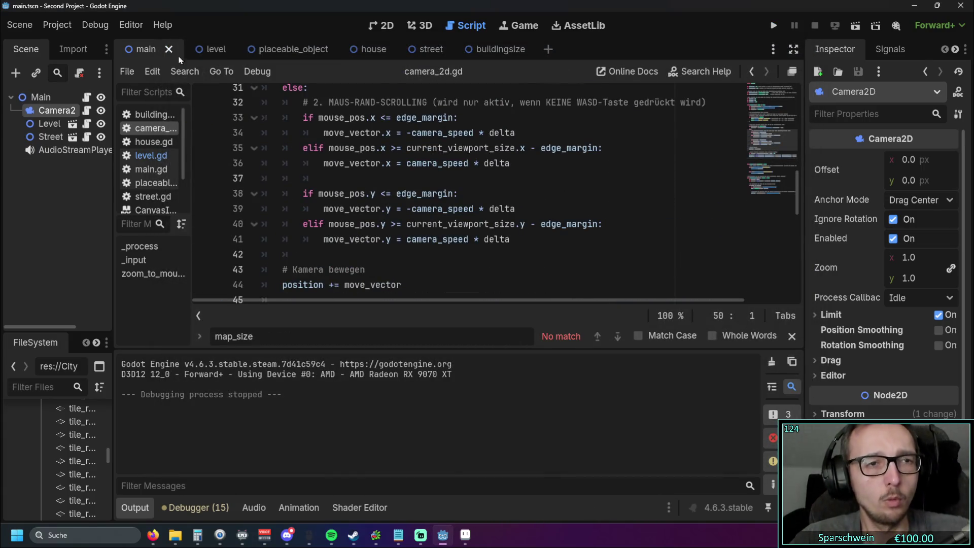
{"action": "scroll", "coordinate": [477, 201], "scroll_direction": "up", "scroll_amount": 2}
{"action": "scroll", "coordinate": [479, 210], "scroll_direction": "down", "scroll_amount": 1}
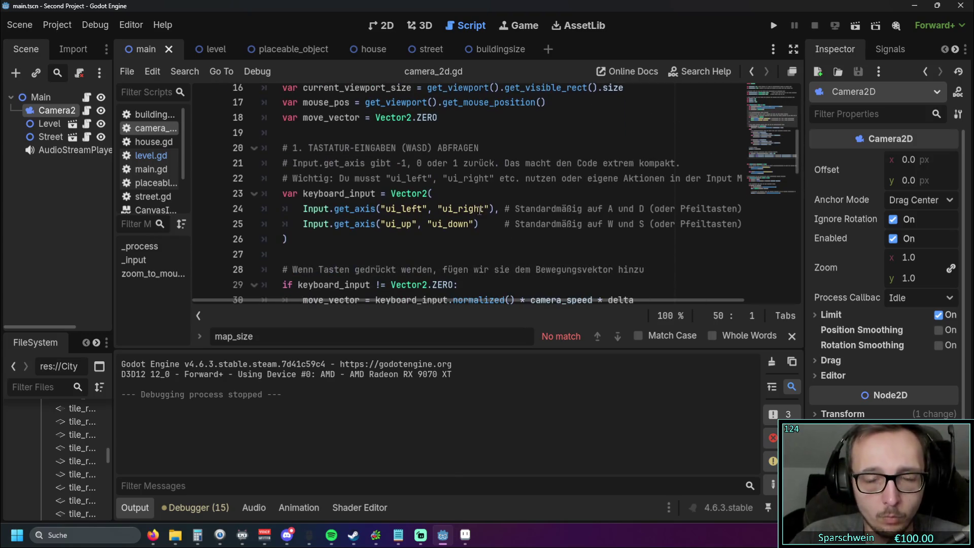
{"action": "double_click", "coordinate": [389, 213]}
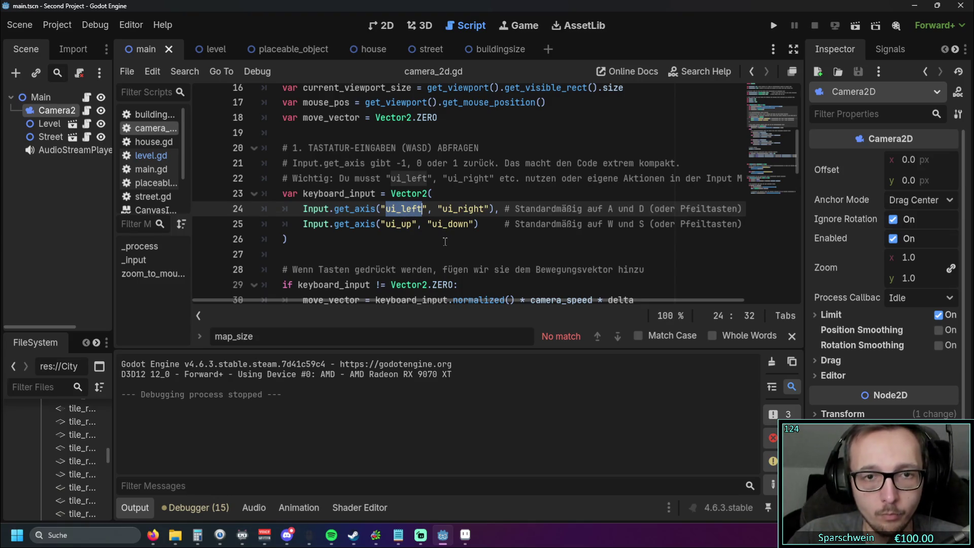
{"action": "type", "text": "A"}
{"action": "key", "text": "Escape"}
{"action": "double_click", "coordinate": [431, 209]}
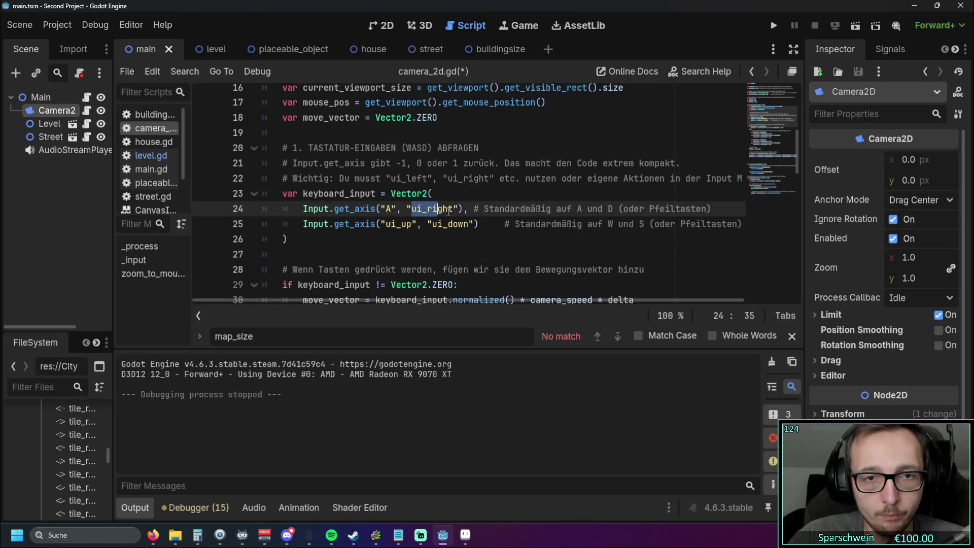
{"action": "left_click_drag", "start_coordinate": [447, 212], "coordinate": [453, 209]}
{"action": "type", "text": "D"}
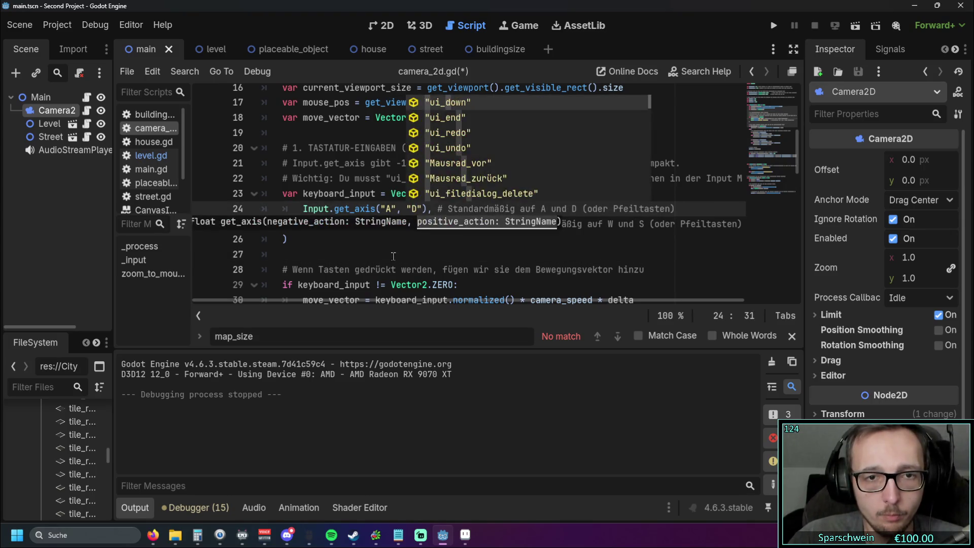
{"action": "key", "text": "Escape"}
Change the vertical axis actions on line 25 from ui_up/ui_down to "W" and "S"
{"action": "left_click", "coordinate": [385, 224]}
{"action": "left_click_drag", "start_coordinate": [386, 224], "coordinate": [449, 223]}
{"action": "type", "text": "W"}
{"action": "key", "text": "Escape"}
{"action": "type", "text": "S"}
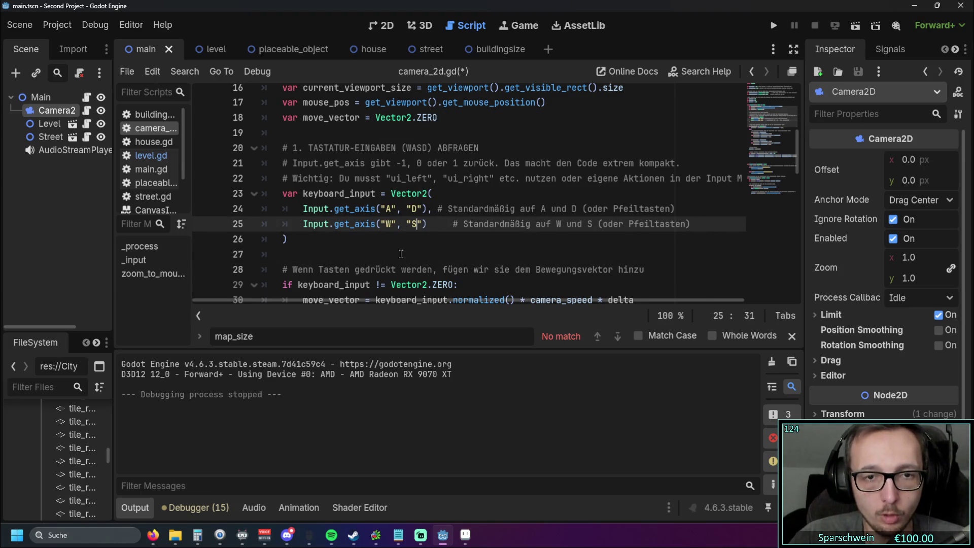
{"action": "left_click", "coordinate": [384, 260]}
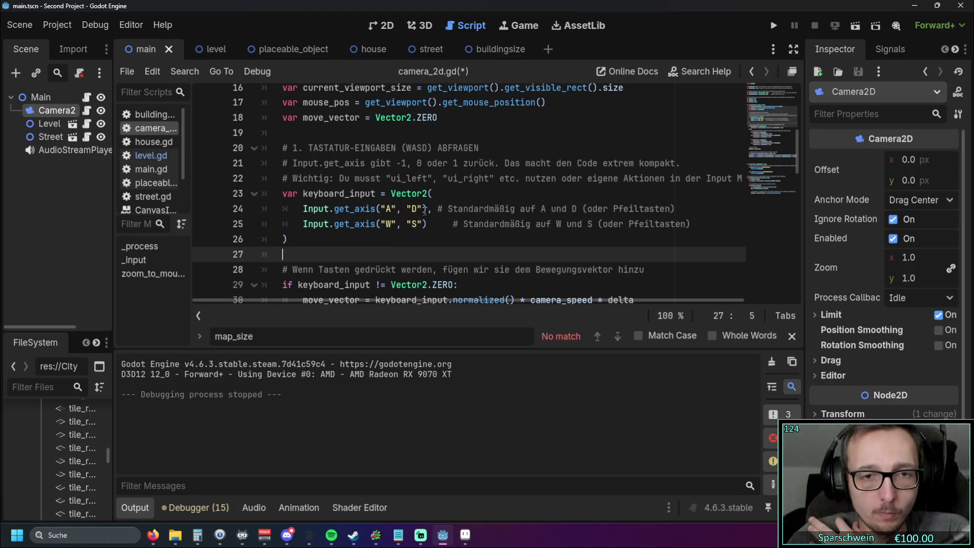
Undo both key edits, redo them, and return to the end of the A/D line
{"action": "key", "text": "ctrl+z"}
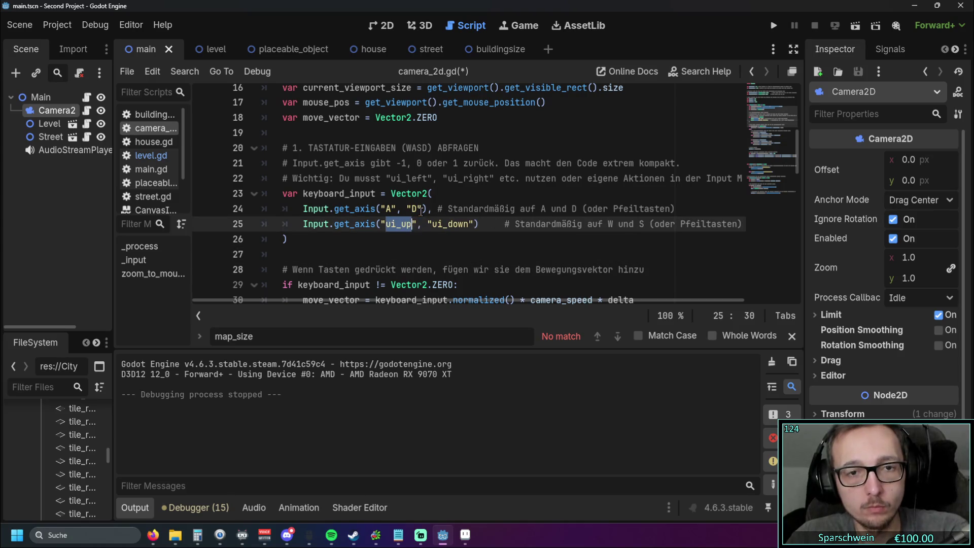
{"action": "key", "text": "ctrl+z"}
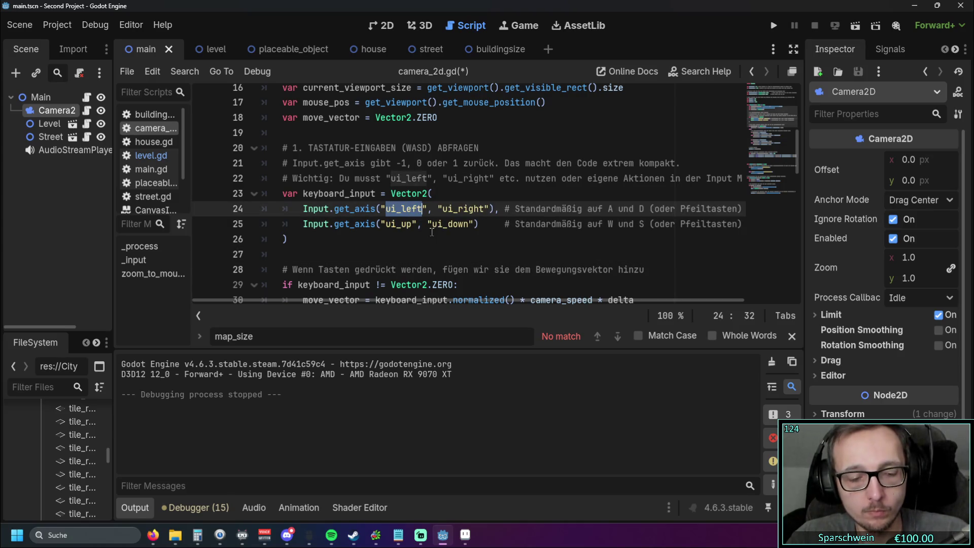
{"action": "key", "text": "ctrl+y"}
{"action": "key", "text": "ctrl+y"}
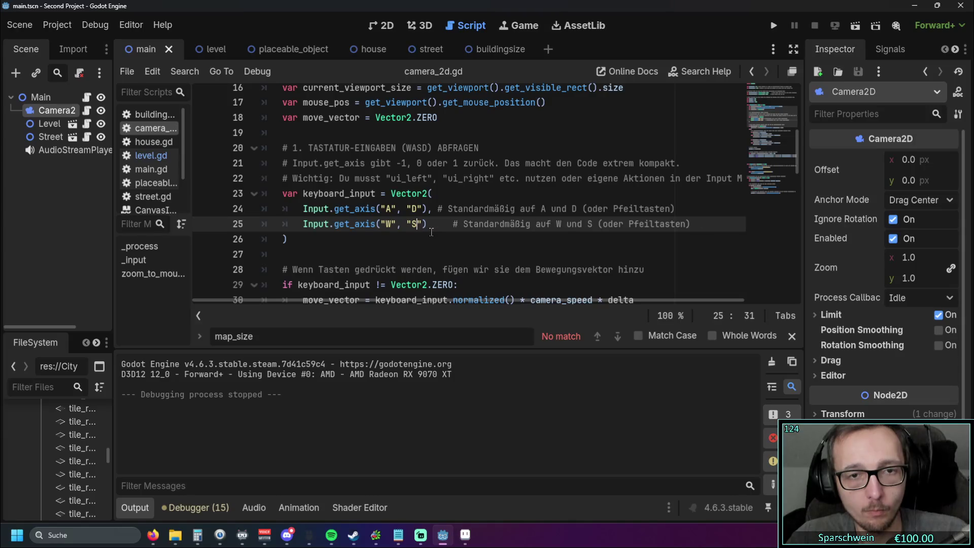
{"action": "key", "text": "Up"}
{"action": "key", "text": "Right"}
Append "Pfeil_hoch", "Pfeil_runter" arguments to the A/D get_axis call on line 24
{"action": "type", "text": ", "}
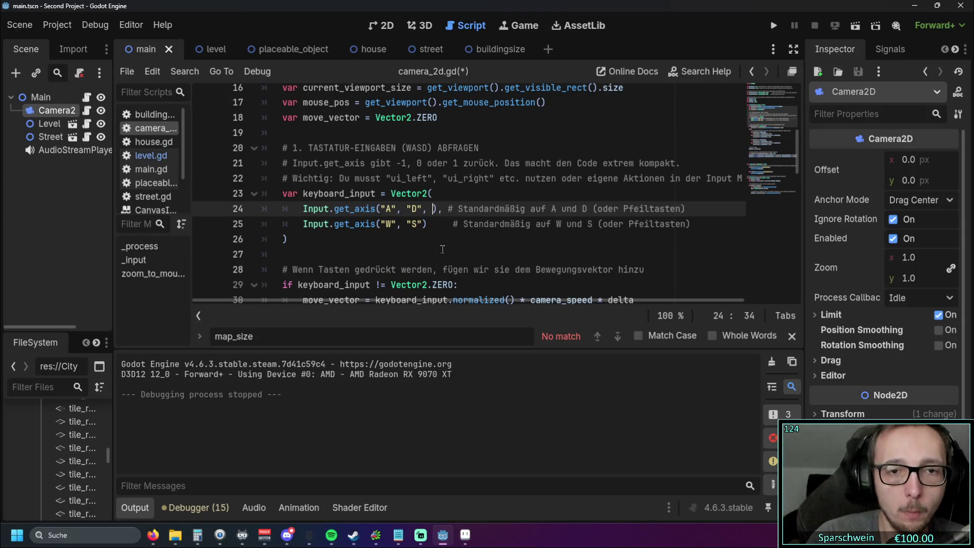
{"action": "type", "text": "Pfeil"}
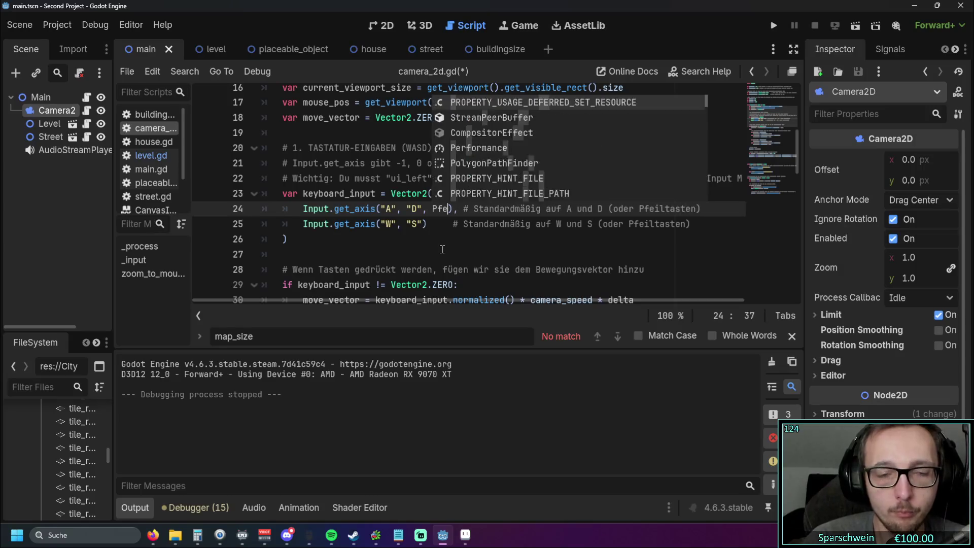
{"action": "key", "text": "BackSpace"}
{"action": "key", "text": "BackSpace"}
{"action": "key", "text": "BackSpace"}
{"action": "type", "text": "\"Pfeil"}
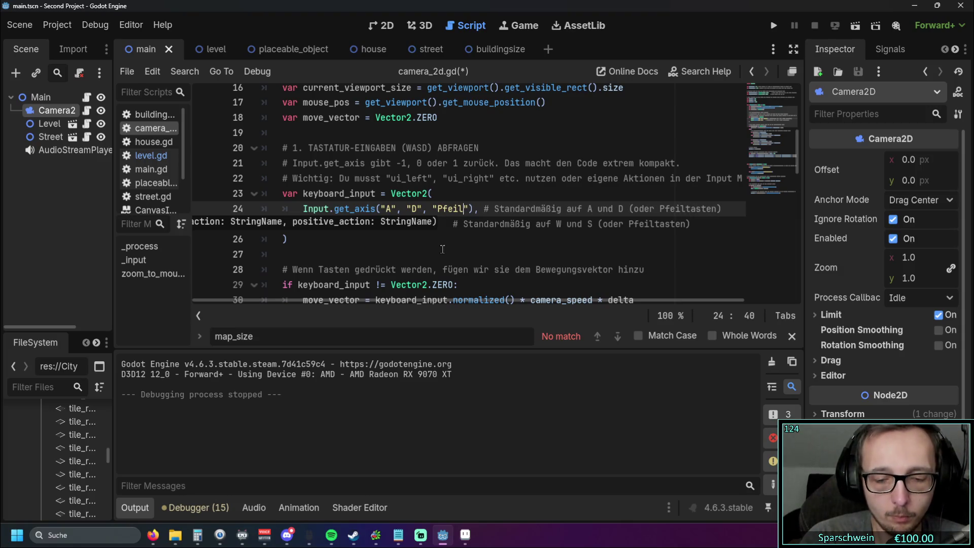
{"action": "type", "text": "_hoch\""}
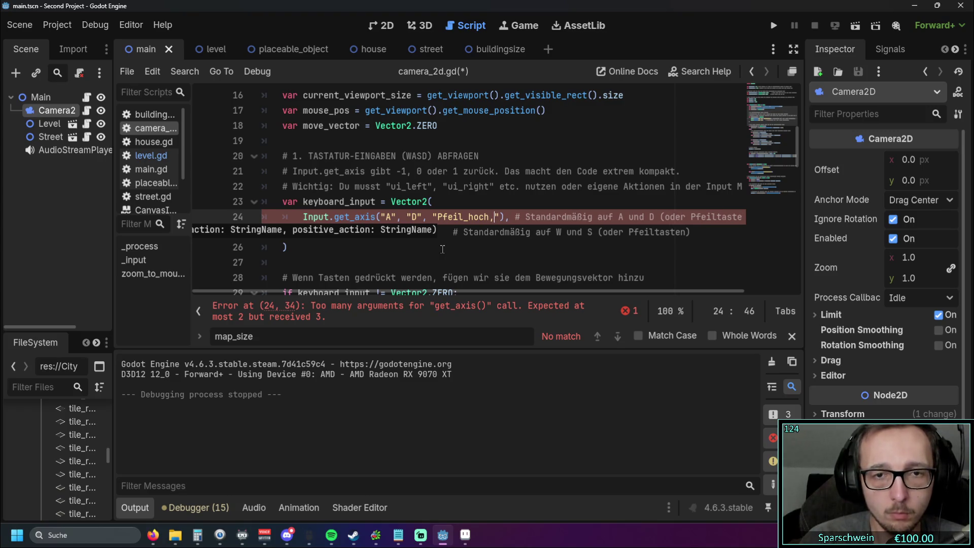
{"action": "type", "text": ", "}
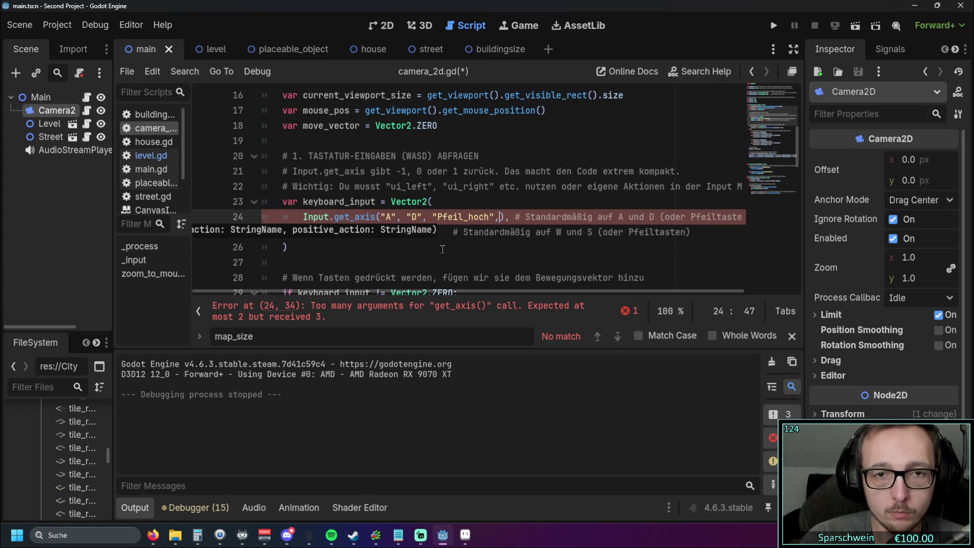
{"action": "type", "text": "\"Pfeil"}
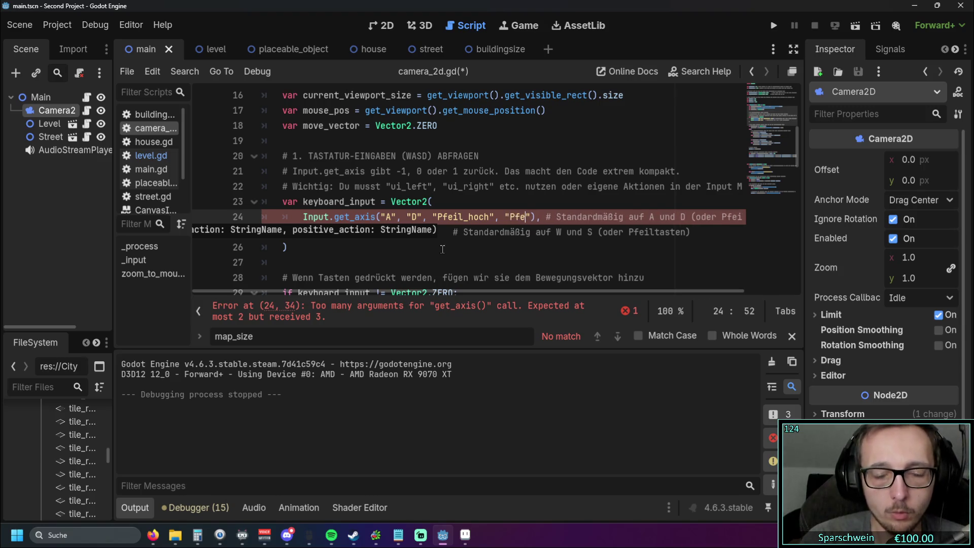
{"action": "type", "text": "_runter"}
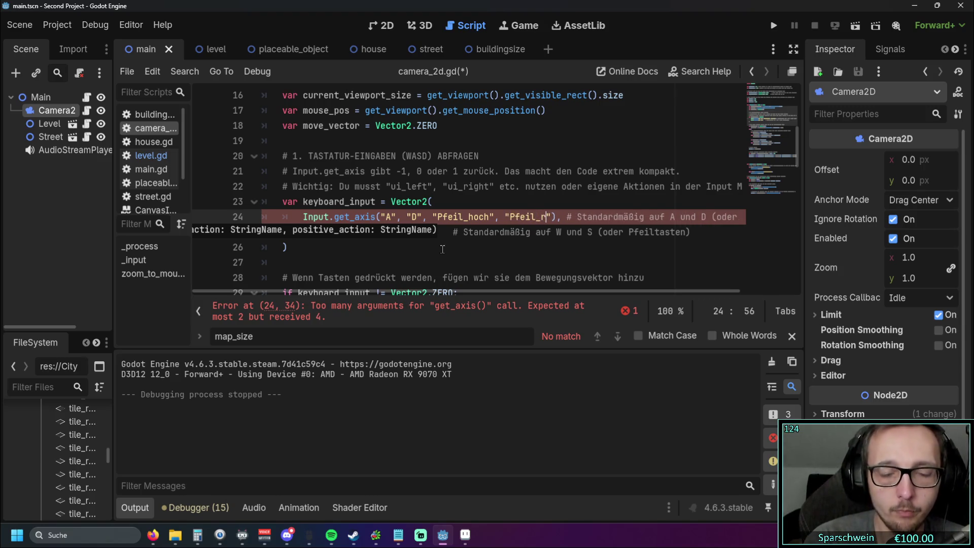
{"action": "left_click", "coordinate": [417, 186]}
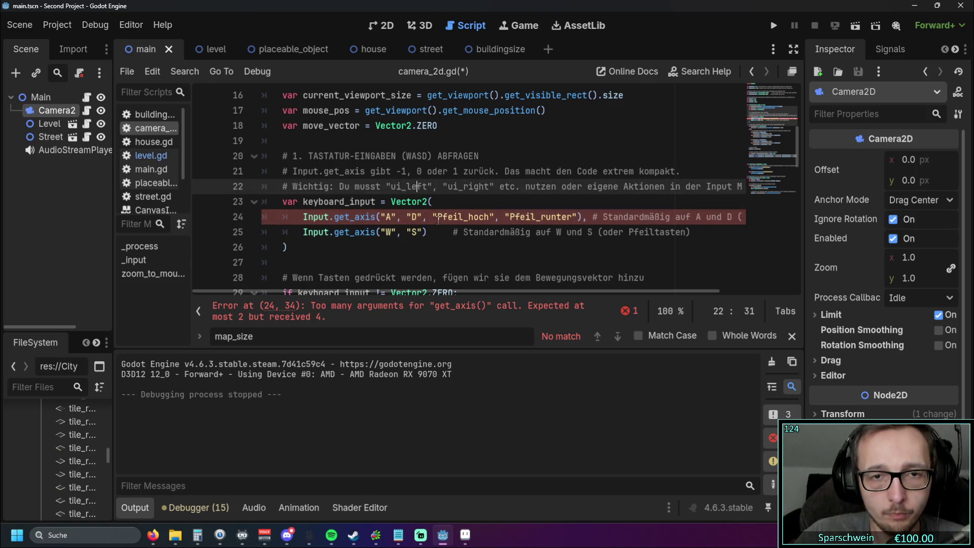
Copy the two Pfeil action names from line 24 onto the end of the W/S call
{"action": "left_click_drag", "start_coordinate": [432, 217], "coordinate": [576, 217]}
{"action": "key", "text": "ctrl+c"}
{"action": "left_click", "coordinate": [428, 234]}
{"action": "type", "text": ","}
{"action": "key", "text": "ctrl+v"}
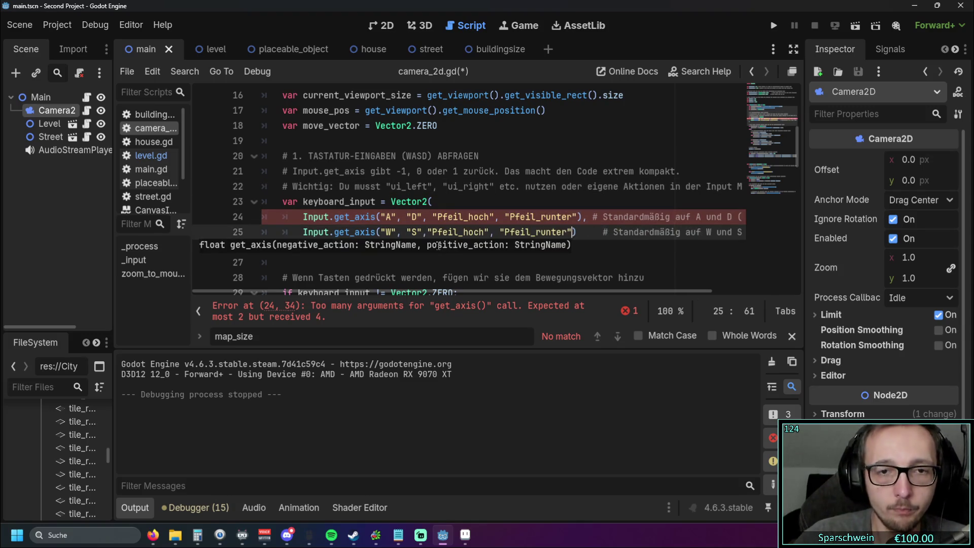
{"action": "left_click", "coordinate": [429, 232]}
Rename line 24's arrow actions to Pfeil_links and Pfeil_rechts
{"action": "left_click_drag", "start_coordinate": [467, 218], "coordinate": [492, 219]}
{"action": "type", "text": "links"}
{"action": "key", "text": "Up"}
{"action": "key", "text": "Up"}
{"action": "left_click_drag", "start_coordinate": [546, 218], "coordinate": [577, 218]}
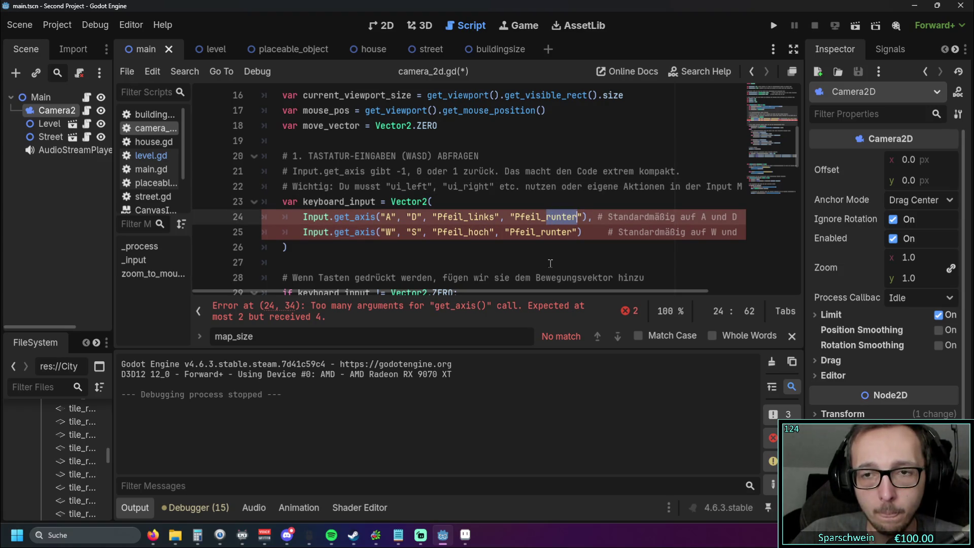
{"action": "type", "text": "rechts"}
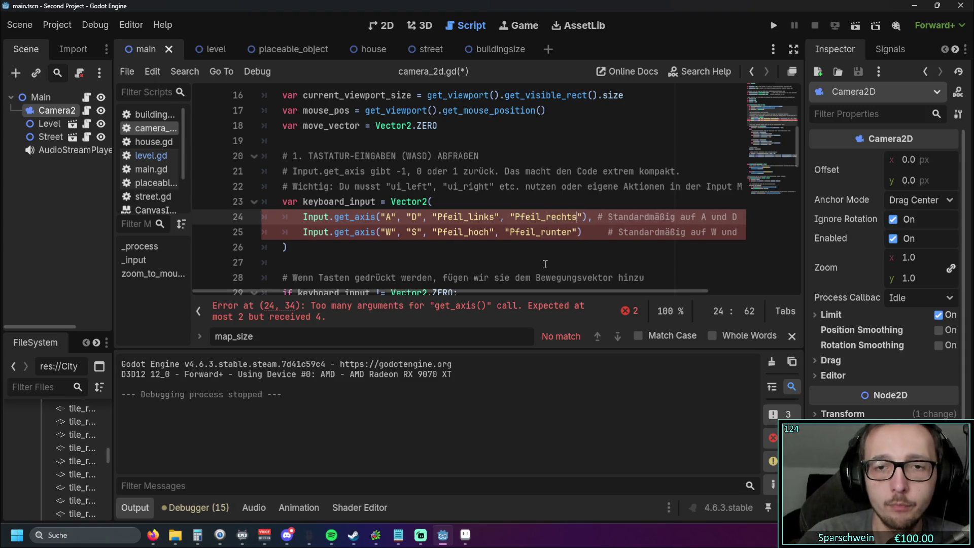
{"action": "left_click", "coordinate": [494, 201]}
{"action": "scroll", "coordinate": [468, 198], "scroll_direction": "down", "scroll_amount": 1}
{"action": "scroll", "coordinate": [446, 243], "scroll_direction": "up", "scroll_amount": 1}
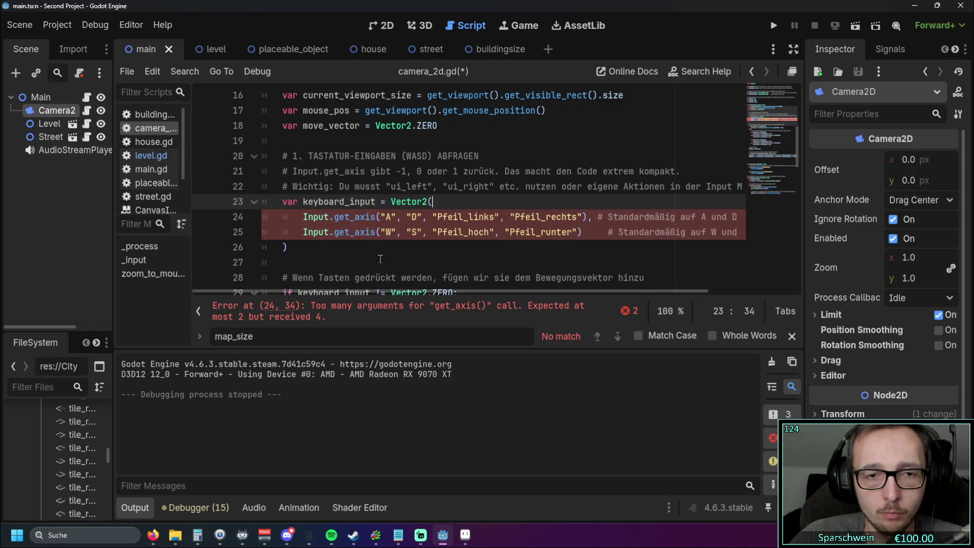
{"action": "scroll", "coordinate": [320, 284], "scroll_direction": "up", "scroll_amount": 1}
{"action": "scroll", "coordinate": [397, 238], "scroll_direction": "down", "scroll_amount": 1}
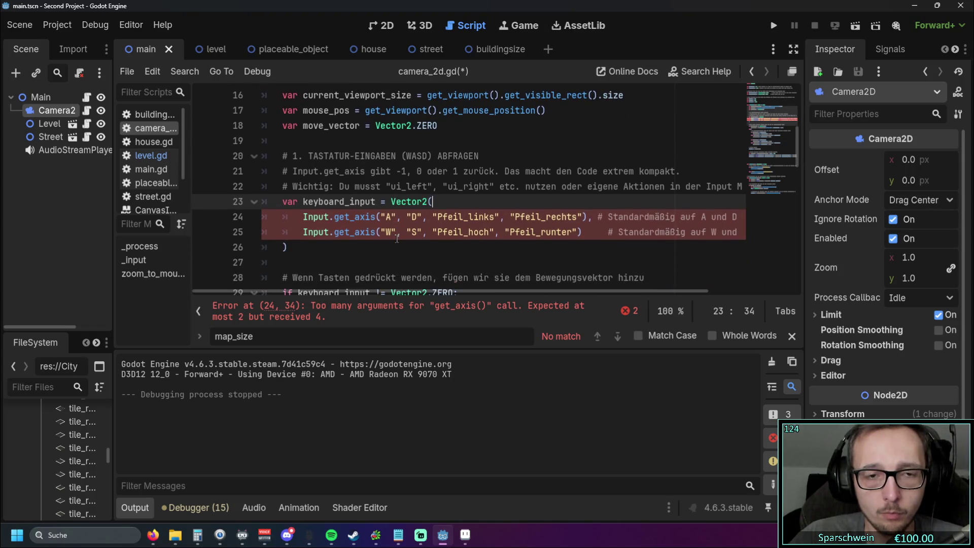
Rewrite line 24 as get_axis("A" or "Pfeil_links", "D" or "Pfeil_rechts")
{"action": "left_click", "coordinate": [382, 216]}
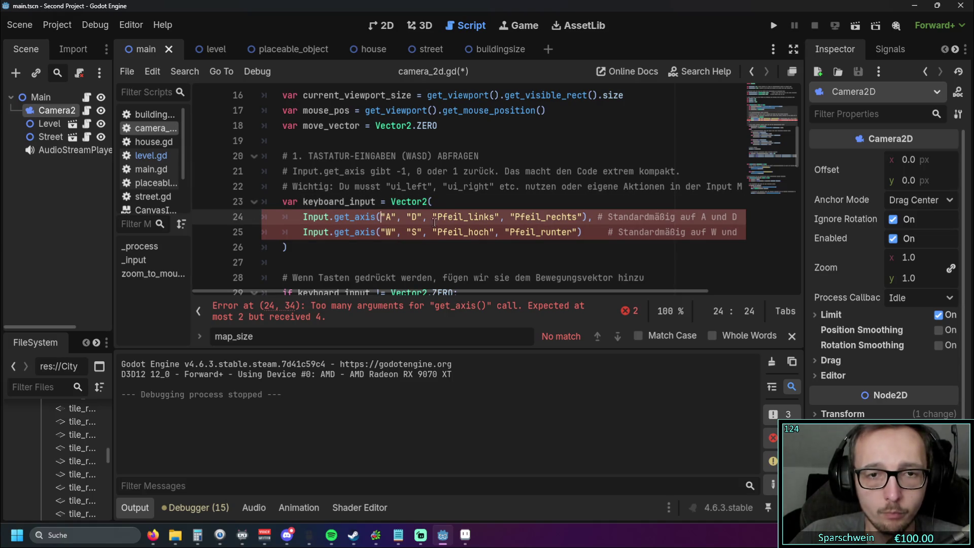
{"action": "left_click_drag", "start_coordinate": [433, 216], "coordinate": [500, 218]}
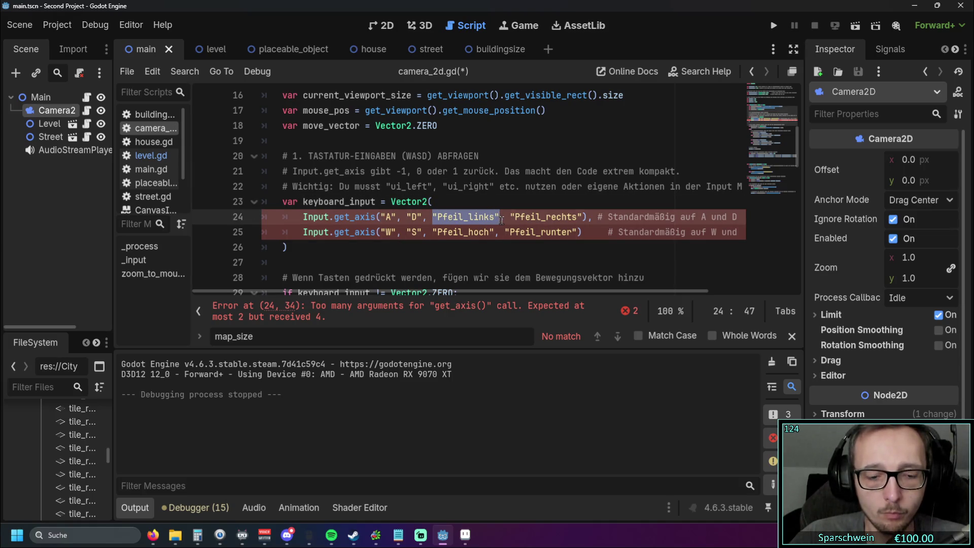
{"action": "left_click", "coordinate": [401, 217]}
{"action": "type", "text": "or \"Pfeil_links\""}
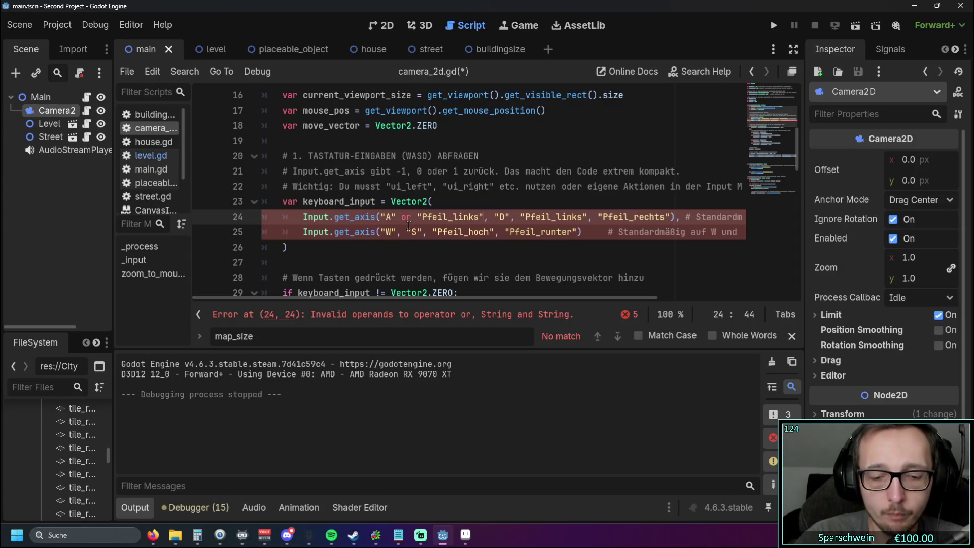
{"action": "left_click_drag", "start_coordinate": [510, 218], "coordinate": [594, 217]}
{"action": "key", "text": "BackSpace"}
{"action": "type", "text": "or"}
{"action": "left_click", "coordinate": [511, 217]}
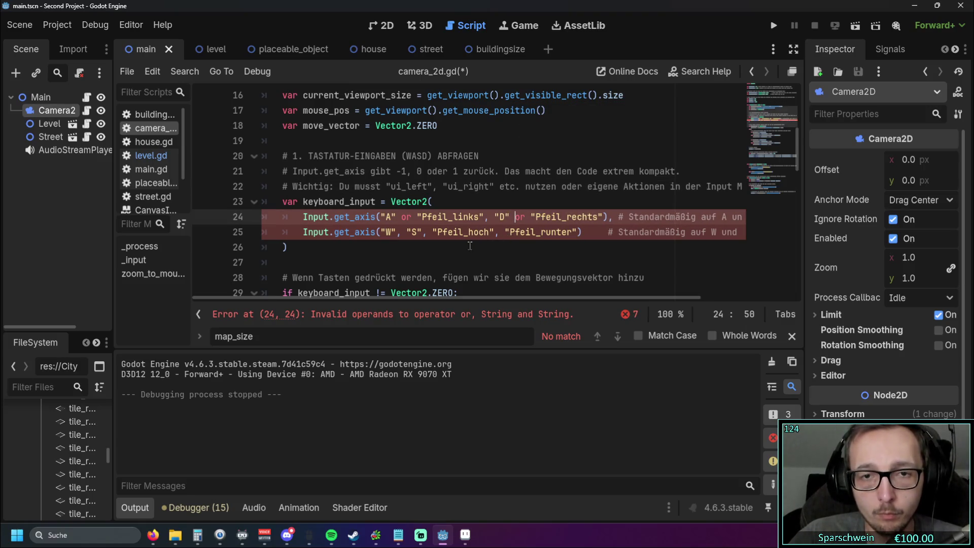
{"action": "left_click", "coordinate": [447, 249]}
{"action": "scroll", "coordinate": [437, 251], "scroll_direction": "down", "scroll_amount": 1}
{"action": "scroll", "coordinate": [437, 249], "scroll_direction": "up", "scroll_amount": 1}
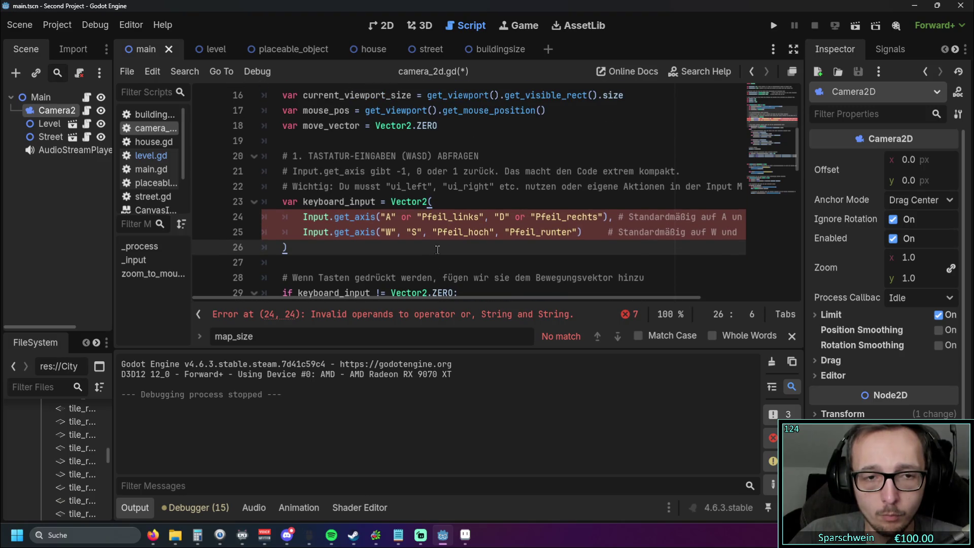
{"action": "mouse_move", "coordinate": [433, 300]}
{"action": "left_mouse_down"}
{"action": "mouse_move", "coordinate": [537, 298]}
{"action": "mouse_move", "coordinate": [347, 296]}
{"action": "left_mouse_up"}
Check the Editor Settings Shortcuts tab, then open Project Settings on the Input Map
{"action": "left_click", "coordinate": [126, 30]}
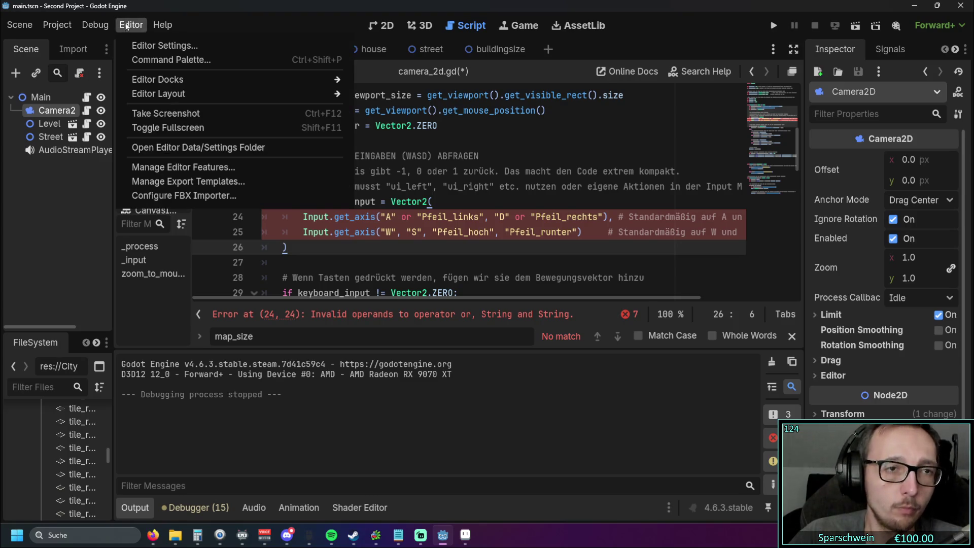
{"action": "mouse_move", "coordinate": [111, 23]}
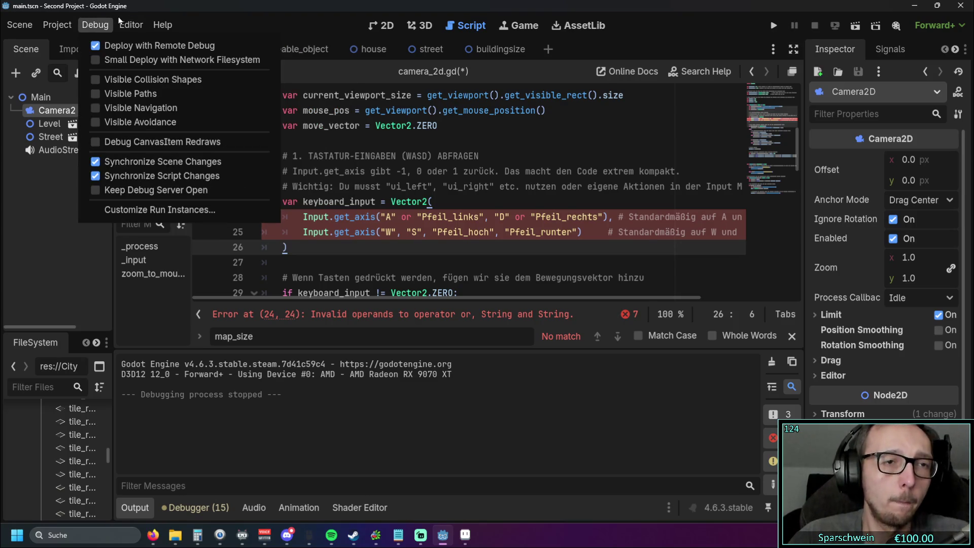
{"action": "left_click", "coordinate": [137, 44]}
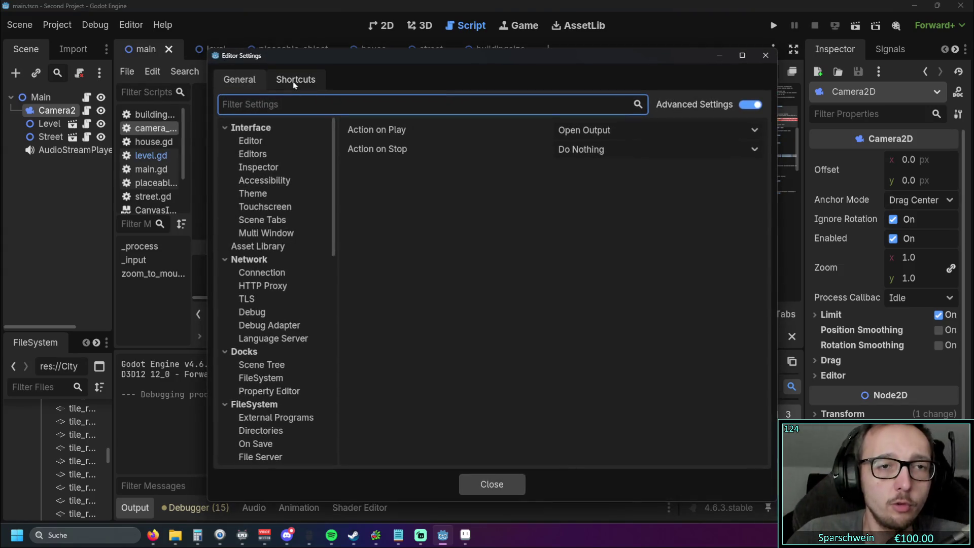
{"action": "left_click", "coordinate": [295, 80]}
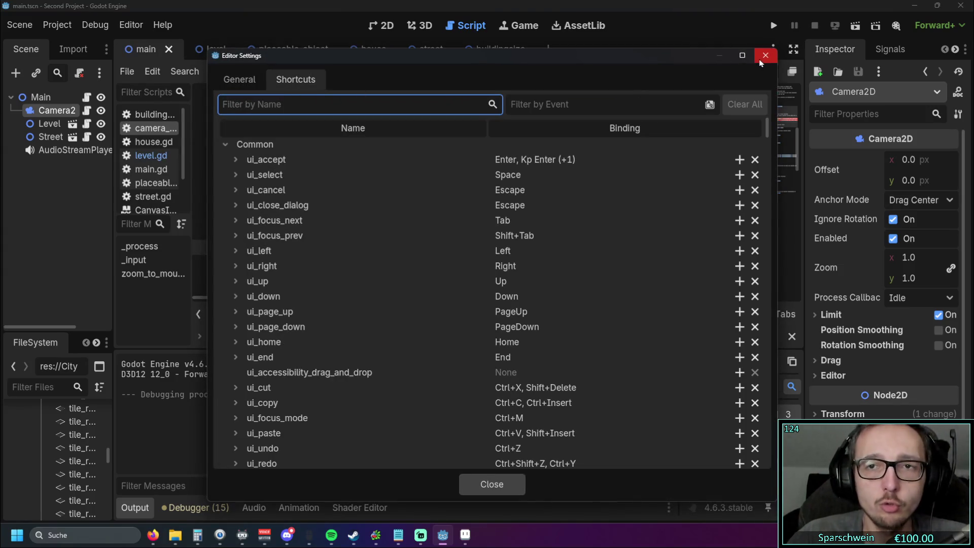
{"action": "left_click", "coordinate": [766, 55]}
{"action": "left_click", "coordinate": [57, 24]}
{"action": "left_click", "coordinate": [80, 45]}
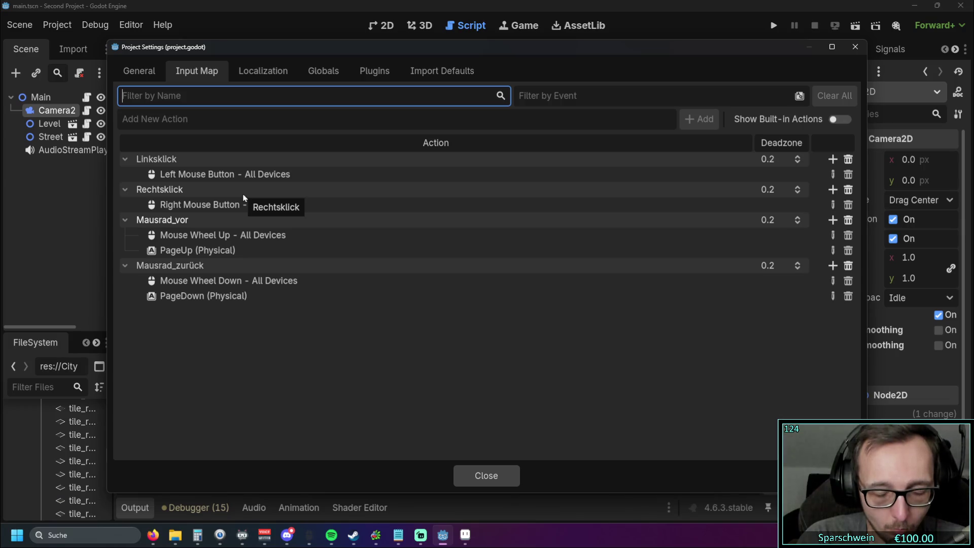
Add a Hoch input action after correcting the mistyped name
{"action": "type", "text": "Hocvh"}
{"action": "key", "text": "BackSpace"}
{"action": "type", "text": "h"}
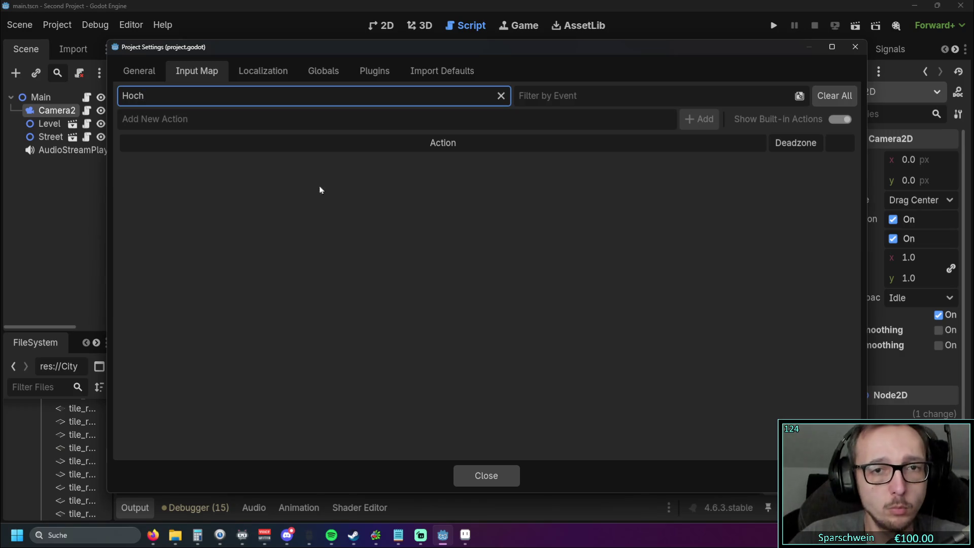
{"action": "left_click", "coordinate": [501, 95]}
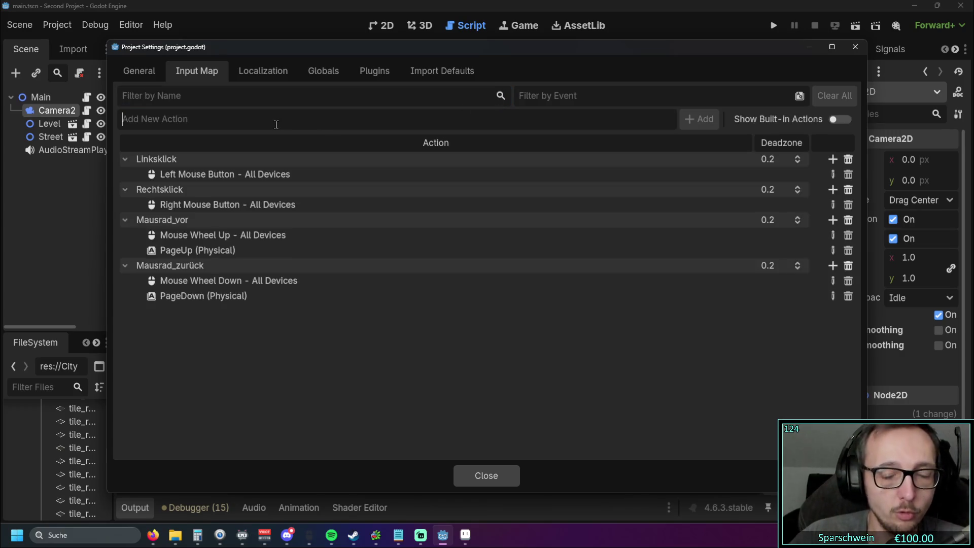
{"action": "type", "text": "Hoch"}
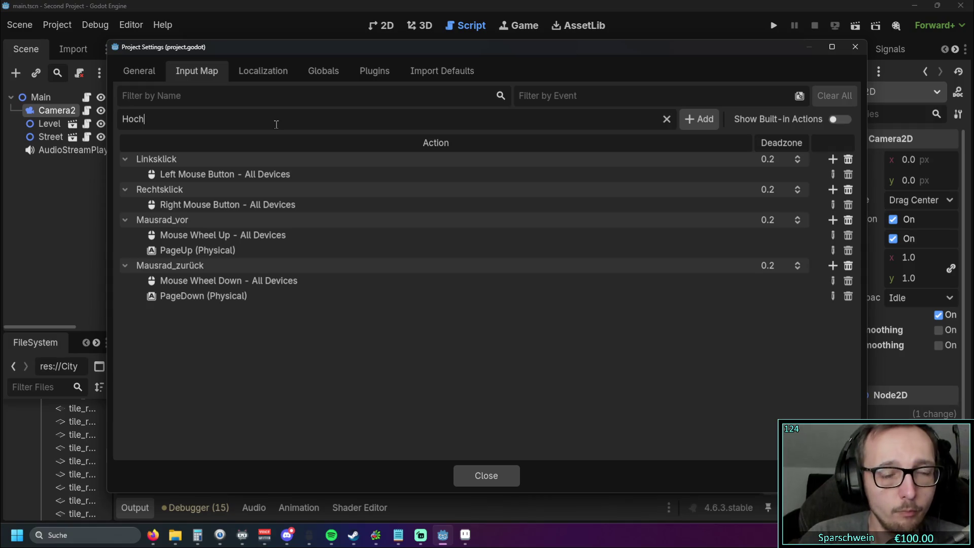
{"action": "key", "text": "Return"}
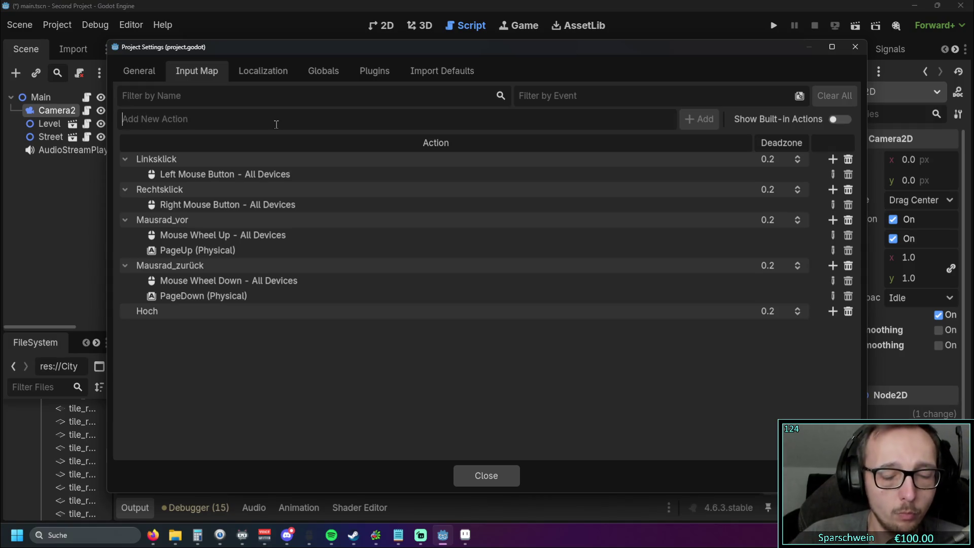
Add the Runter, Links and Rechts input actions, then begin adding an event to Hoch
{"action": "type", "text": "Runter"}
{"action": "key", "text": "Return"}
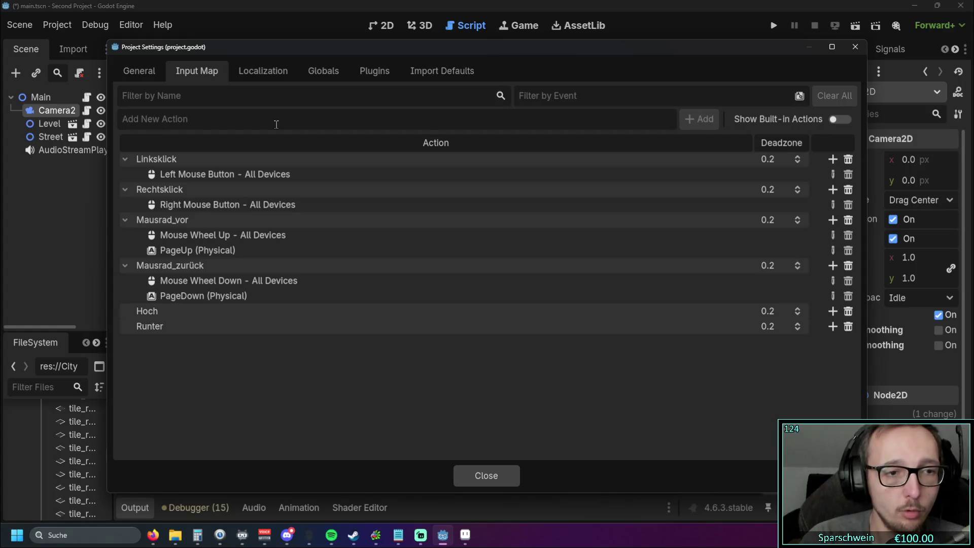
{"action": "type", "text": "Links"}
{"action": "key", "text": "Return"}
{"action": "type", "text": "Rechts"}
{"action": "key", "text": "Return"}
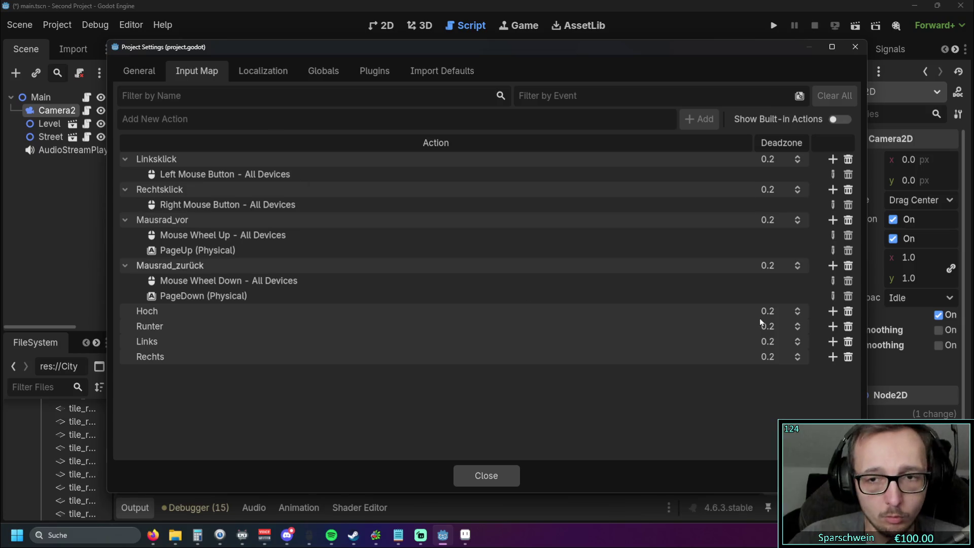
{"action": "left_click", "coordinate": [831, 312]}
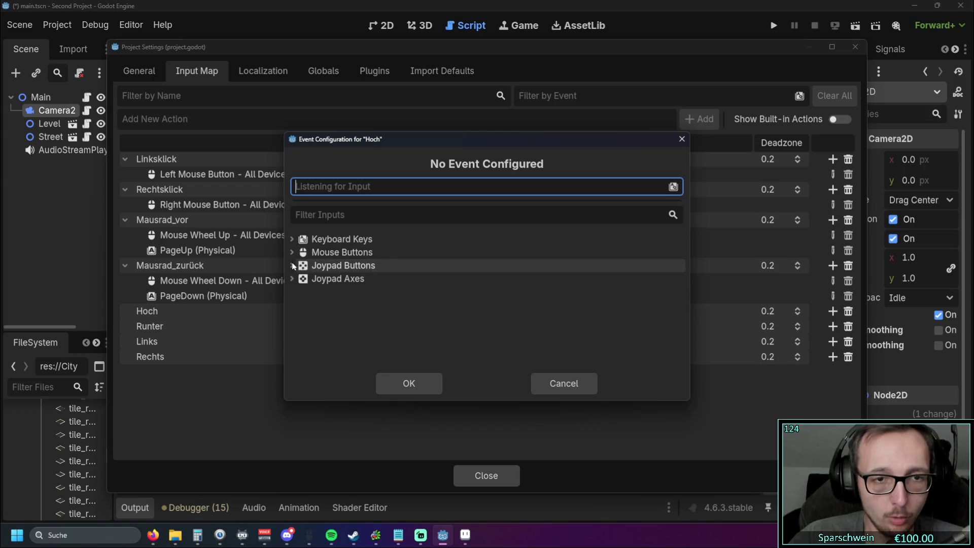
Bind the Up arrow key to the Hoch action
{"action": "left_click", "coordinate": [293, 240]}
{"action": "scroll", "coordinate": [349, 278], "scroll_direction": "down", "scroll_amount": 4}
{"action": "scroll", "coordinate": [349, 274], "scroll_direction": "down", "scroll_amount": 3}
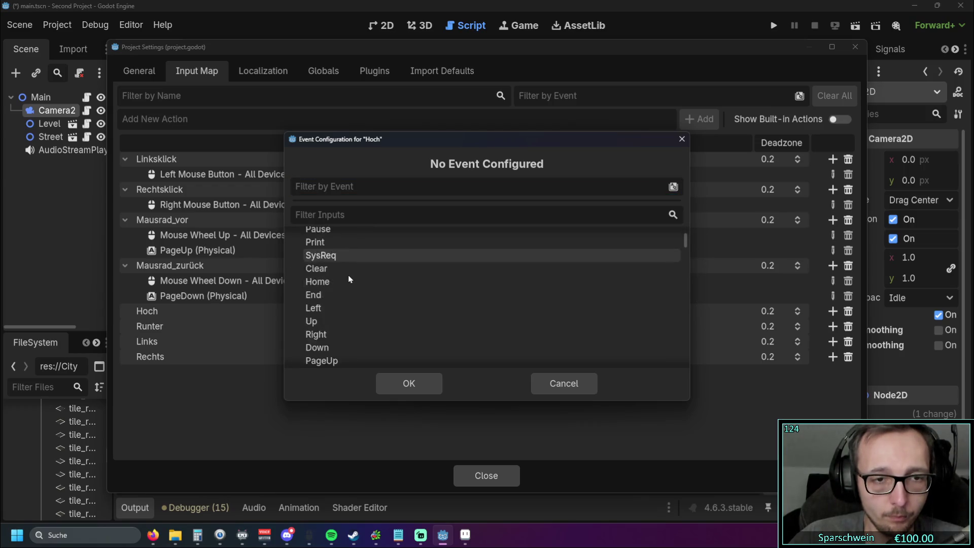
{"action": "left_click", "coordinate": [327, 273]}
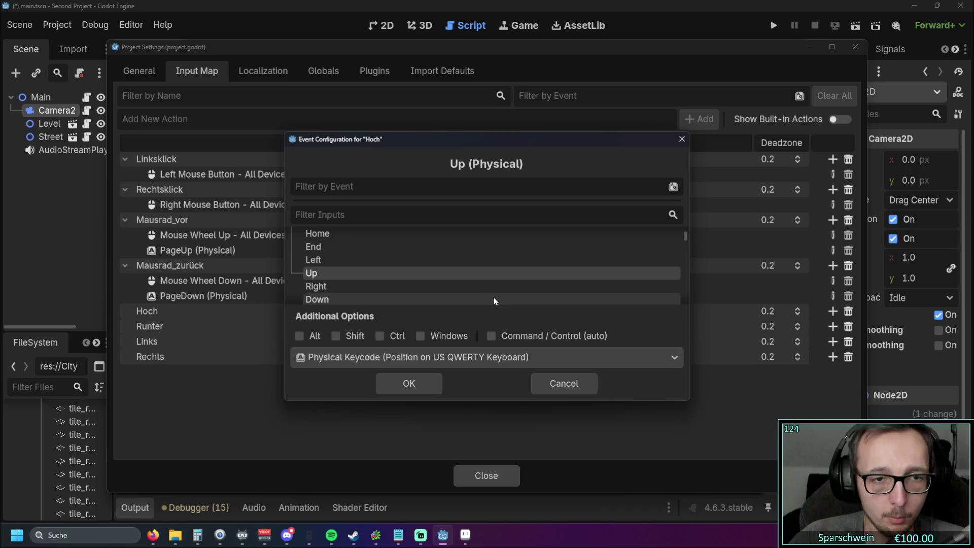
{"action": "left_click", "coordinate": [404, 383]}
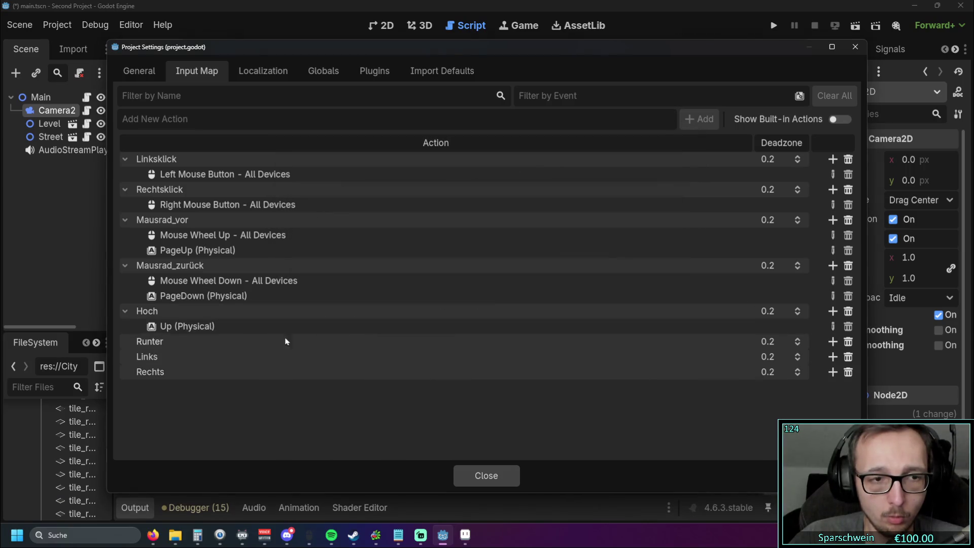
Add the W key as a second Hoch binding
{"action": "left_click", "coordinate": [828, 311]}
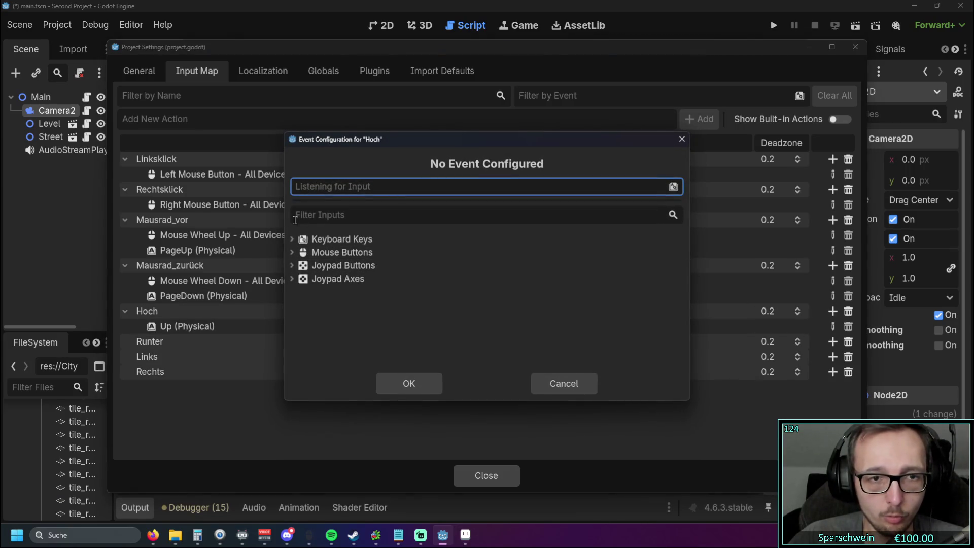
{"action": "left_click", "coordinate": [292, 239]}
{"action": "type", "text": "W"}
{"action": "scroll", "coordinate": [394, 260], "scroll_direction": "down", "scroll_amount": 2}
{"action": "scroll", "coordinate": [394, 260], "scroll_direction": "up", "scroll_amount": 2}
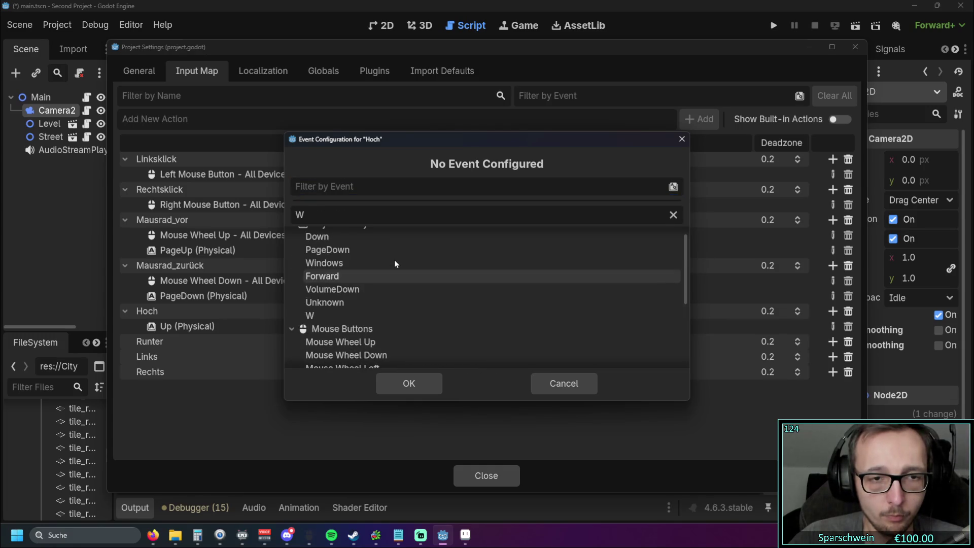
{"action": "left_click", "coordinate": [321, 305]}
{"action": "scroll", "coordinate": [325, 289], "scroll_direction": "down", "scroll_amount": 1}
{"action": "left_click", "coordinate": [325, 289]}
{"action": "left_click", "coordinate": [405, 385]}
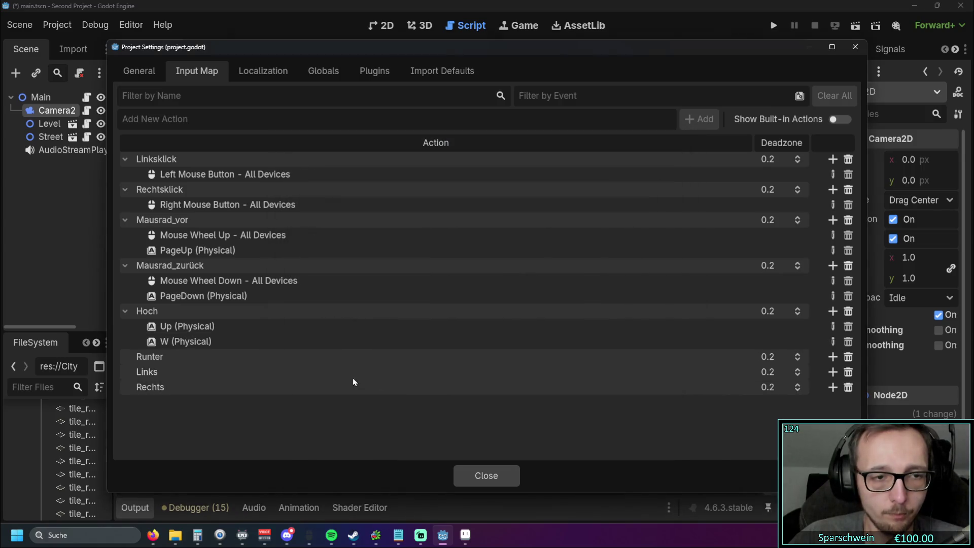
Bind the Down arrow key to the Runter action
{"action": "left_click", "coordinate": [832, 357]}
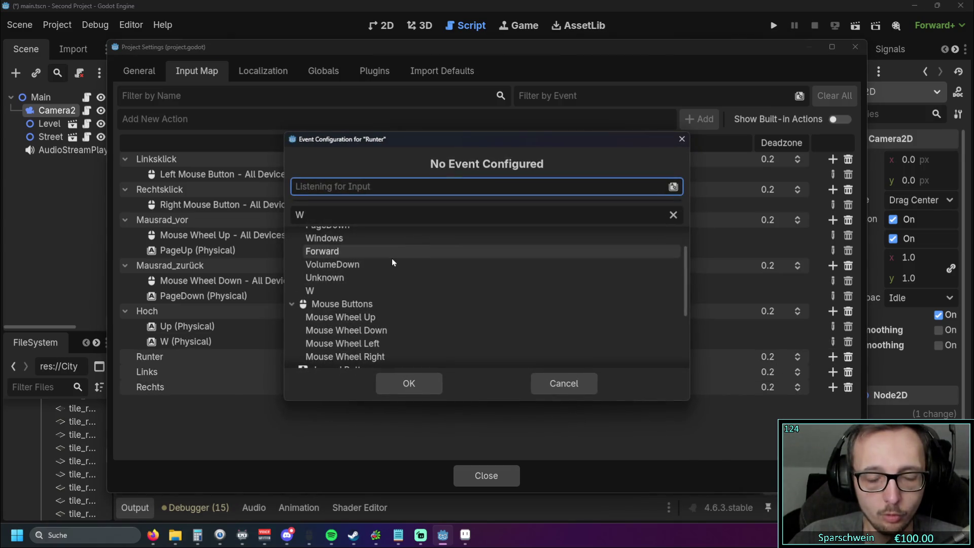
{"action": "key", "text": "d"}
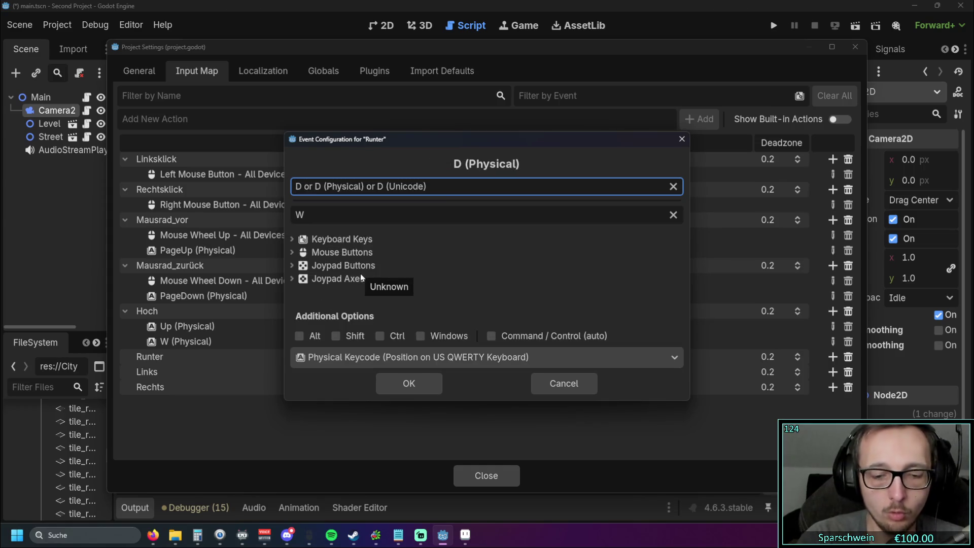
{"action": "key", "text": "n"}
{"action": "left_click", "coordinate": [345, 213]}
{"action": "key", "text": "BackSpace"}
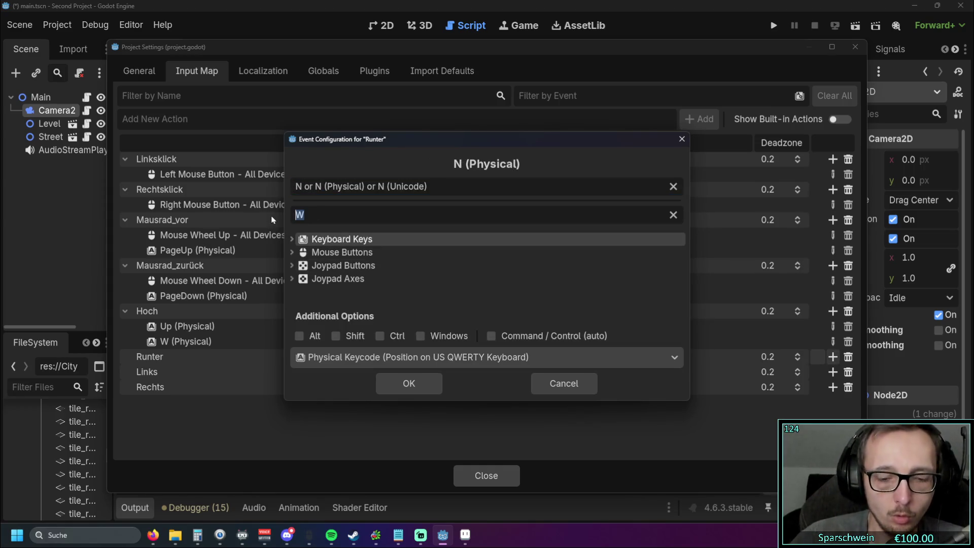
{"action": "type", "text": "down"}
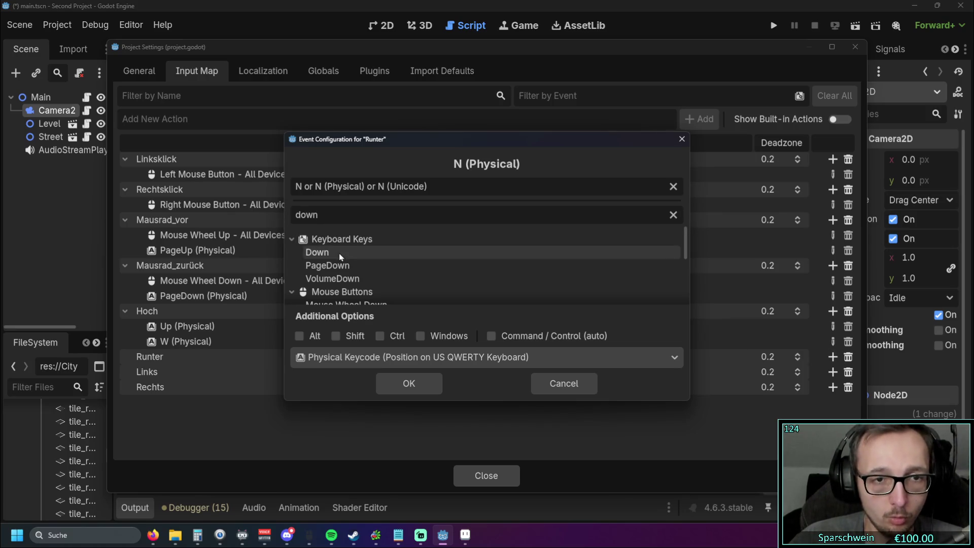
{"action": "left_click", "coordinate": [338, 254]}
{"action": "scroll", "coordinate": [382, 252], "scroll_direction": "down", "scroll_amount": 2}
{"action": "scroll", "coordinate": [382, 252], "scroll_direction": "up", "scroll_amount": 2}
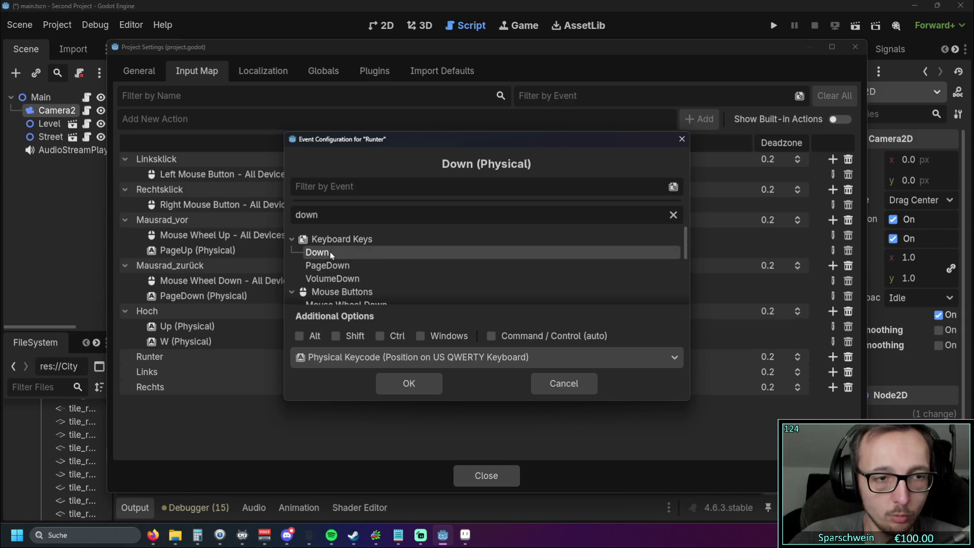
{"action": "left_click", "coordinate": [408, 384]}
Add the S key as a second Runter binding
{"action": "left_click", "coordinate": [831, 357]}
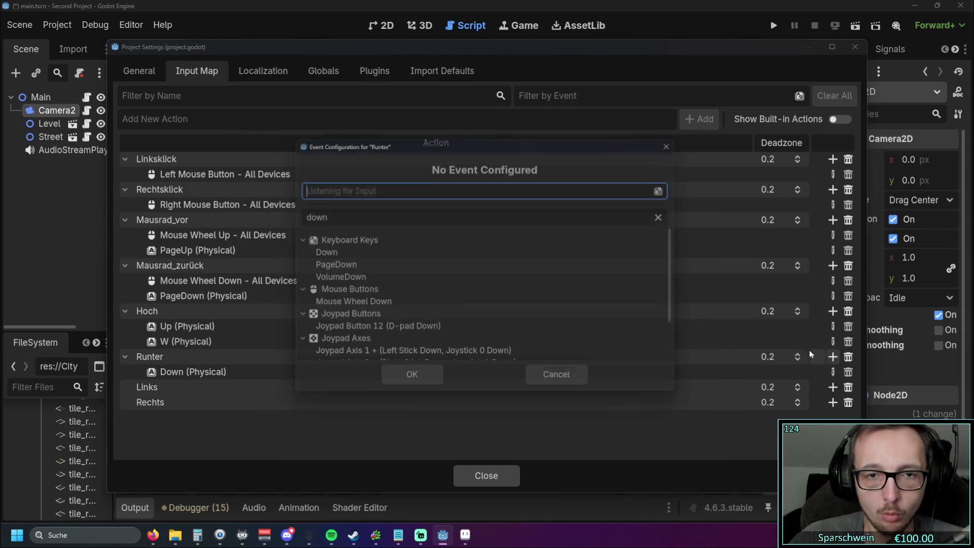
{"action": "double_click", "coordinate": [369, 215]}
{"action": "type", "text": "S"}
{"action": "scroll", "coordinate": [362, 296], "scroll_direction": "down", "scroll_amount": 2}
{"action": "scroll", "coordinate": [355, 295], "scroll_direction": "down", "scroll_amount": 10}
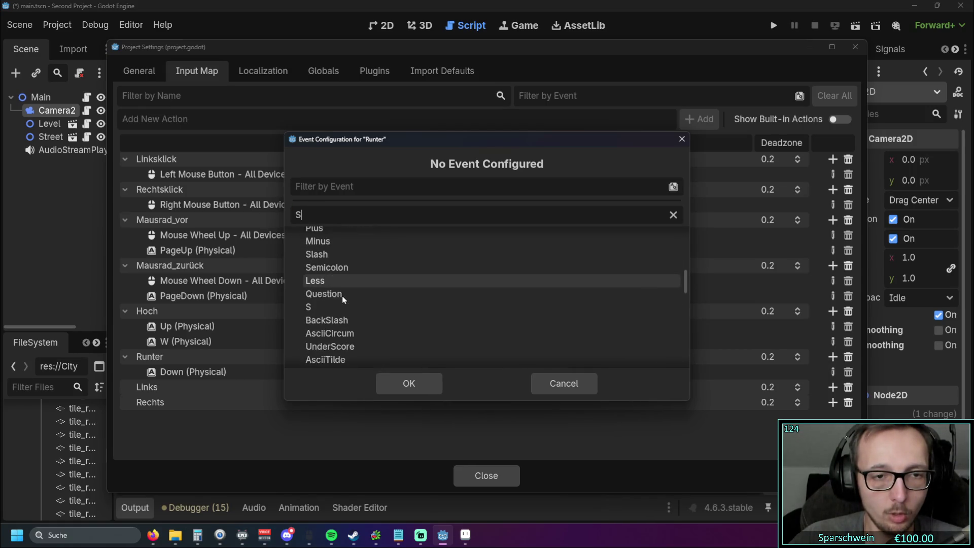
{"action": "left_click", "coordinate": [316, 307]}
{"action": "left_click", "coordinate": [428, 387]}
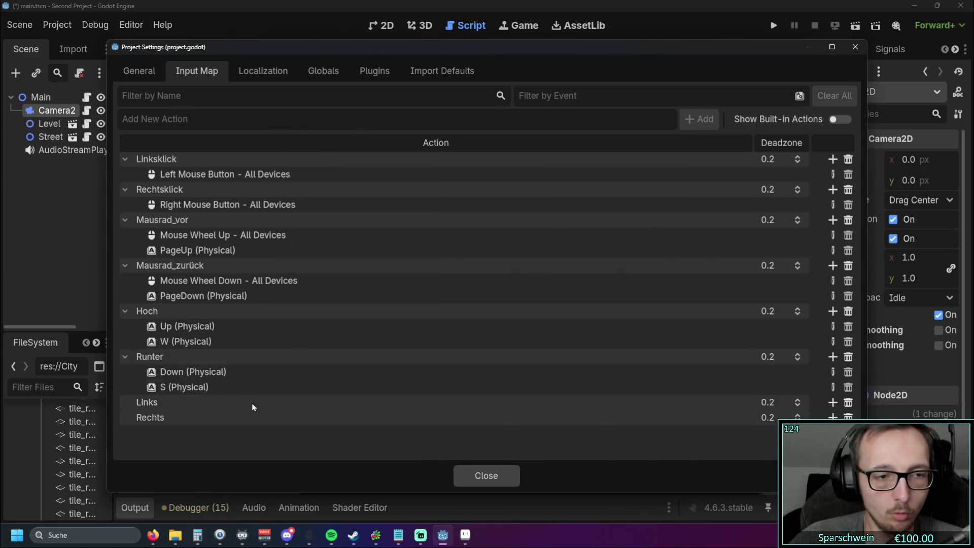
Add the Left arrow key as an input event for the Links action
{"action": "left_click", "coordinate": [832, 402]}
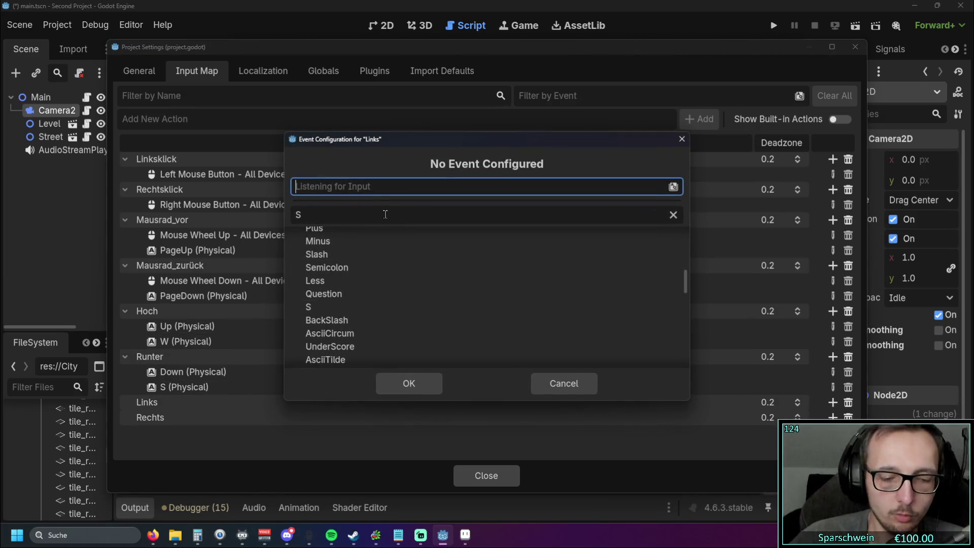
{"action": "key", "text": "f"}
{"action": "key", "text": "t"}
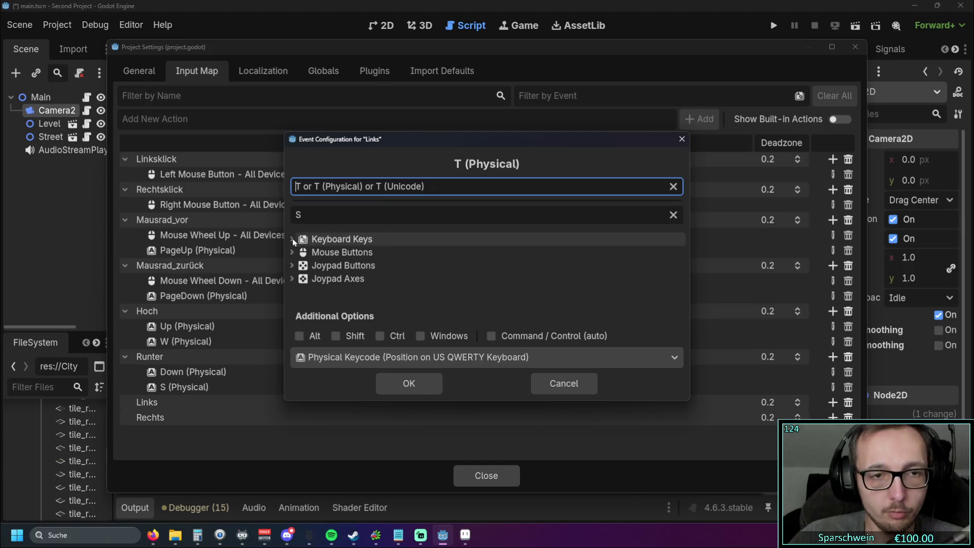
{"action": "left_click", "coordinate": [316, 213]}
{"action": "key", "text": "BackSpace"}
{"action": "type", "text": "left"}
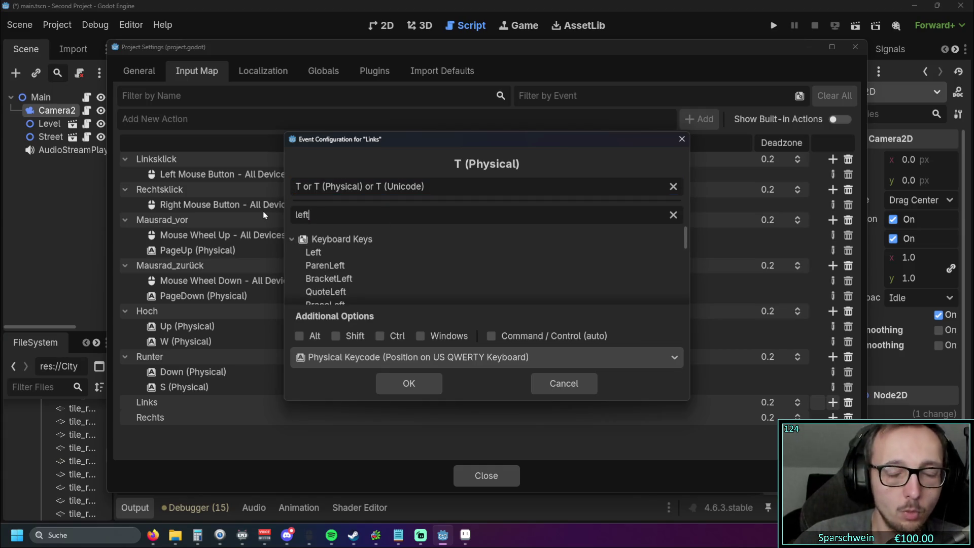
{"action": "scroll", "coordinate": [344, 252], "scroll_direction": "down", "scroll_amount": 1}
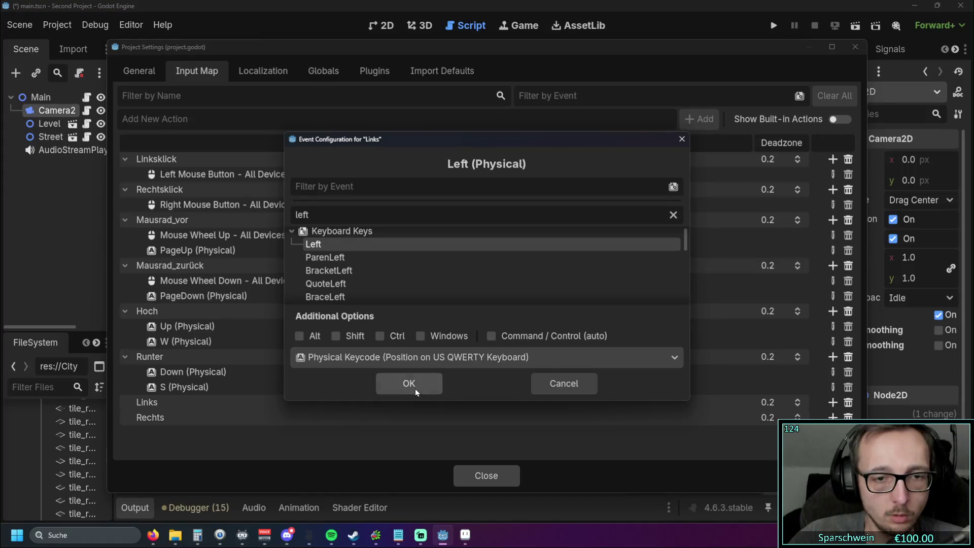
{"action": "left_click", "coordinate": [415, 389]}
Add Shift+A as a second key binding for the Links action
{"action": "left_click", "coordinate": [833, 402]}
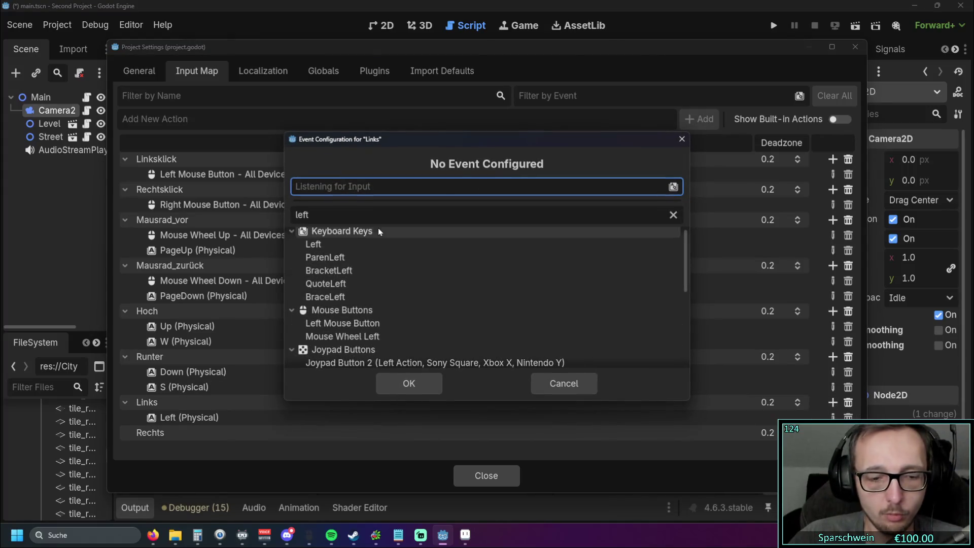
{"action": "key", "text": "shift+a"}
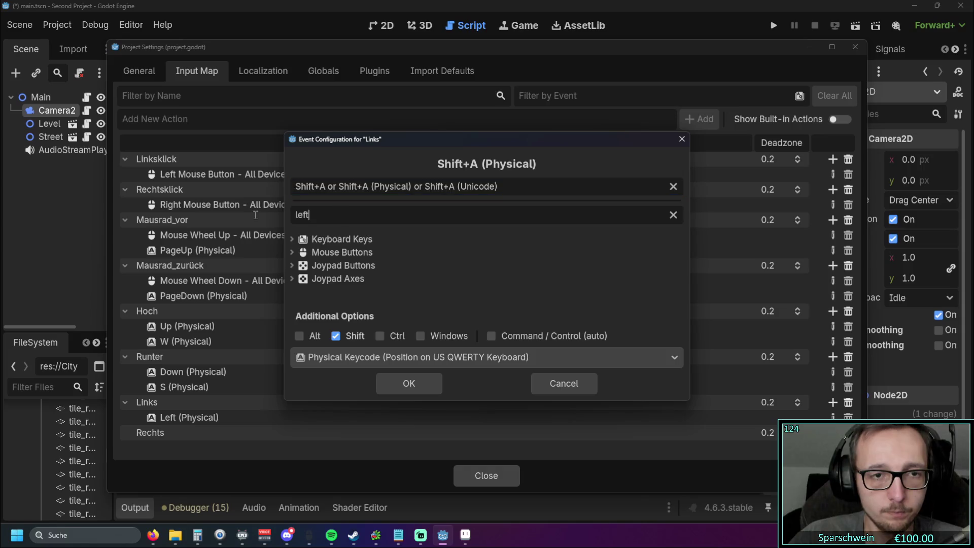
{"action": "key", "text": "ctrl+a"}
{"action": "type", "text": "A"}
{"action": "scroll", "coordinate": [350, 279], "scroll_direction": "down", "scroll_amount": 5}
{"action": "scroll", "coordinate": [347, 275], "scroll_direction": "down", "scroll_amount": 6}
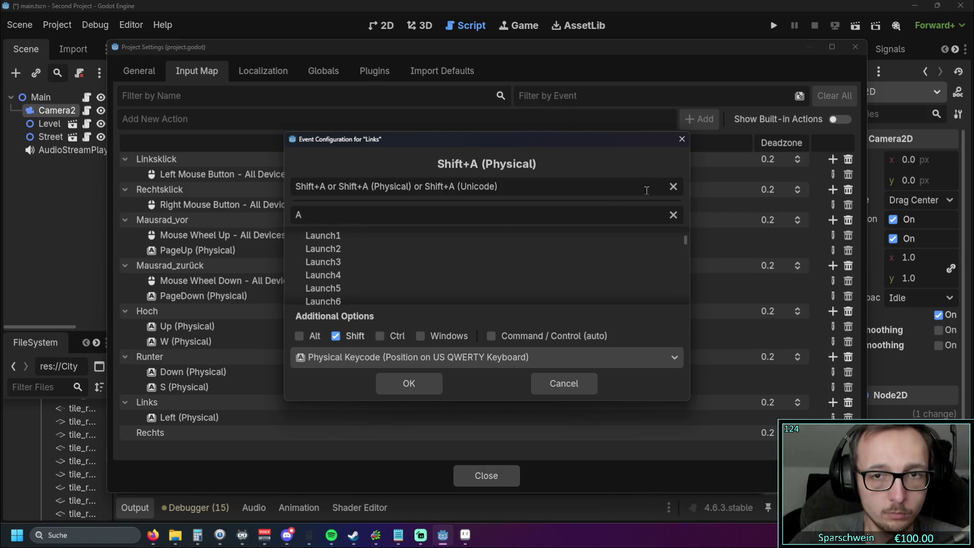
{"action": "left_click", "coordinate": [673, 186]}
{"action": "scroll", "coordinate": [379, 274], "scroll_direction": "down", "scroll_amount": 1}
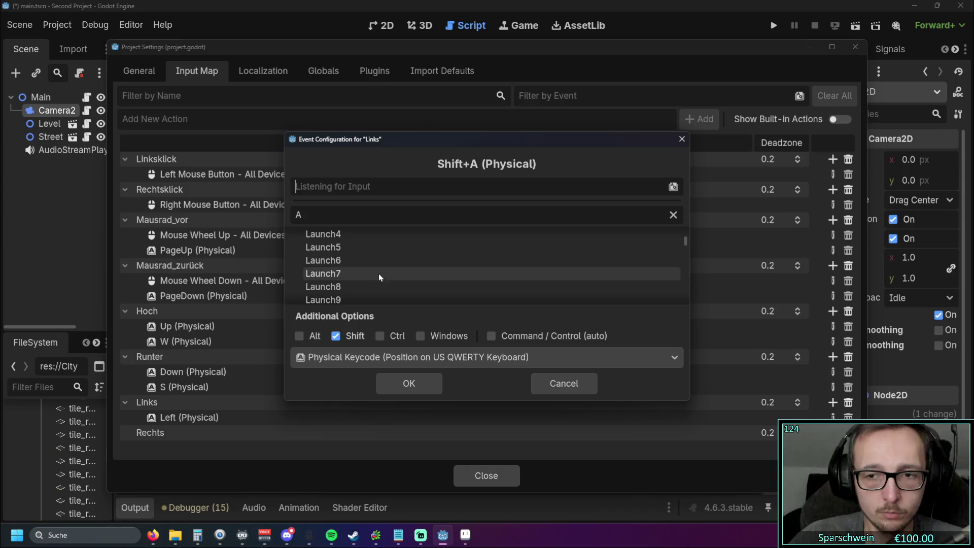
{"action": "scroll", "coordinate": [355, 279], "scroll_direction": "down", "scroll_amount": 8}
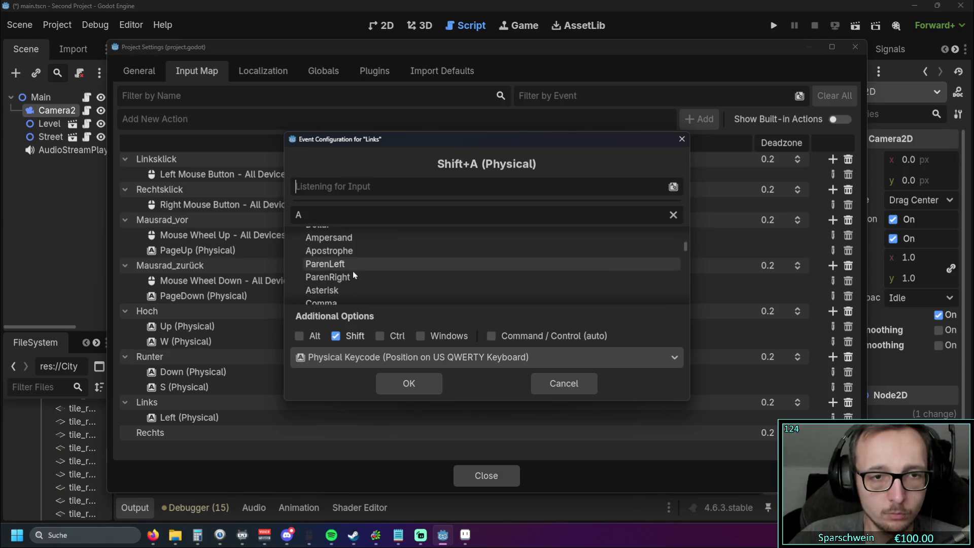
{"action": "scroll", "coordinate": [349, 271], "scroll_direction": "down", "scroll_amount": 3}
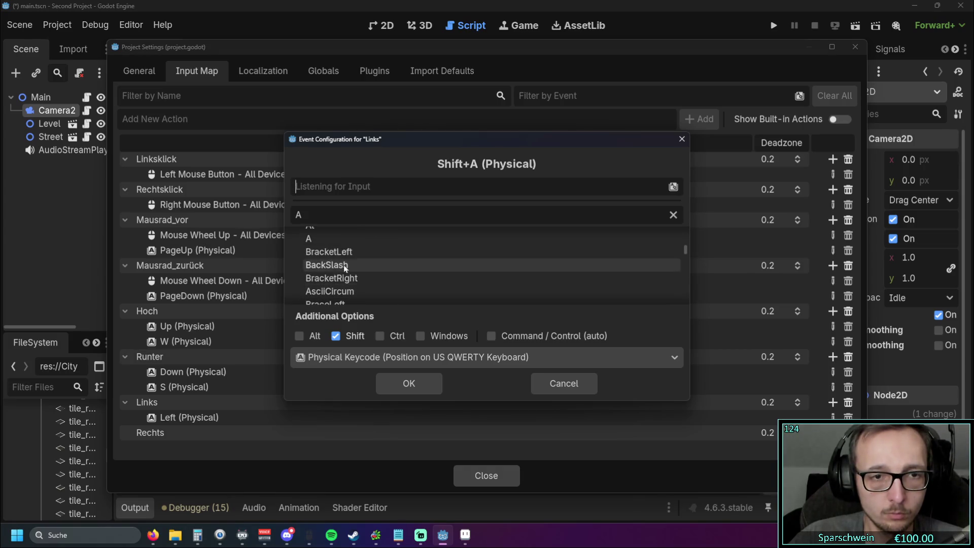
{"action": "left_click", "coordinate": [315, 244]}
{"action": "left_click", "coordinate": [400, 383]}
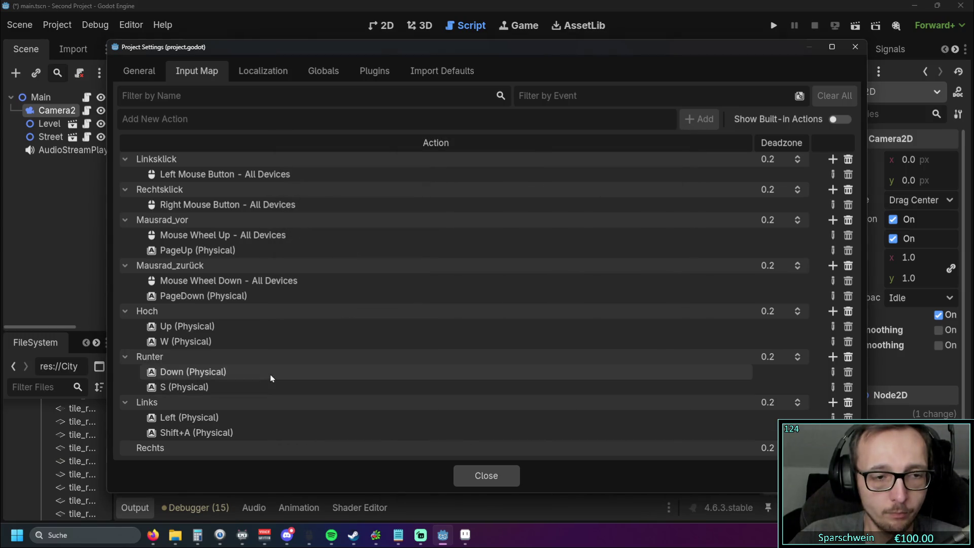
Bind the Rechts action to the Right arrow key and the D key
{"action": "left_click", "coordinate": [832, 448]}
{"action": "left_click", "coordinate": [288, 221]}
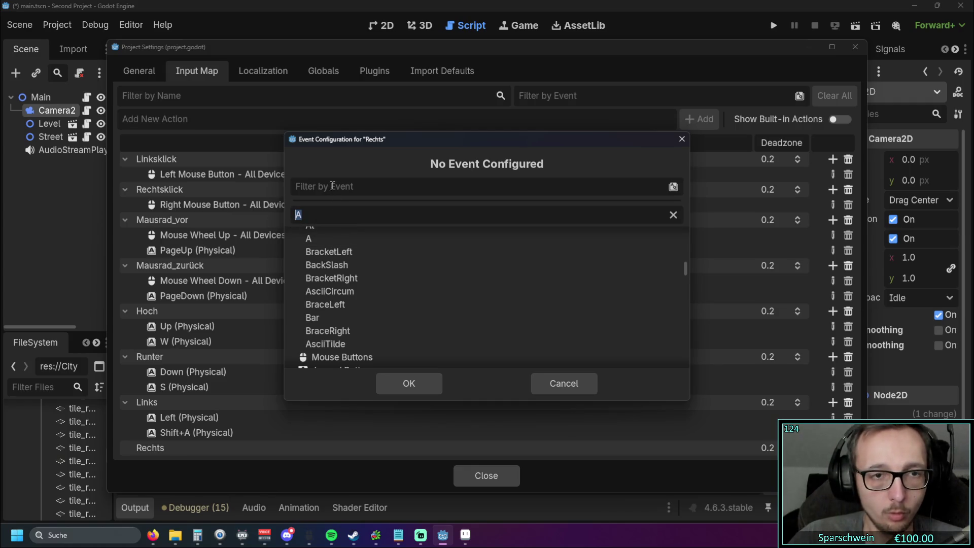
{"action": "key", "text": "h"}
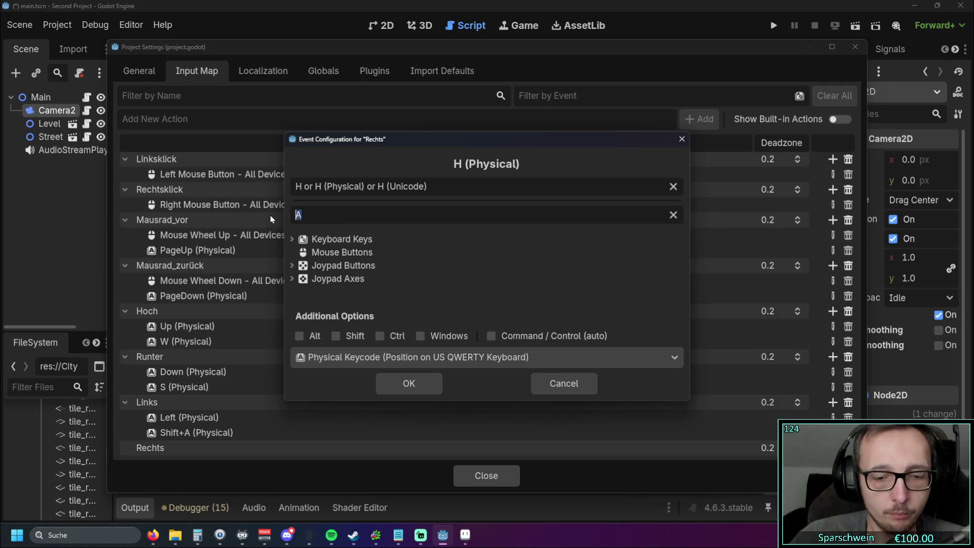
{"action": "type", "text": "righ"}
{"action": "left_click", "coordinate": [316, 252]}
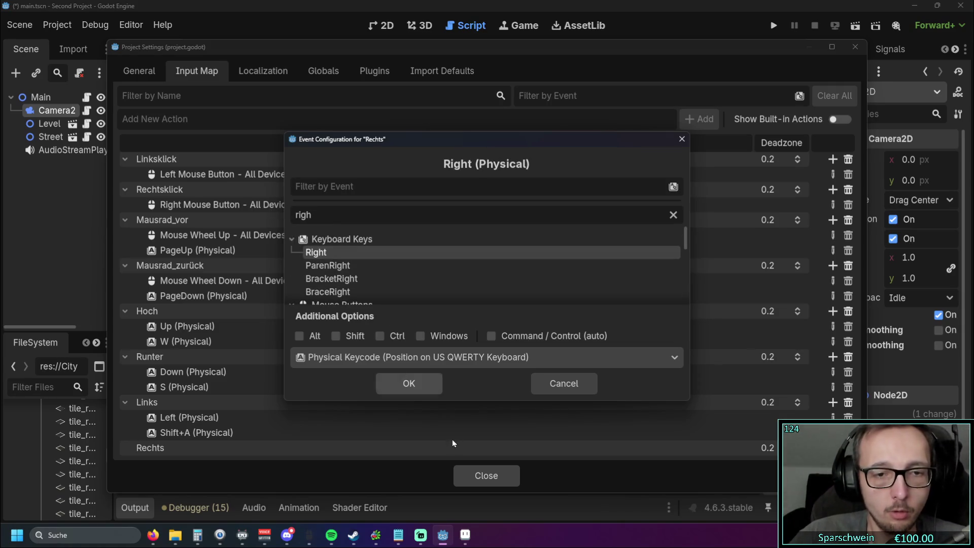
{"action": "left_click", "coordinate": [428, 389]}
{"action": "left_click", "coordinate": [829, 448]}
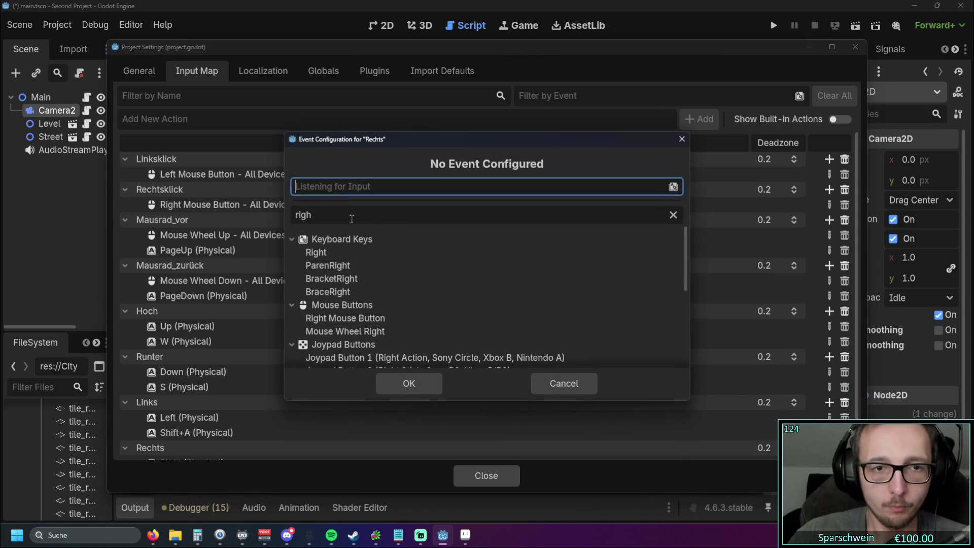
{"action": "type", "text": "d"}
{"action": "scroll", "coordinate": [402, 286], "scroll_direction": "down", "scroll_amount": 8}
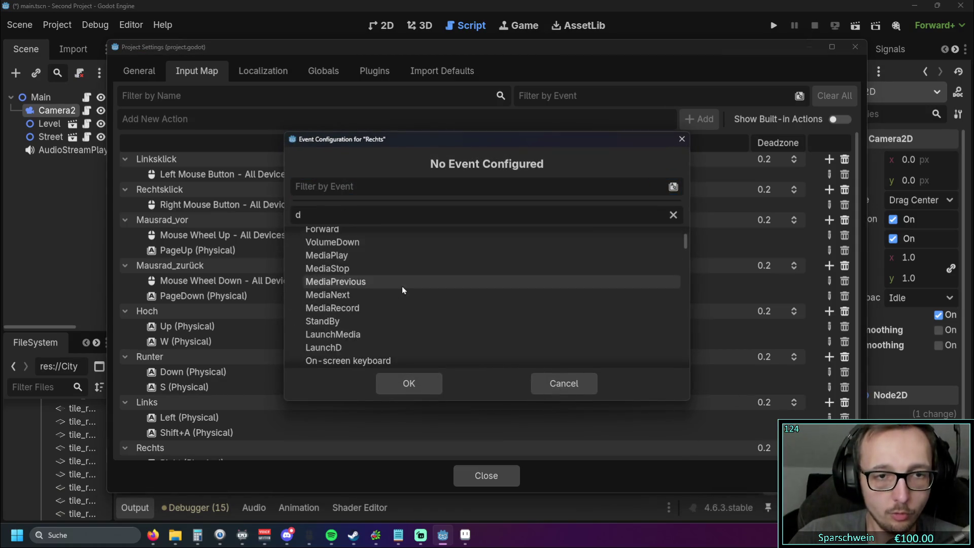
{"action": "left_click", "coordinate": [330, 282]}
{"action": "left_click", "coordinate": [408, 382]}
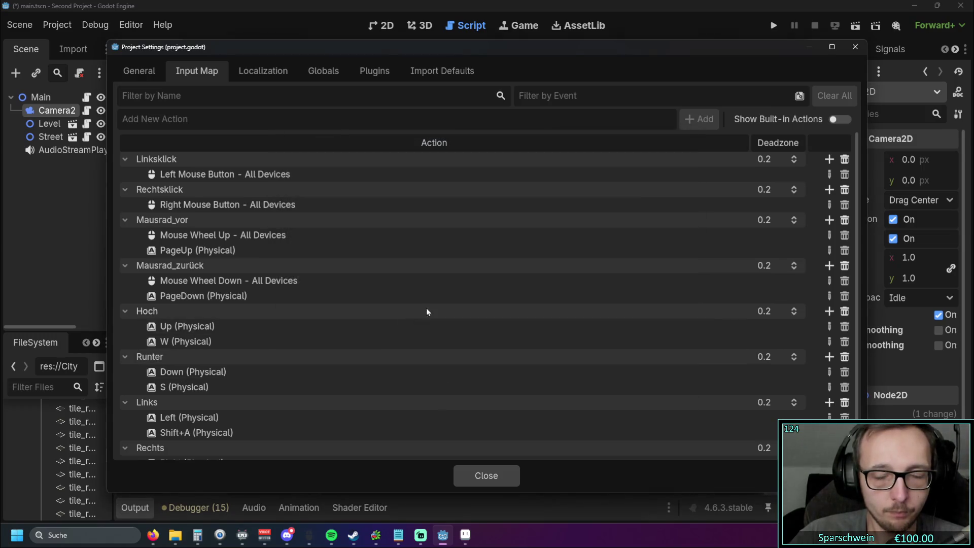
Close Project Settings and return to camera_2d.gd
{"action": "scroll", "coordinate": [423, 309], "scroll_direction": "down", "scroll_amount": 2}
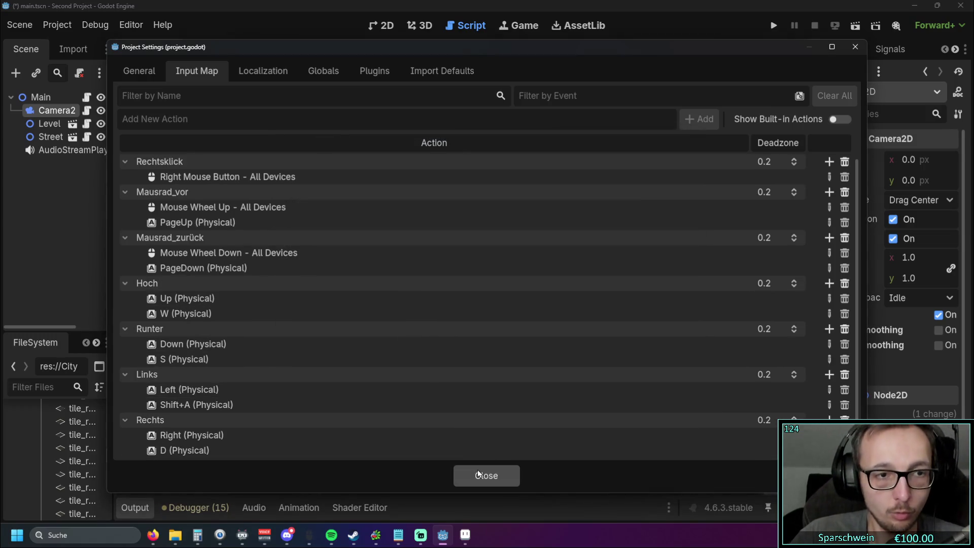
{"action": "left_click", "coordinate": [478, 474]}
{"action": "left_click", "coordinate": [383, 216]}
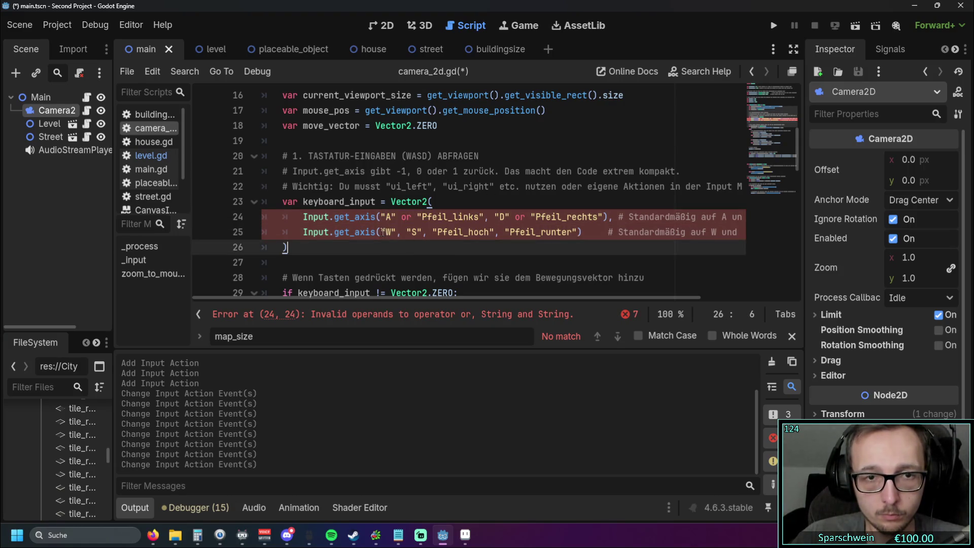
Replace line 25's W/S and Pfeil arguments with the "Hoch" and "Runter" actions
{"action": "left_click", "coordinate": [383, 232]}
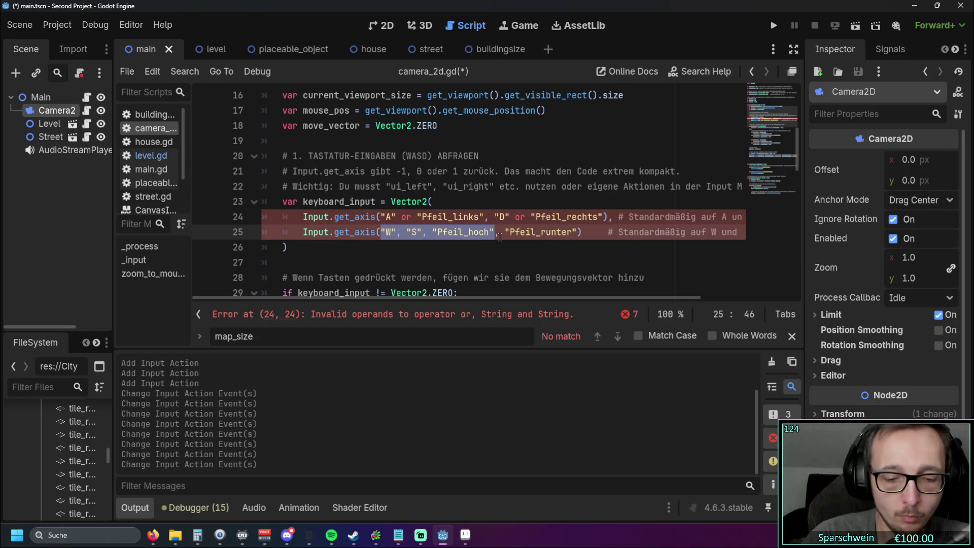
{"action": "type", "text": "\""}
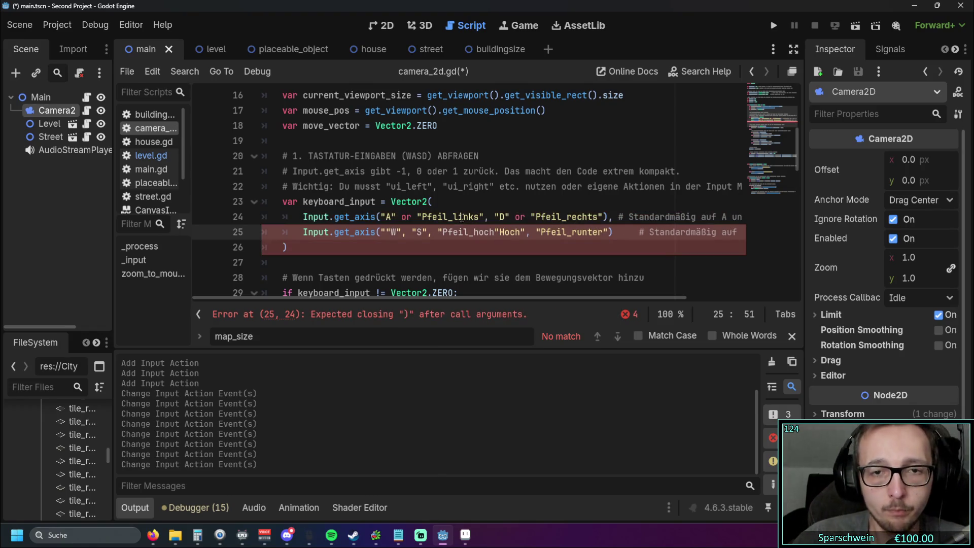
{"action": "key", "text": "BackSpace"}
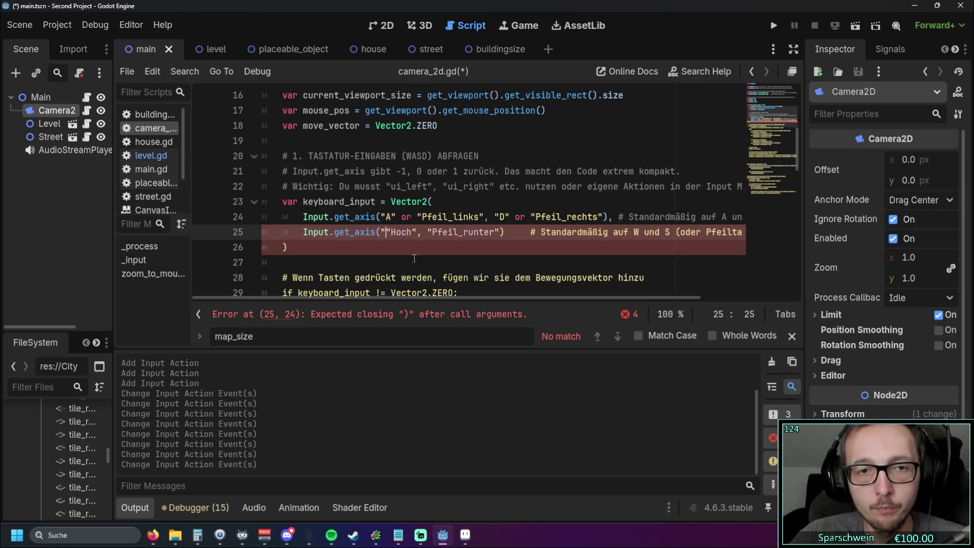
{"action": "left_click", "coordinate": [527, 251]}
{"action": "left_click", "coordinate": [378, 232]}
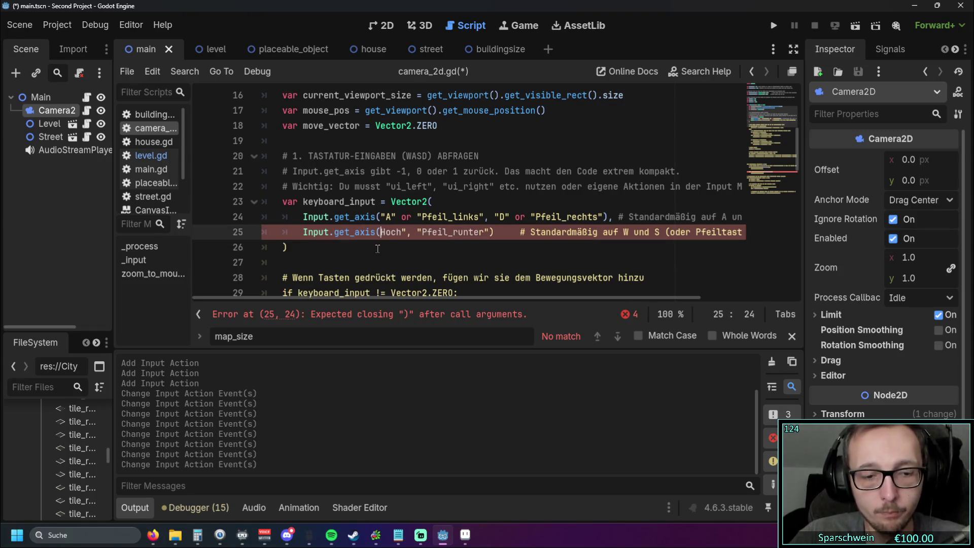
{"action": "type", "text": "\""}
{"action": "left_click", "coordinate": [418, 266]}
{"action": "left_click_drag", "start_coordinate": [426, 234], "coordinate": [486, 233]}
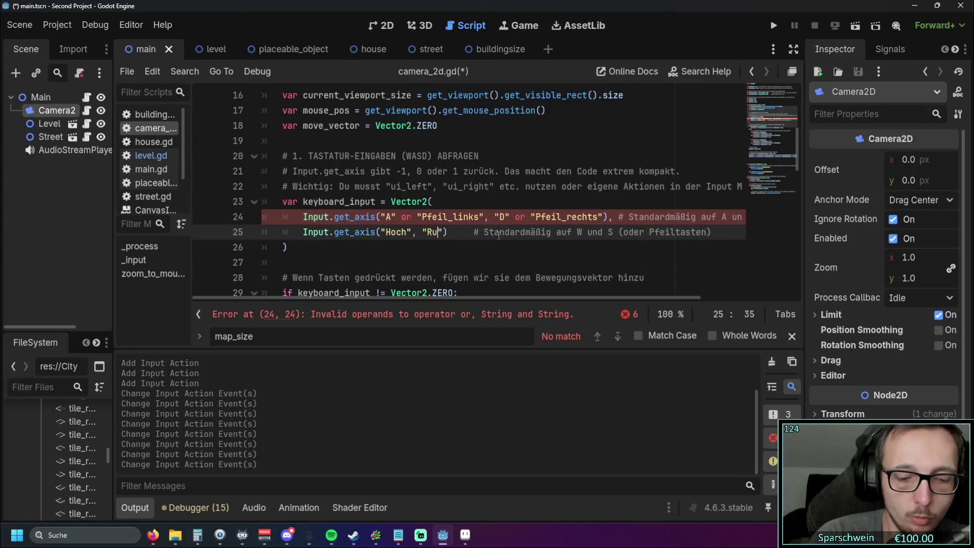
Change line 24 to Input.get_axis("Links", "Rechts") and run the game
{"action": "left_click", "coordinate": [409, 203]}
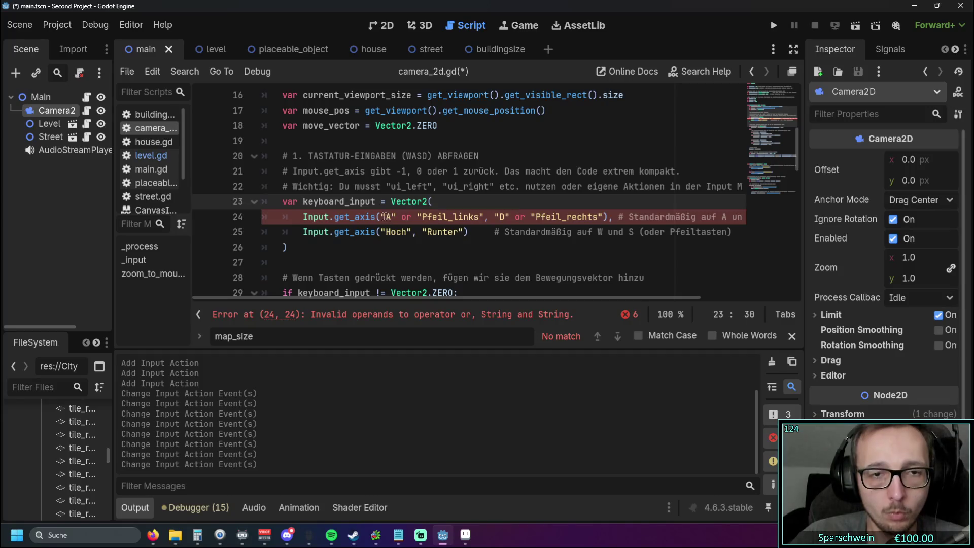
{"action": "left_click_drag", "start_coordinate": [380, 216], "coordinate": [407, 217]}
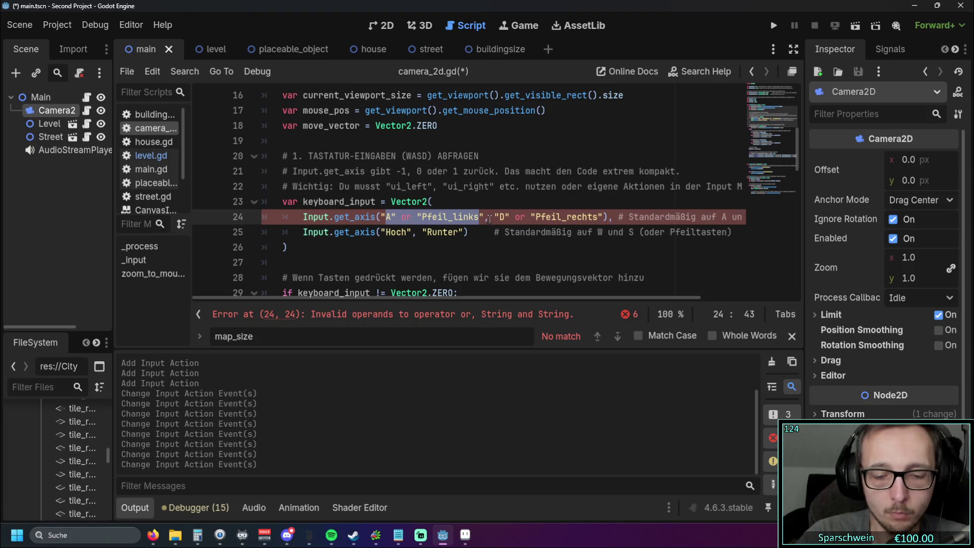
{"action": "type", "text": "Links"}
{"action": "left_click", "coordinate": [470, 219]}
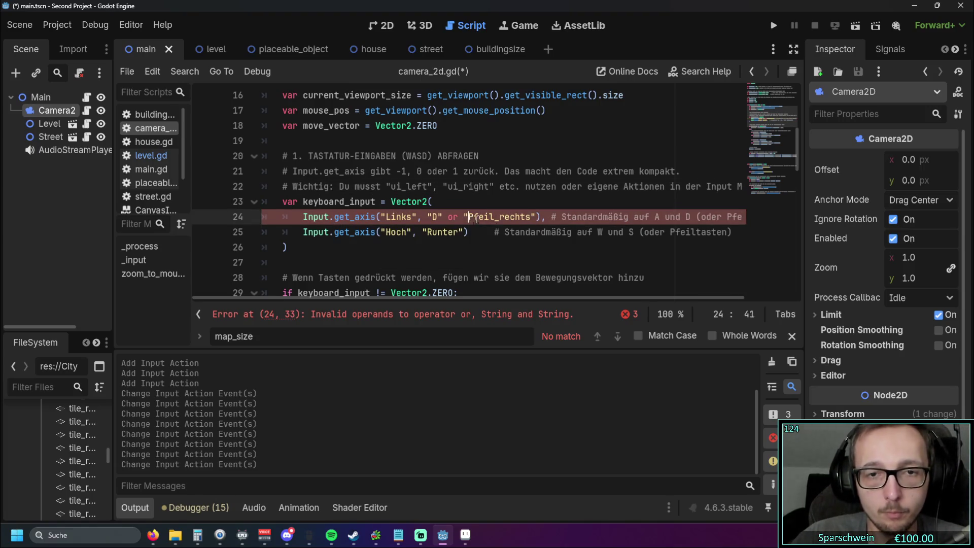
{"action": "left_click_drag", "start_coordinate": [432, 217], "coordinate": [538, 221]}
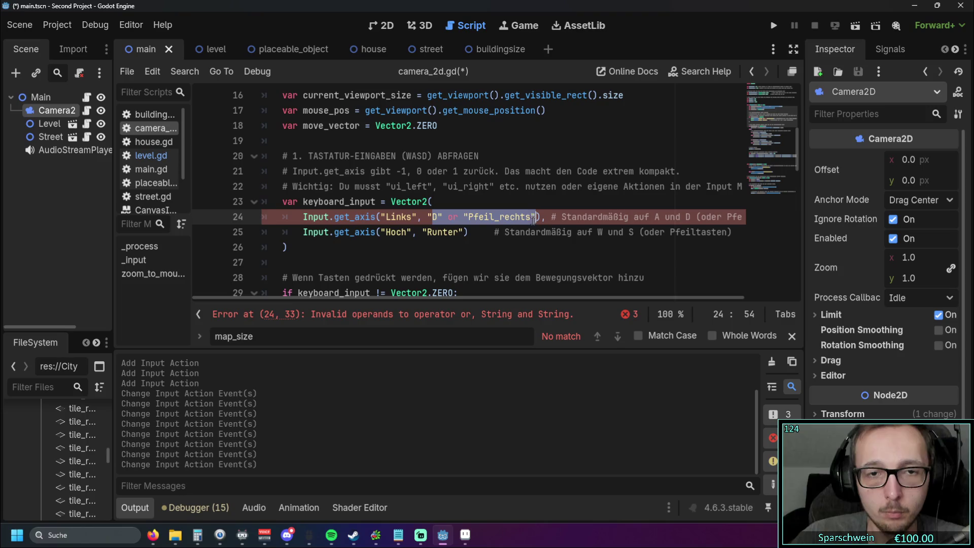
{"action": "type", "text": "Rechts"}
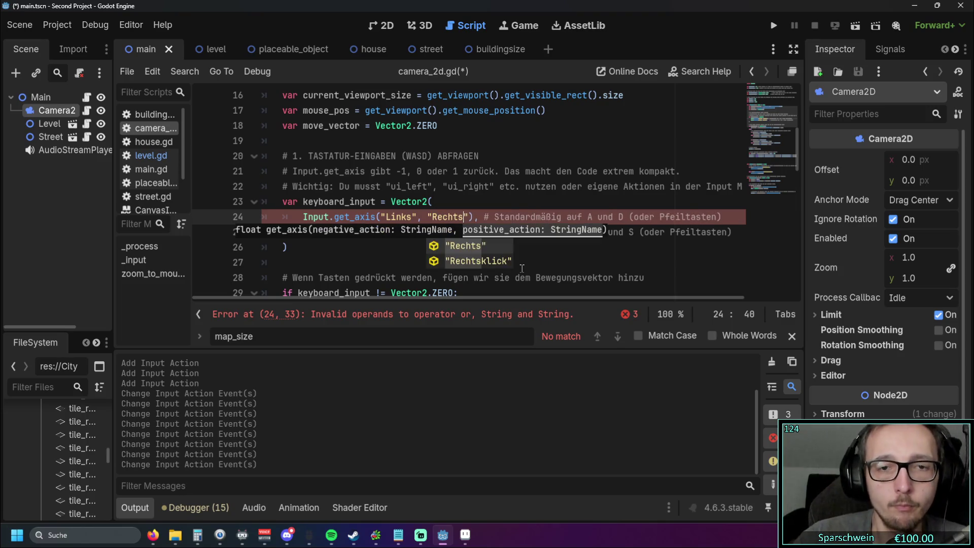
{"action": "left_click", "coordinate": [469, 186]}
{"action": "left_click", "coordinate": [774, 25]}
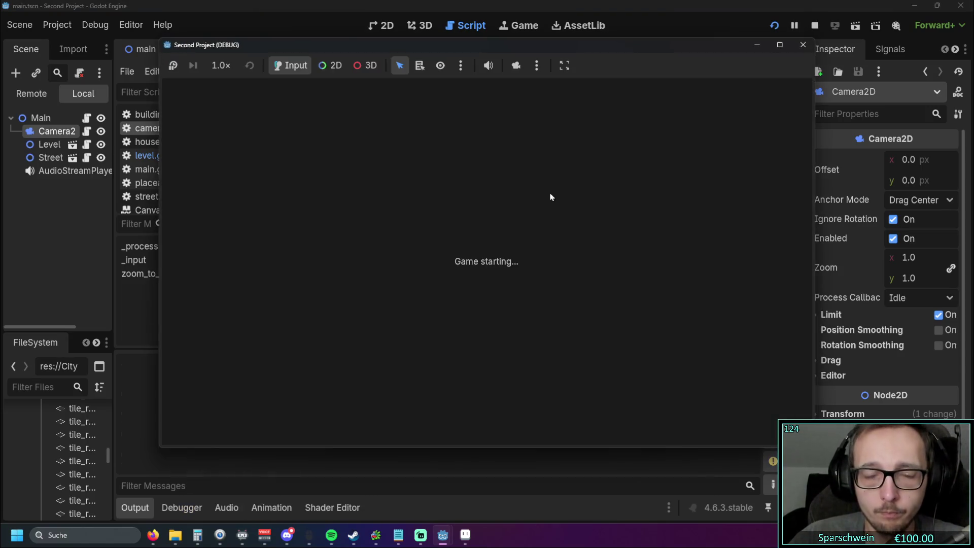
Pan the map with the Right arrow key to test, then stop the game
{"action": "key", "text": "Right"}
{"action": "key", "text": "Right"}
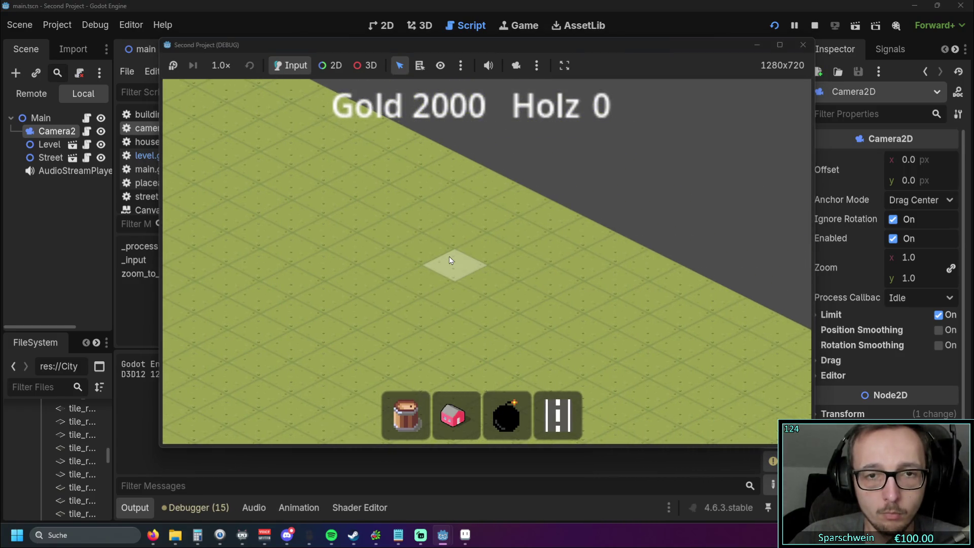
{"action": "key", "text": "Right"}
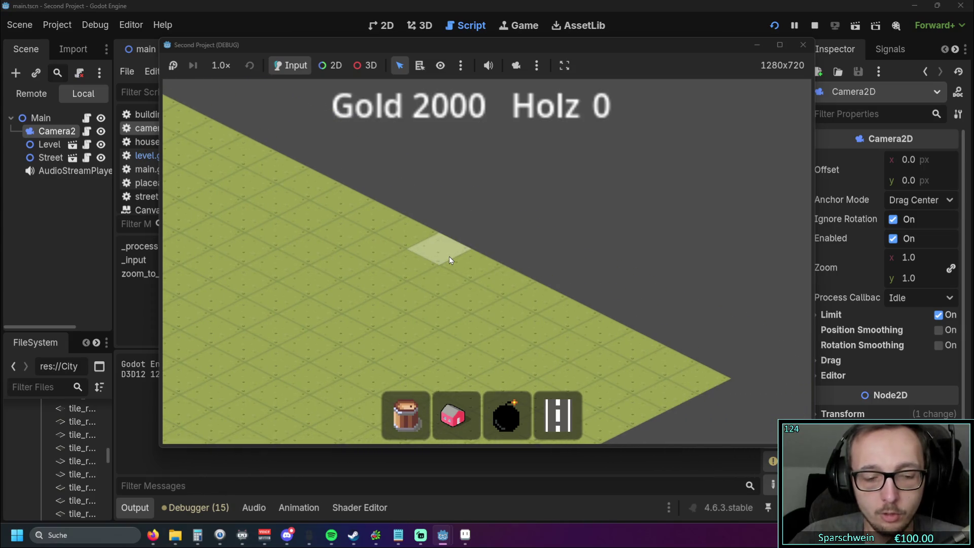
{"action": "left_click", "coordinate": [802, 44]}
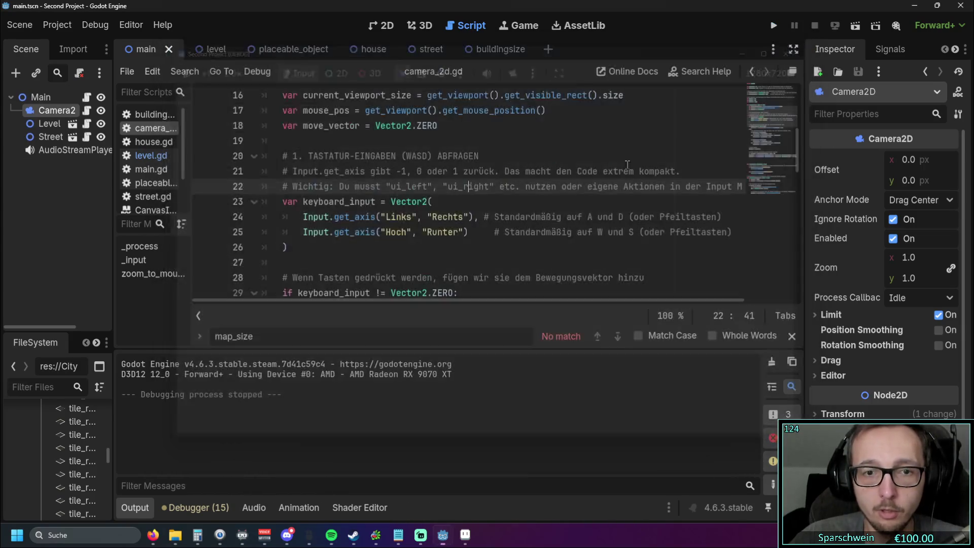
{"action": "left_click", "coordinate": [56, 25]}
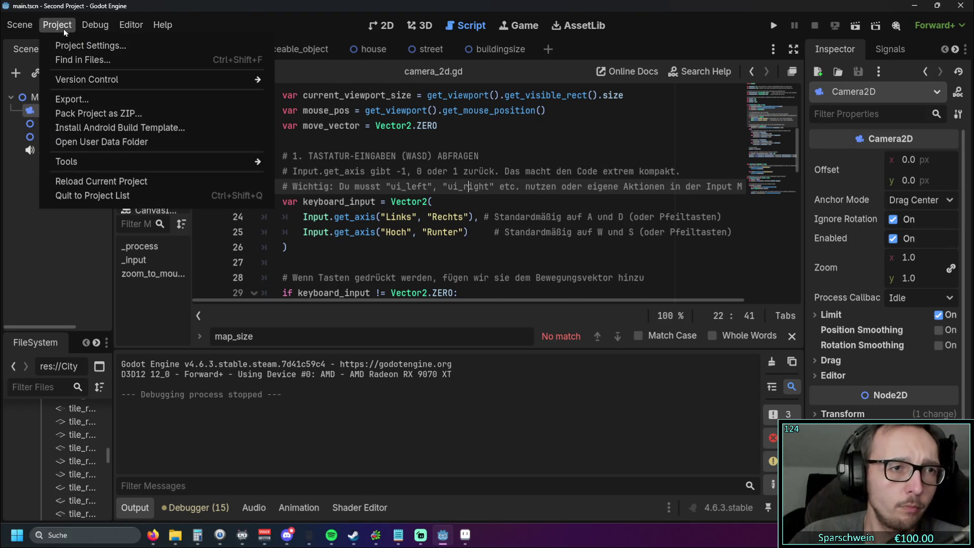
Remove the Shift+A binding from the Links action in the Input Map
{"action": "left_click", "coordinate": [73, 43]}
{"action": "left_click", "coordinate": [250, 408]}
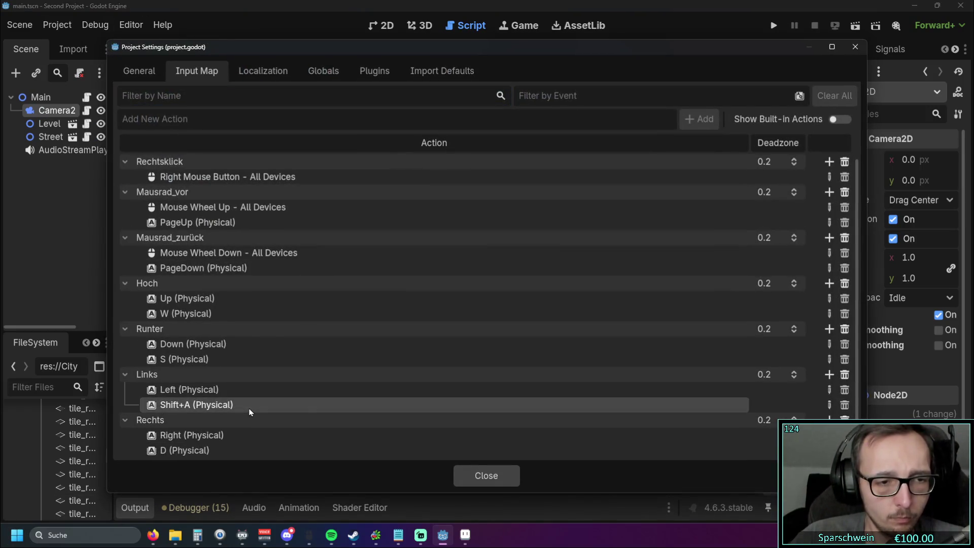
{"action": "left_click", "coordinate": [843, 406]}
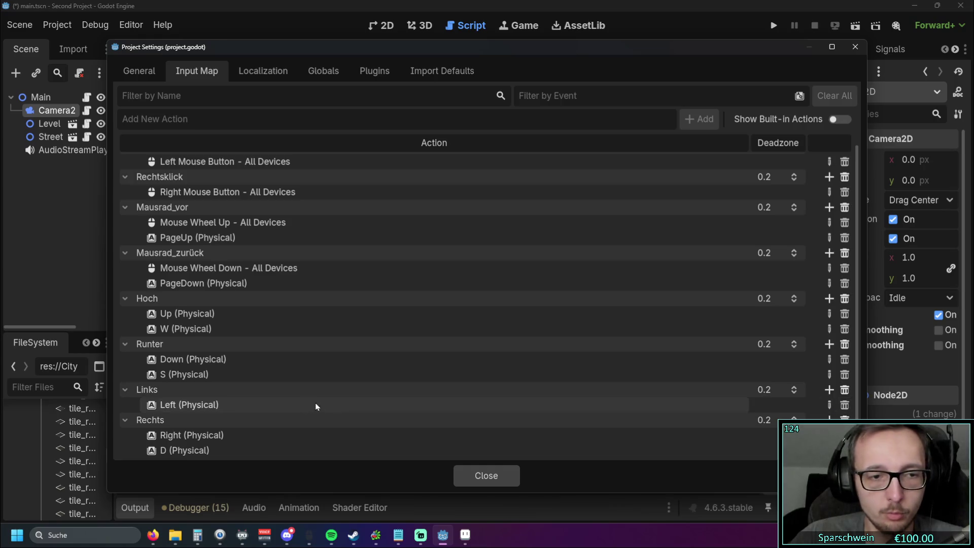
Bind Links to the plain A key, close the settings, and run with F5
{"action": "left_click", "coordinate": [828, 390]}
{"action": "left_click", "coordinate": [329, 198]}
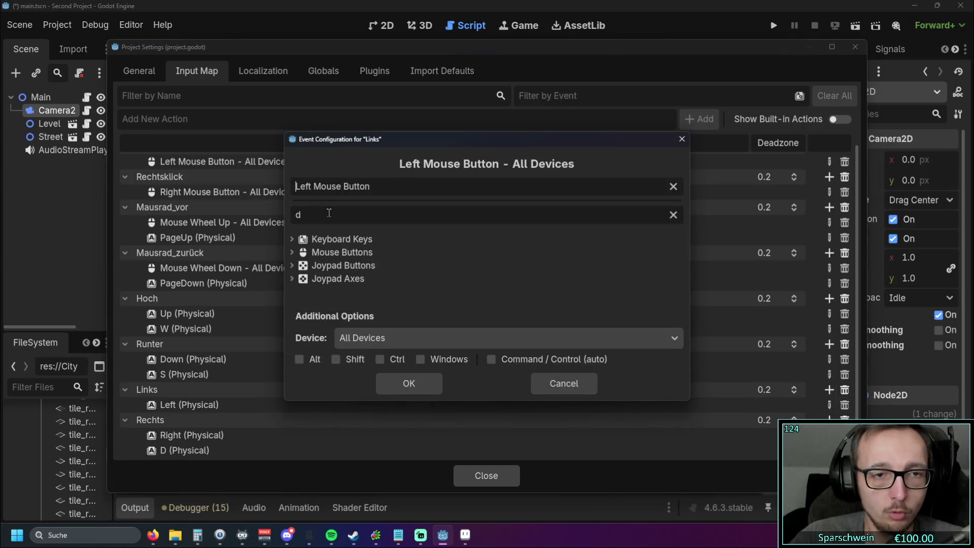
{"action": "scroll", "coordinate": [367, 263], "scroll_direction": "down", "scroll_amount": 10}
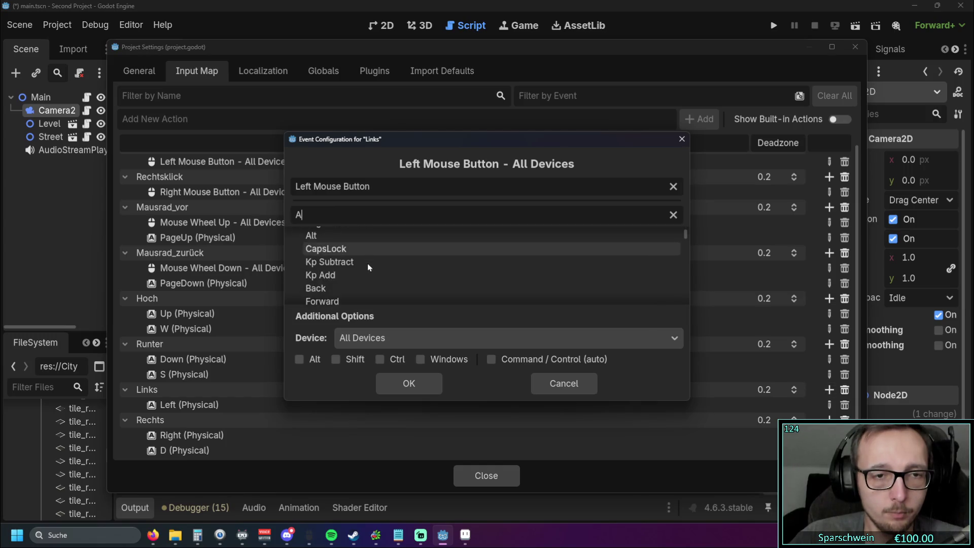
{"action": "scroll", "coordinate": [367, 263], "scroll_direction": "down", "scroll_amount": 10}
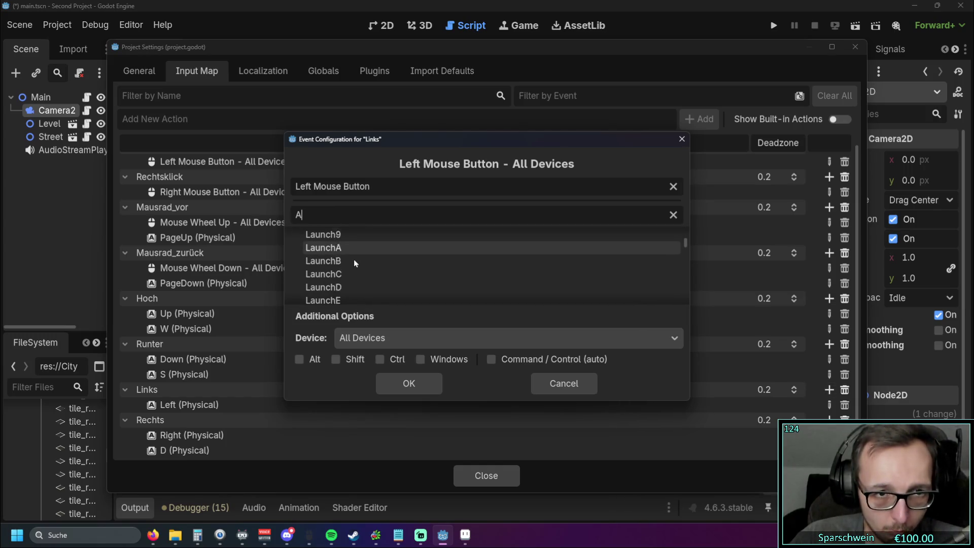
{"action": "scroll", "coordinate": [354, 260], "scroll_direction": "down", "scroll_amount": 10}
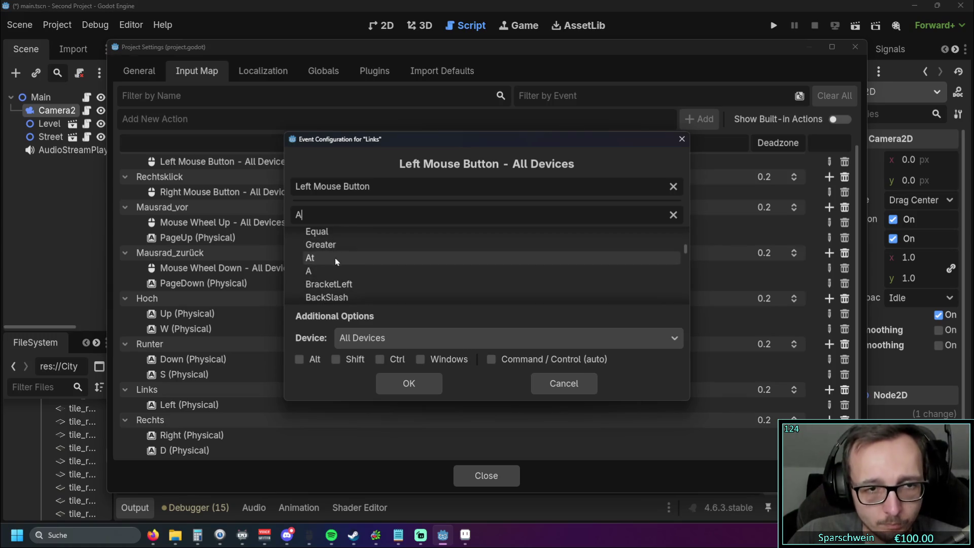
{"action": "left_click", "coordinate": [338, 257]}
{"action": "left_click", "coordinate": [317, 272]}
{"action": "left_click", "coordinate": [406, 385]}
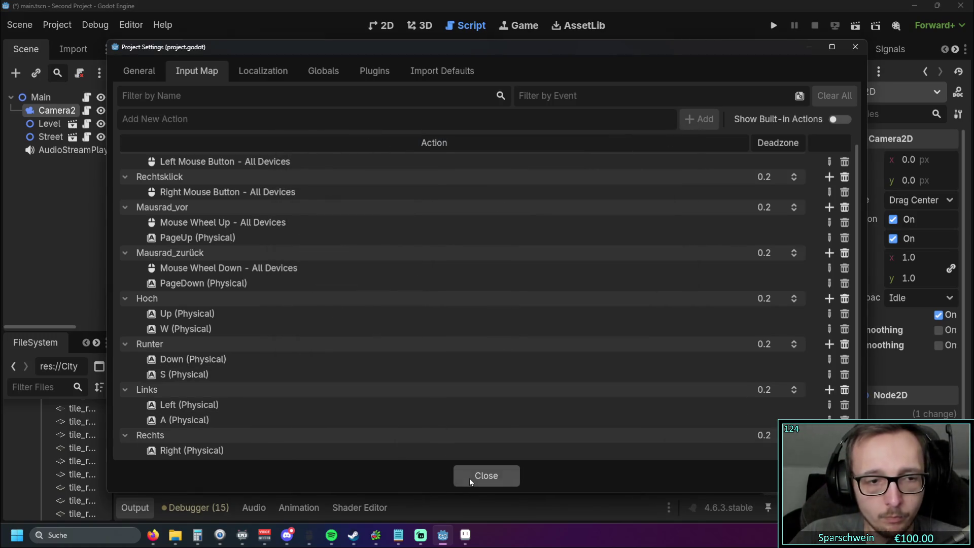
{"action": "left_click", "coordinate": [470, 476]}
{"action": "key", "text": "F5"}
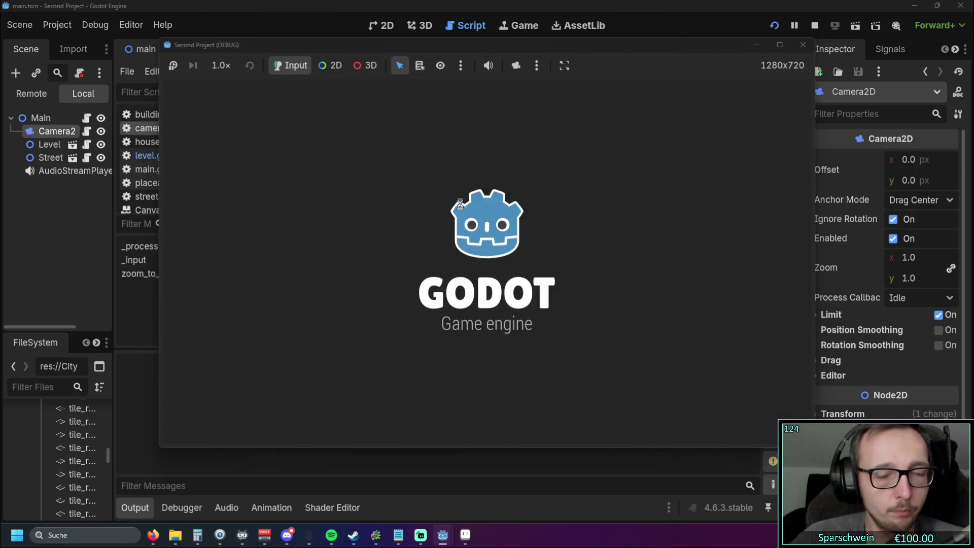
Zoom the camera in and out with the mouse wheel, then stop the game
{"action": "scroll", "coordinate": [427, 221], "scroll_direction": "down", "scroll_amount": 5}
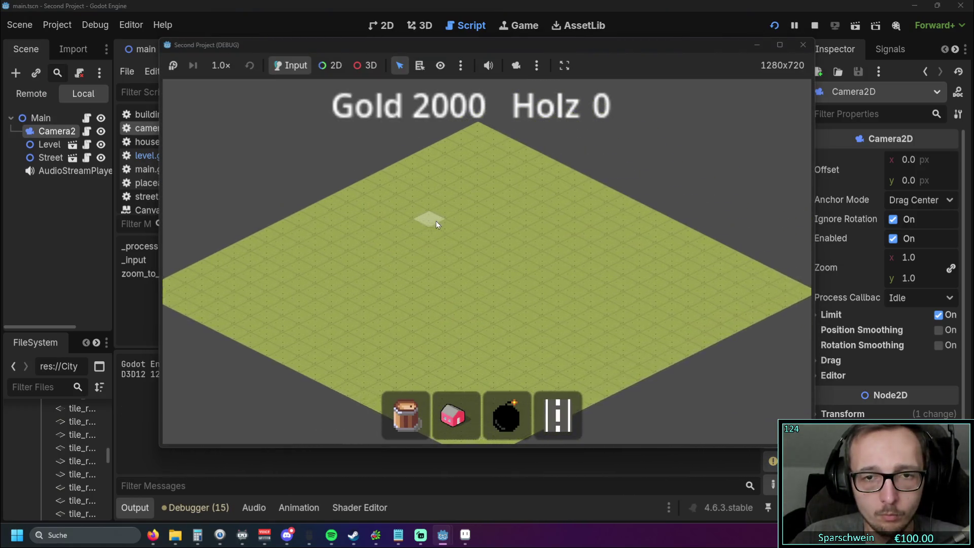
{"action": "scroll", "coordinate": [643, 287], "scroll_direction": "up", "scroll_amount": 3}
{"action": "scroll", "coordinate": [569, 261], "scroll_direction": "down", "scroll_amount": 3}
{"action": "scroll", "coordinate": [528, 184], "scroll_direction": "up", "scroll_amount": 6}
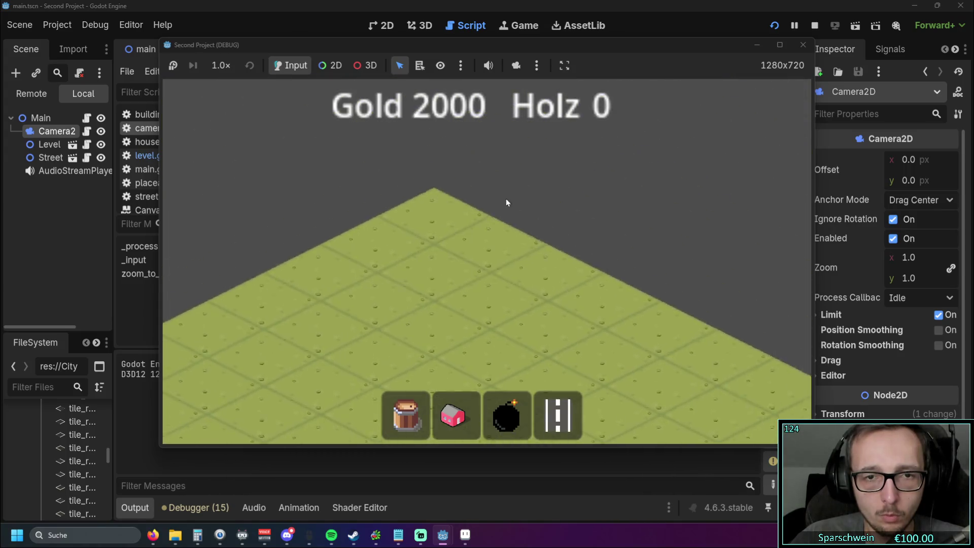
{"action": "scroll", "coordinate": [477, 236], "scroll_direction": "down", "scroll_amount": 4}
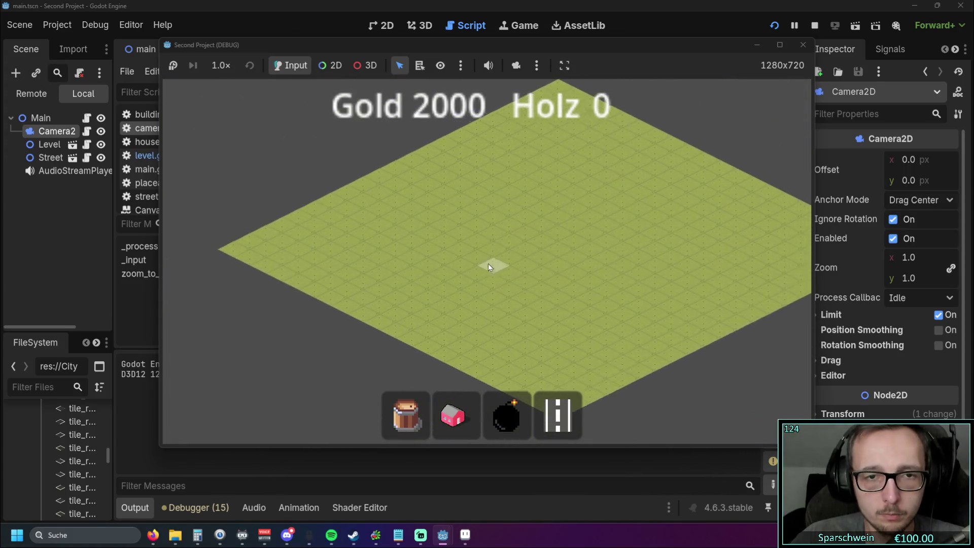
{"action": "scroll", "coordinate": [558, 193], "scroll_direction": "up", "scroll_amount": 1}
{"action": "left_click", "coordinate": [802, 45]}
{"action": "scroll", "coordinate": [407, 183], "scroll_direction": "up", "scroll_amount": 8}
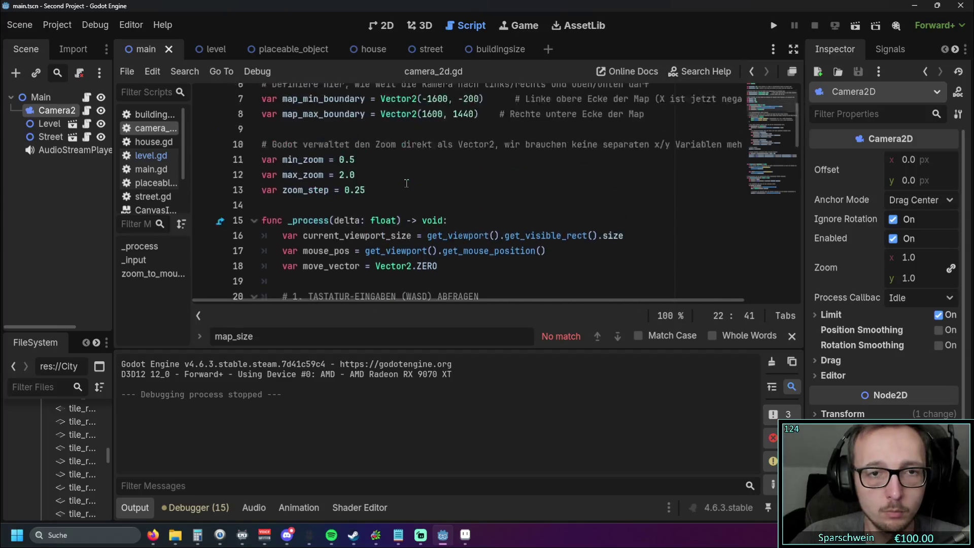
Raise camera_speed from 600 to 1000 and test the faster panning in-game
{"action": "double_click", "coordinate": [365, 142]}
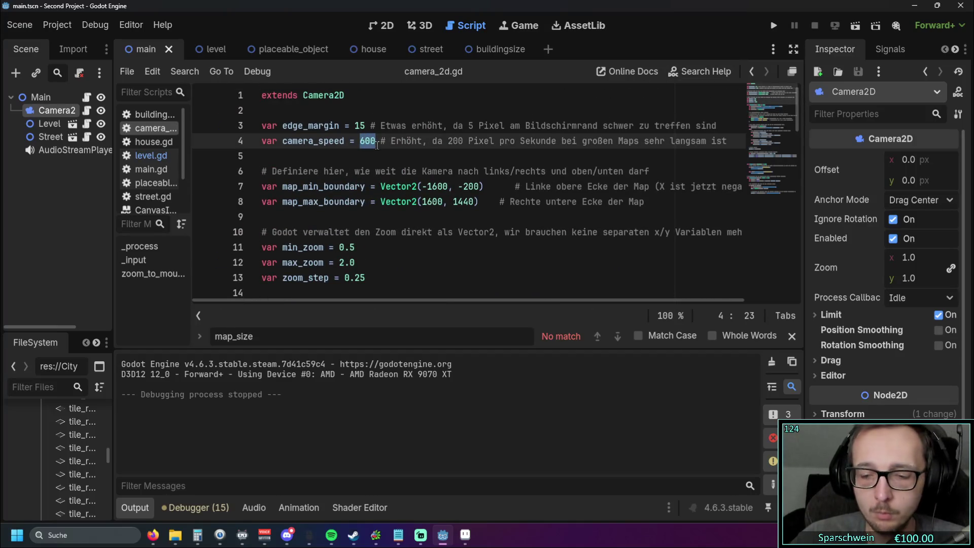
{"action": "left_click", "coordinate": [312, 156]}
{"action": "key", "text": "F5"}
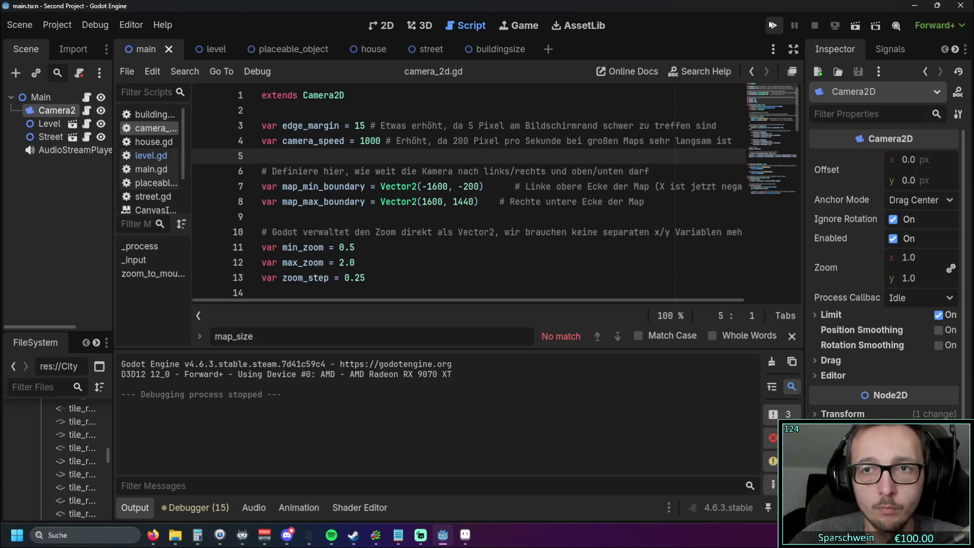
{"action": "key", "text": "Down"}
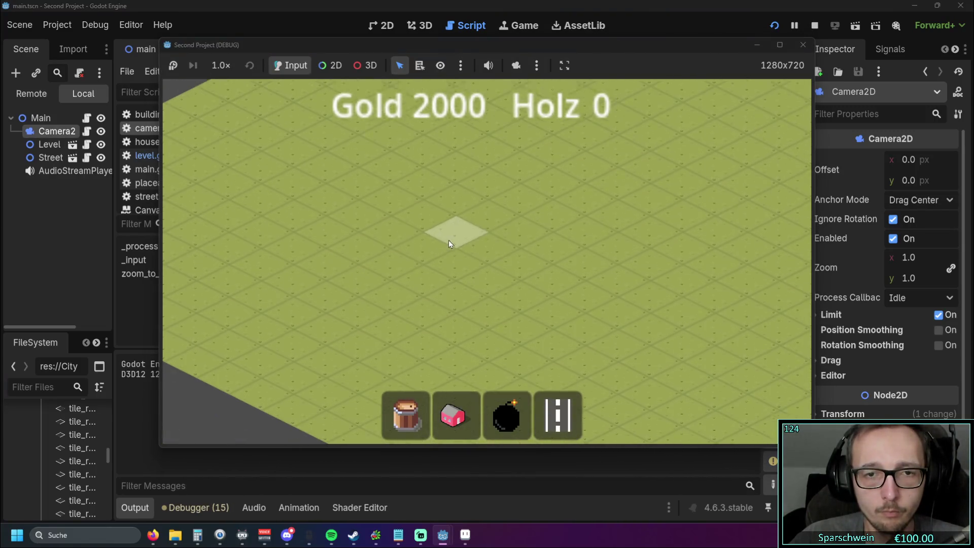
{"action": "scroll", "coordinate": [449, 240], "scroll_direction": "down", "scroll_amount": 3}
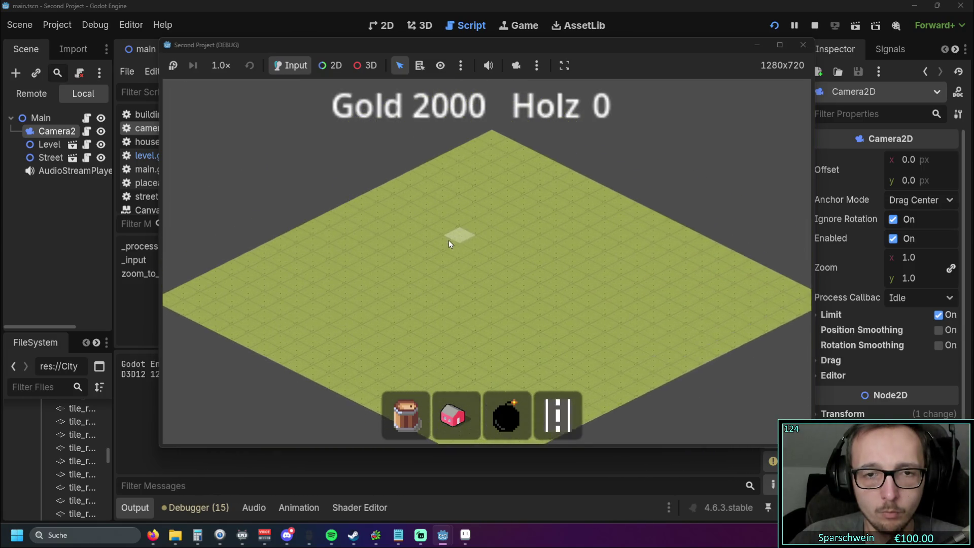
{"action": "key", "text": "Left"}
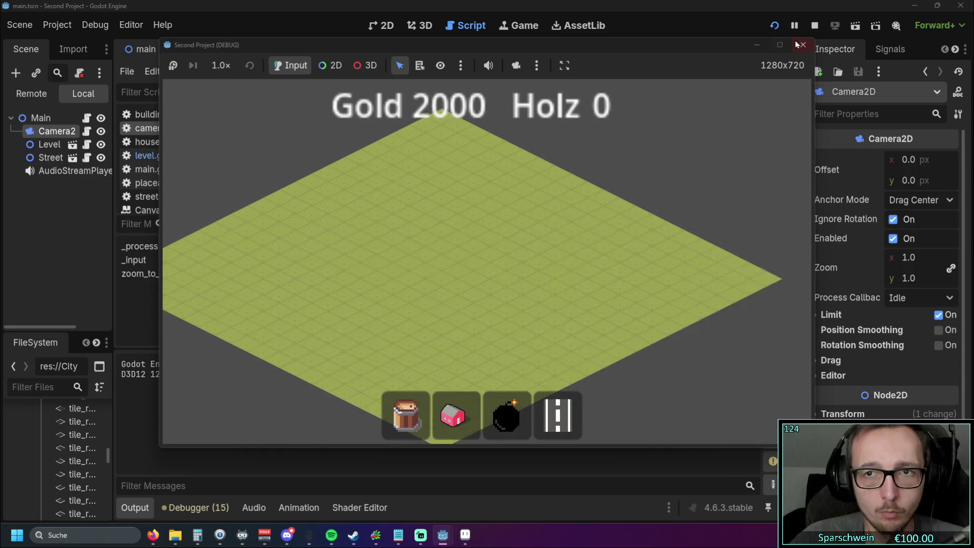
{"action": "key", "text": "alt+F4"}
Change the map_max_boundary y value from 1440 to 1600 and run the game
{"action": "left_click_drag", "start_coordinate": [454, 205], "coordinate": [473, 205]}
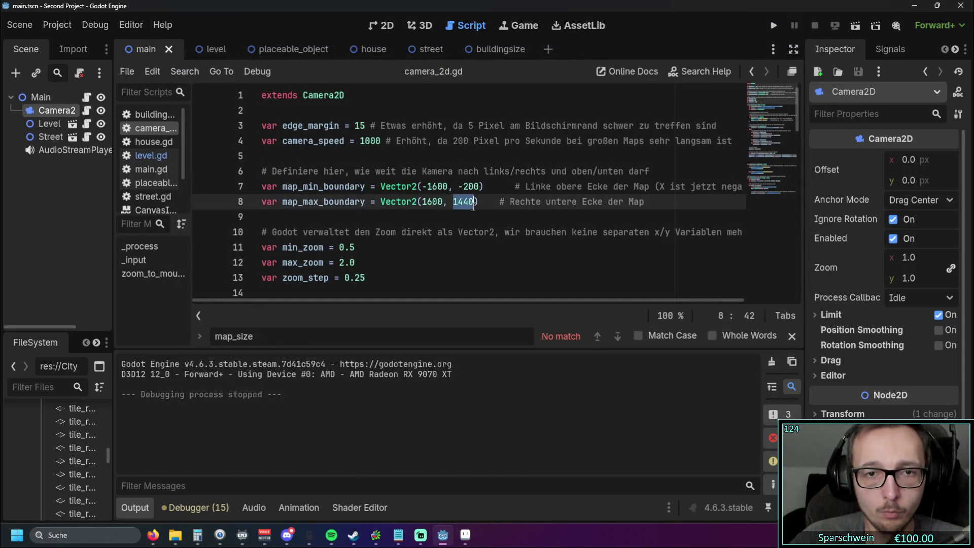
{"action": "type", "text": "160"}
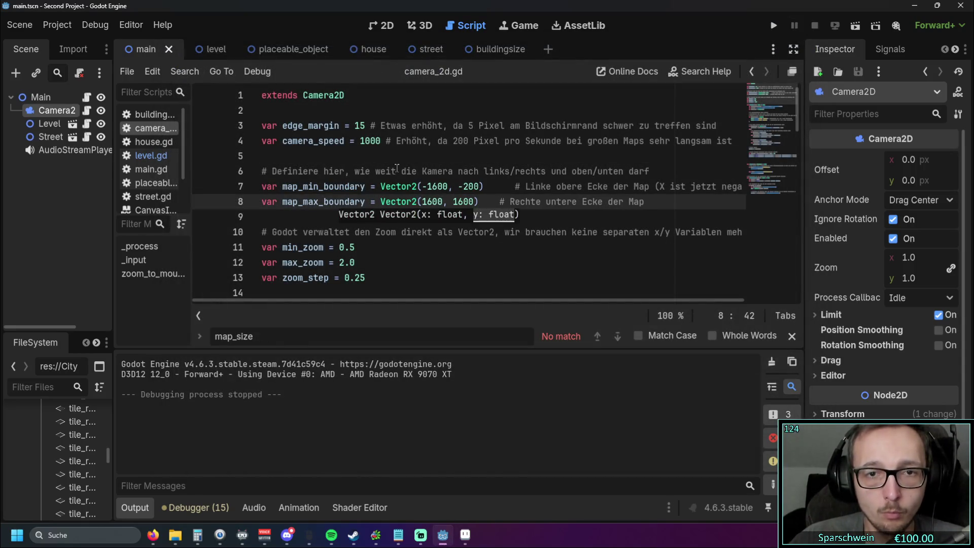
{"action": "left_click", "coordinate": [773, 25]}
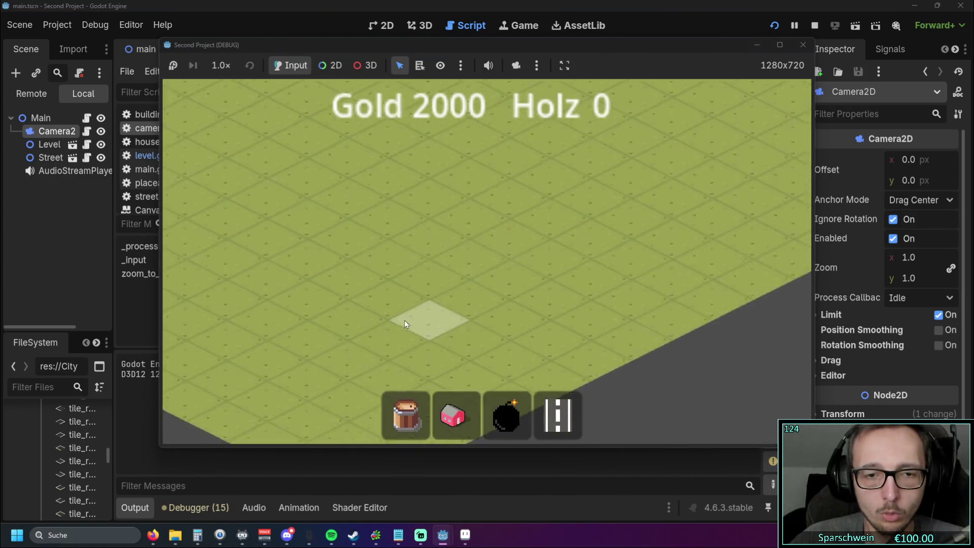
Place four red houses on the map in the running game
{"action": "scroll", "coordinate": [415, 312], "scroll_direction": "down", "scroll_amount": 2}
{"action": "scroll", "coordinate": [448, 281], "scroll_direction": "up", "scroll_amount": 2}
{"action": "scroll", "coordinate": [450, 279], "scroll_direction": "up", "scroll_amount": 5}
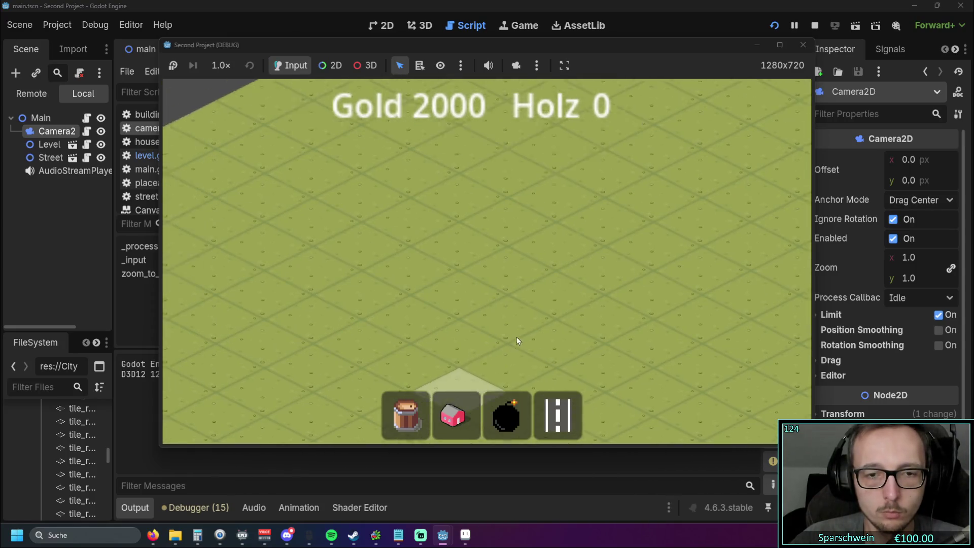
{"action": "scroll", "coordinate": [516, 340], "scroll_direction": "down", "scroll_amount": 5}
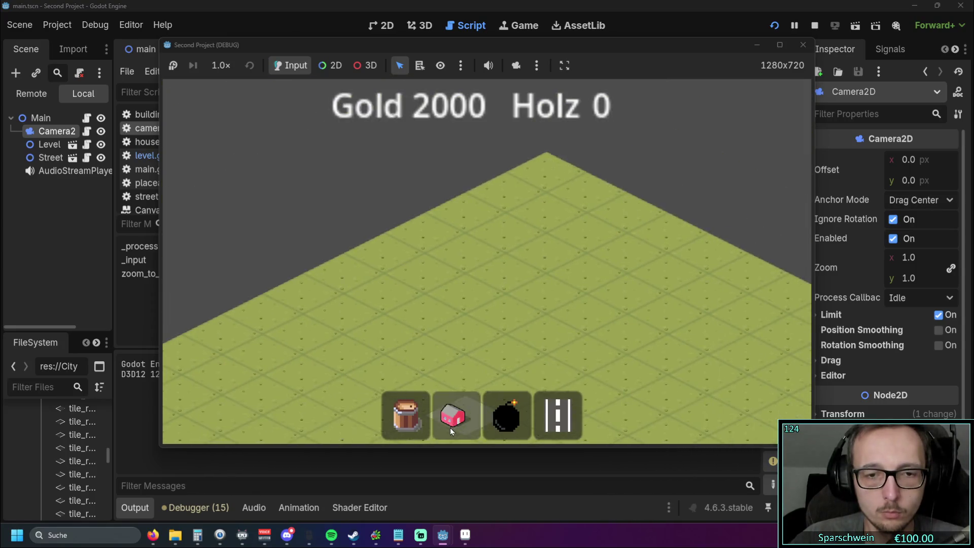
{"action": "left_click", "coordinate": [453, 416]}
{"action": "left_click", "coordinate": [494, 206]}
{"action": "left_click", "coordinate": [459, 226]}
{"action": "left_click", "coordinate": [421, 248]}
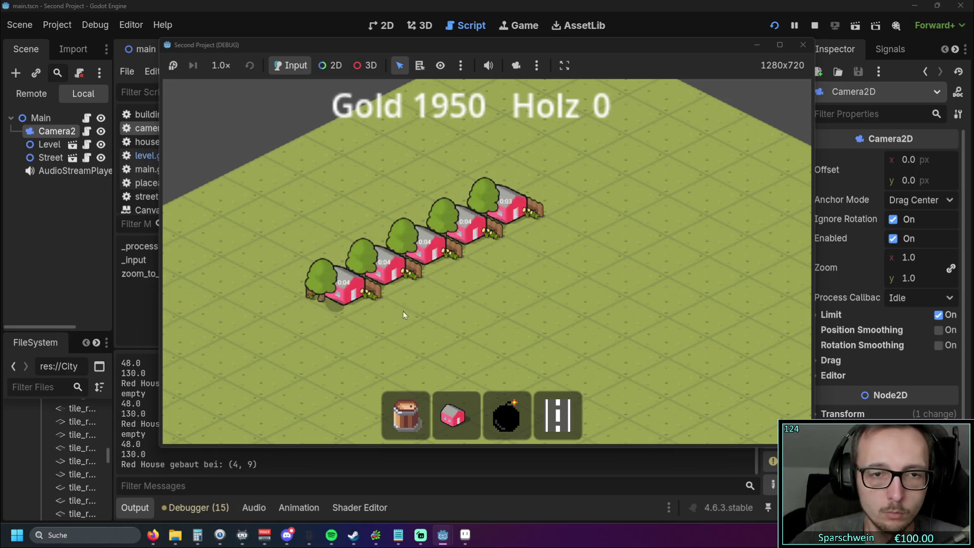
{"action": "left_click", "coordinate": [507, 405]}
Pan with WASD, build two street tiles, then stop the game
{"action": "key", "text": "a"}
{"action": "key", "text": "s"}
{"action": "key", "text": "d"}
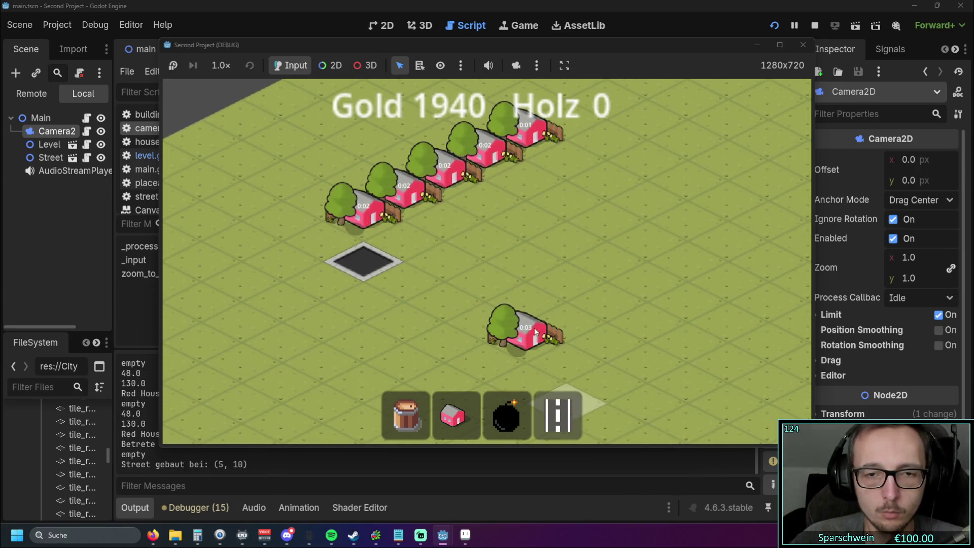
{"action": "key", "text": "s"}
{"action": "left_click", "coordinate": [568, 328]}
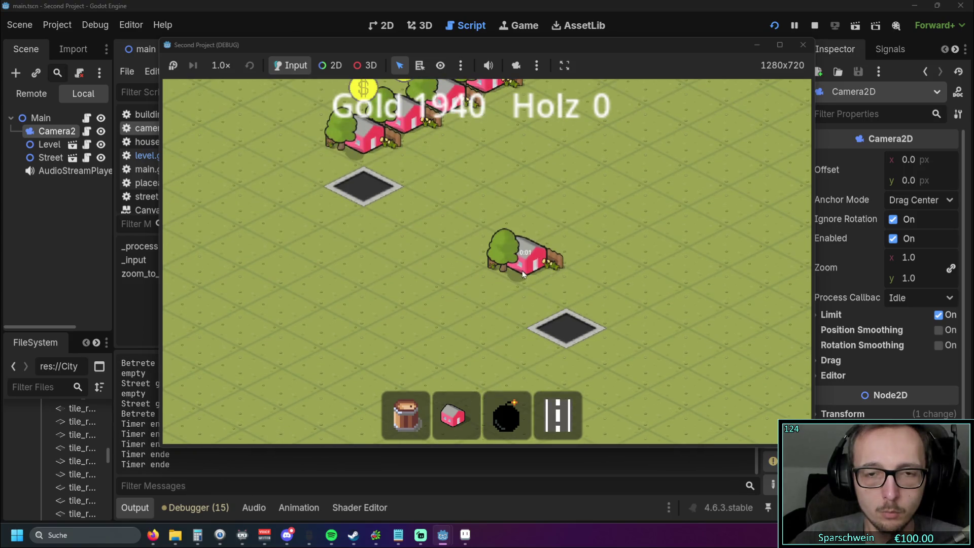
{"action": "left_click", "coordinate": [558, 415]}
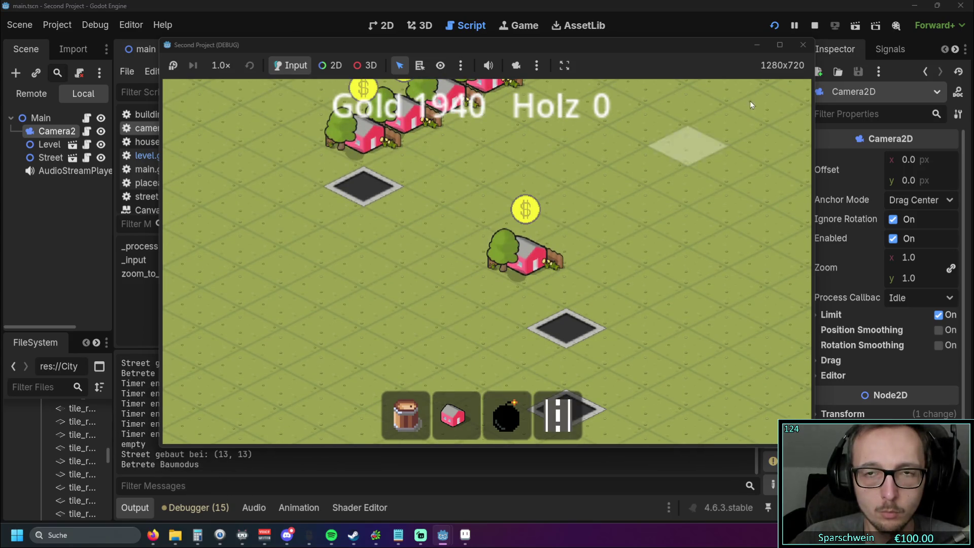
{"action": "key", "text": "w"}
{"action": "left_click", "coordinate": [796, 47]}
Undo level.gd's handler back to _unhandled_input with the mouse-button press check, then rerun
{"action": "left_click", "coordinate": [490, 233]}
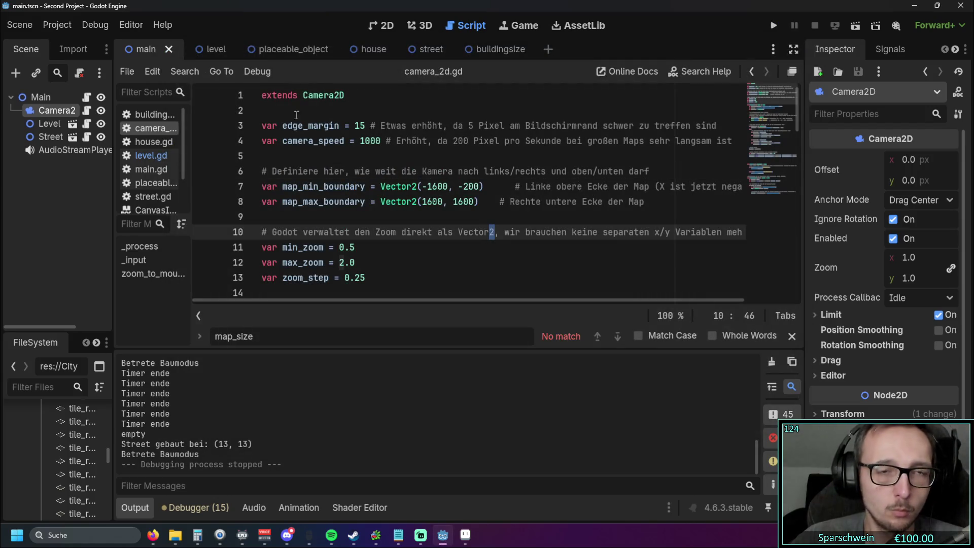
{"action": "left_click", "coordinate": [302, 51]}
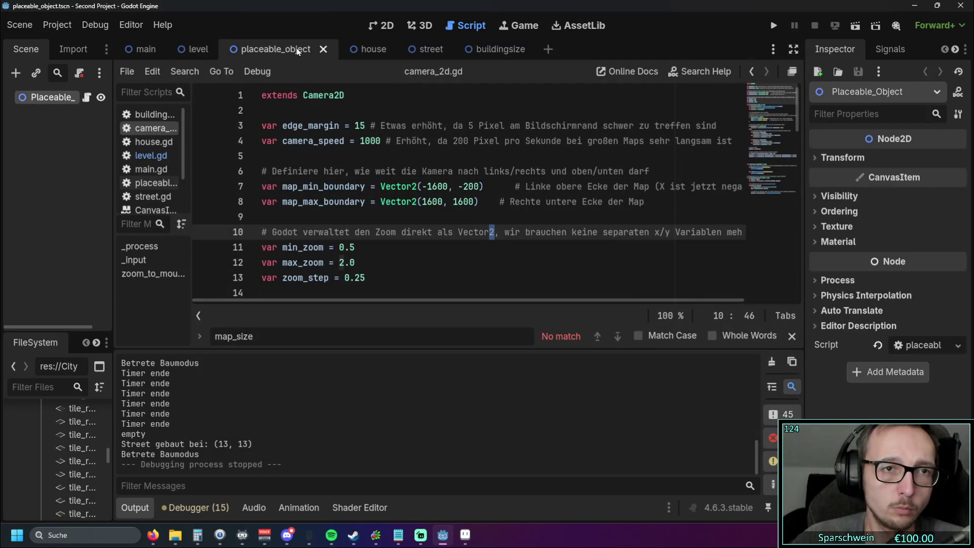
{"action": "left_click", "coordinate": [193, 52]}
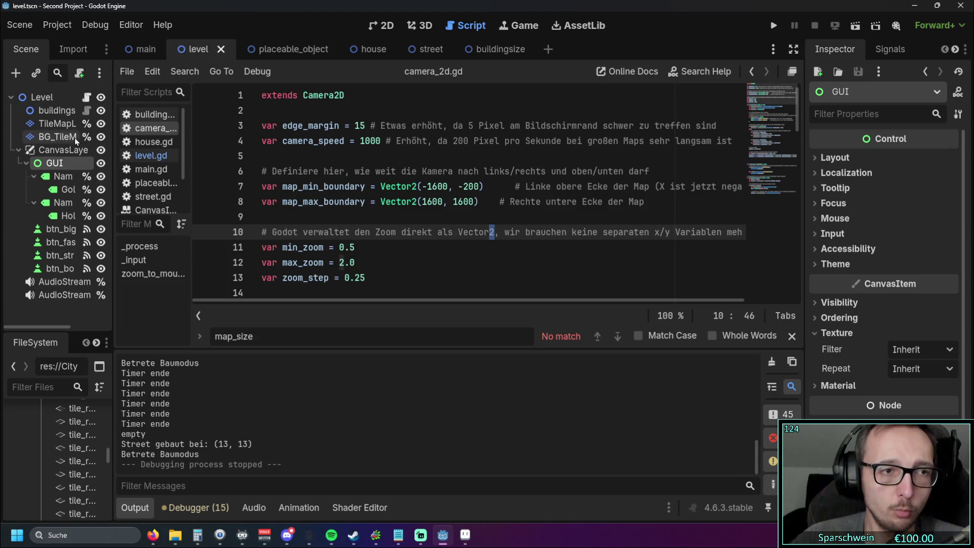
{"action": "left_click", "coordinate": [149, 156]}
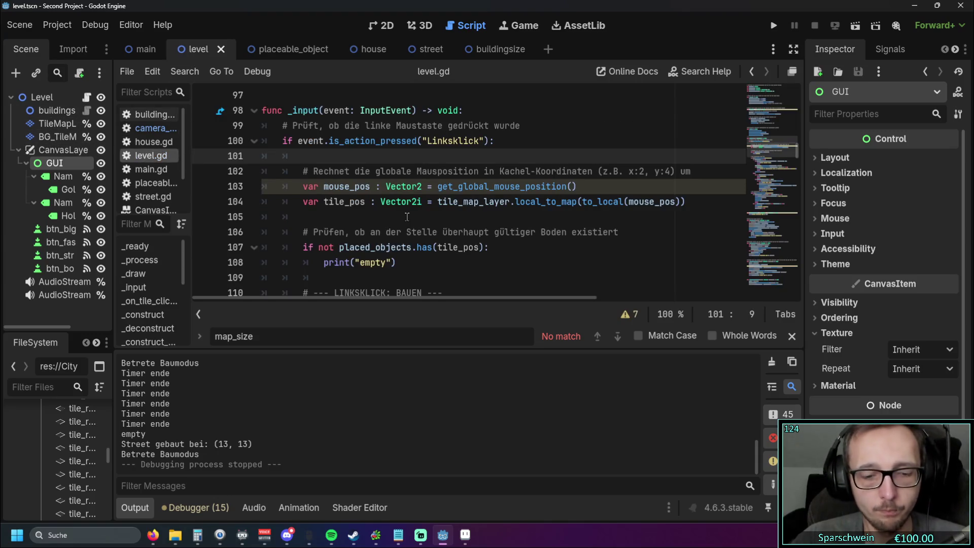
{"action": "key", "text": "ctrl+z"}
{"action": "key", "text": "ctrl+z"}
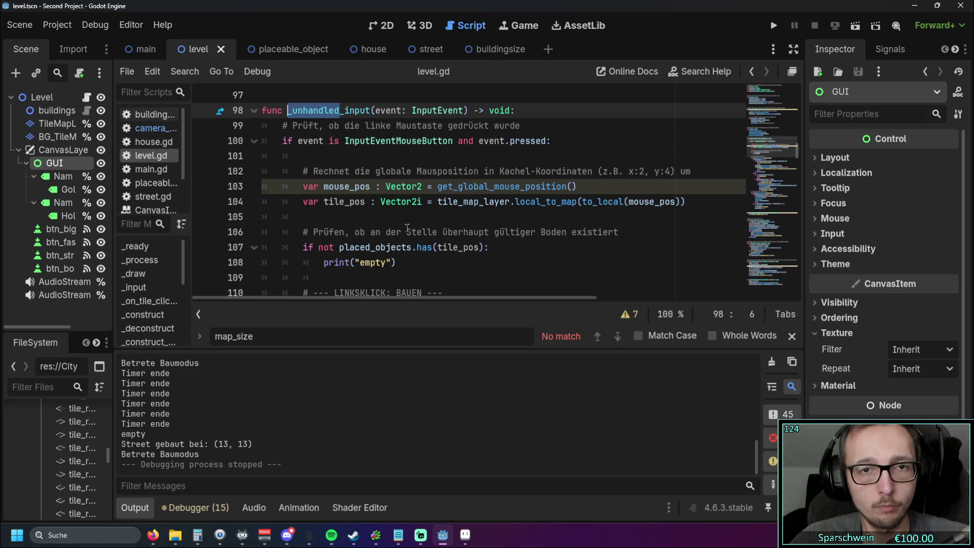
{"action": "left_click", "coordinate": [407, 230]}
{"action": "left_click", "coordinate": [774, 27]}
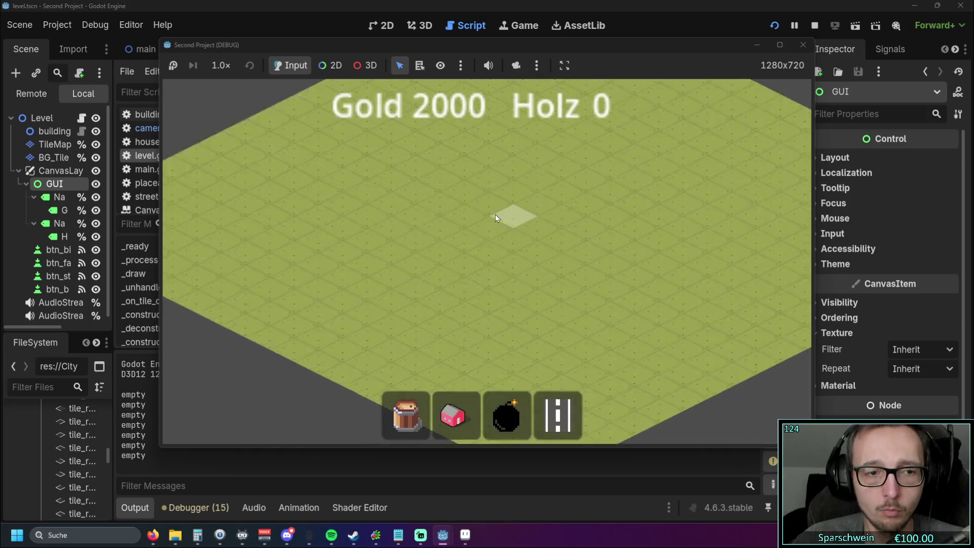
Build a diagonal row of five red houses and a long street beside them
{"action": "scroll", "coordinate": [475, 287], "scroll_direction": "up", "scroll_amount": 2}
{"action": "key", "text": "b"}
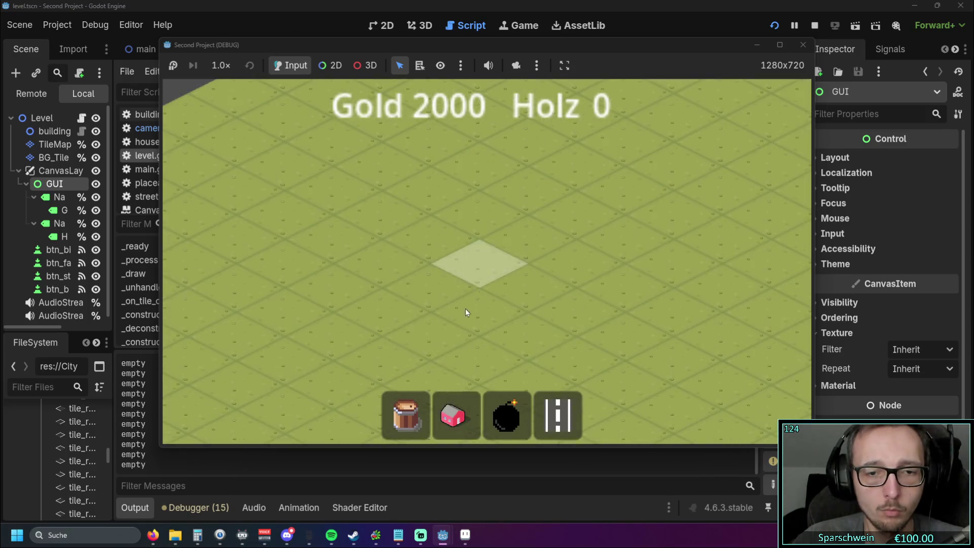
{"action": "left_click_drag", "start_coordinate": [409, 242], "coordinate": [578, 152]}
{"action": "mouse_move", "coordinate": [358, 355]}
{"action": "left_mouse_down"}
{"action": "mouse_move", "coordinate": [435, 350]}
{"action": "mouse_move", "coordinate": [666, 230]}
{"action": "left_mouse_up"}
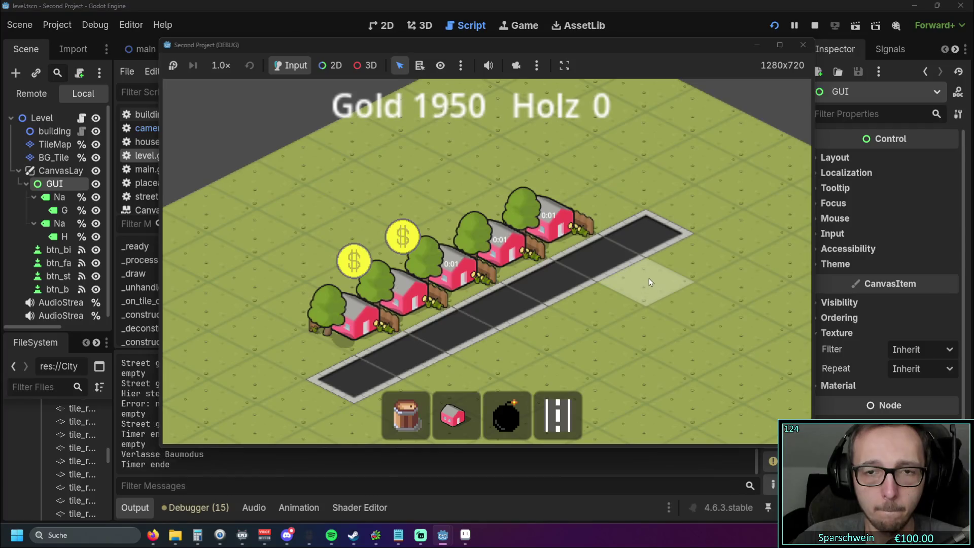
{"action": "key", "text": "Escape"}
{"action": "scroll", "coordinate": [579, 259], "scroll_direction": "down", "scroll_amount": 3}
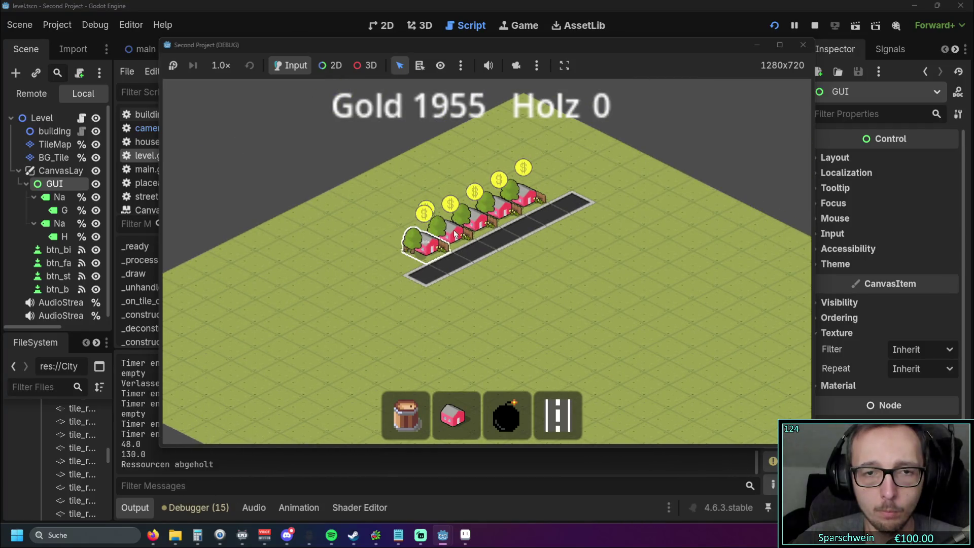
Add two houses at the road's end and four more along the lower road
{"action": "key", "text": "Right"}
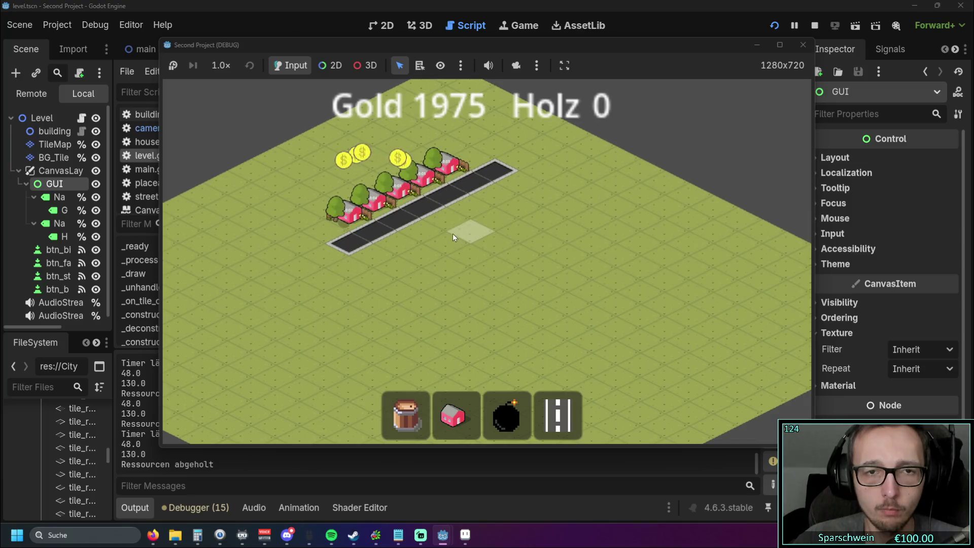
{"action": "key", "text": "Left"}
{"action": "left_click", "coordinate": [357, 263]}
{"action": "left_click", "coordinate": [336, 274]}
{"action": "key", "text": "Escape"}
{"action": "key", "text": "Left"}
{"action": "left_click", "coordinate": [558, 413]}
{"action": "key", "text": "Down"}
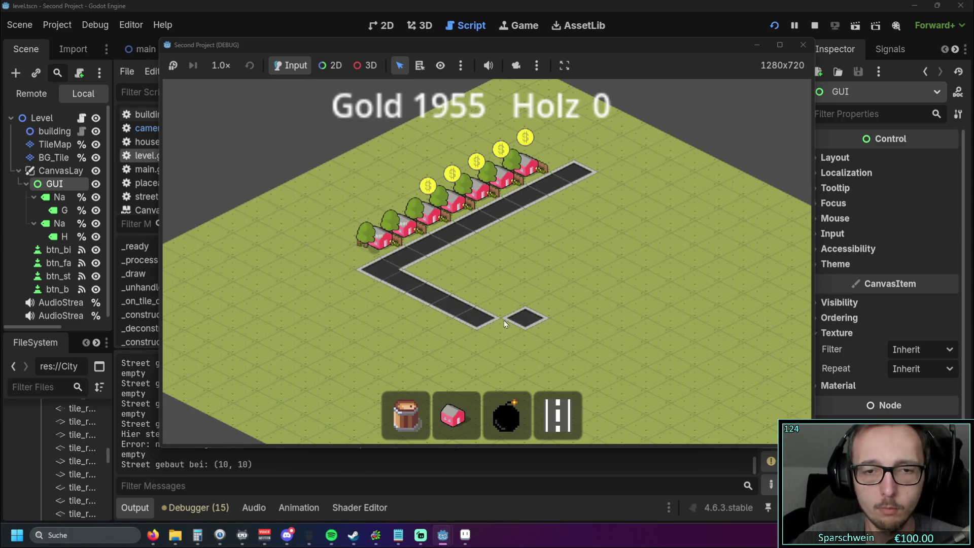
{"action": "key", "text": "Right"}
{"action": "left_click", "coordinate": [453, 414]}
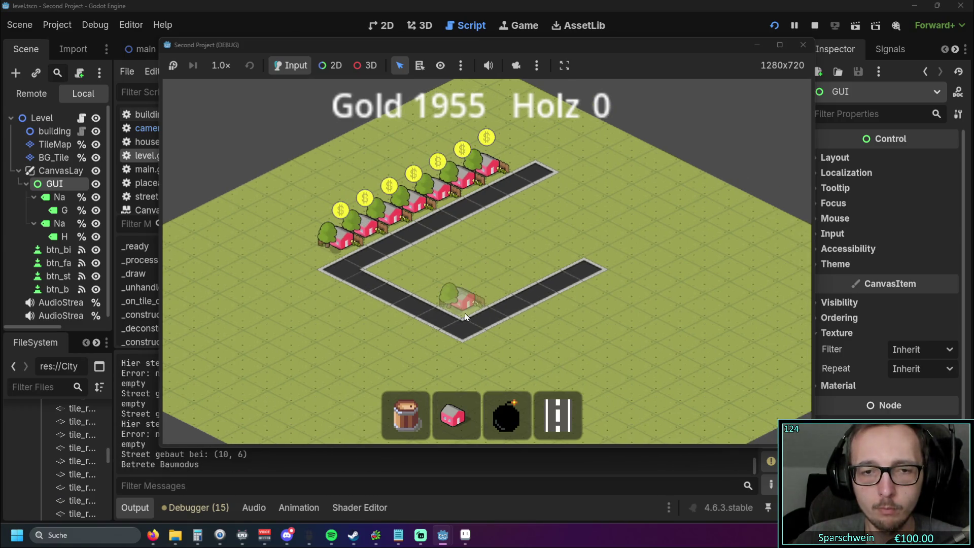
{"action": "left_click", "coordinate": [464, 312]}
{"action": "left_click", "coordinate": [490, 299]}
{"action": "left_click", "coordinate": [523, 284]}
{"action": "left_click", "coordinate": [571, 267]}
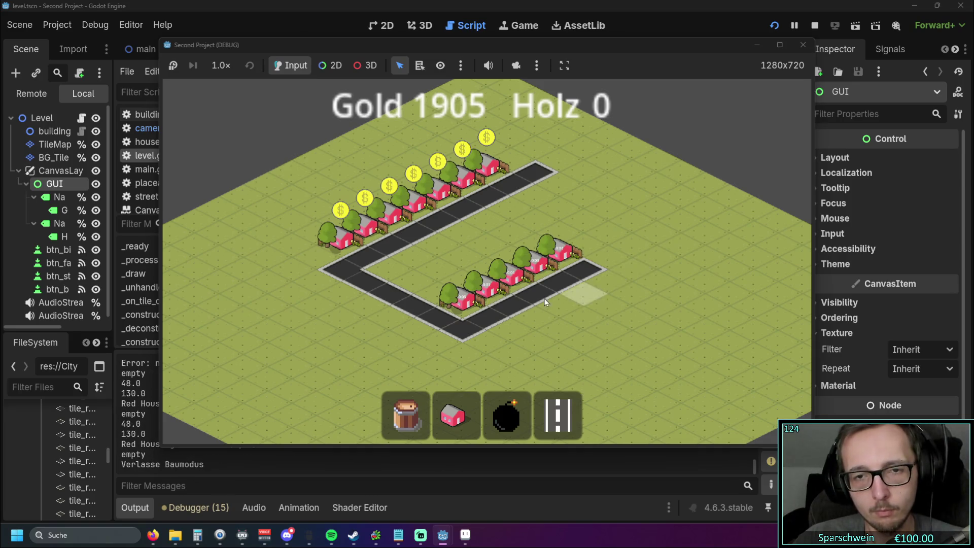
Pan around the town and collect a house's coin, reaching 2165 gold
{"action": "key", "text": "Up"}
{"action": "key", "text": "Left"}
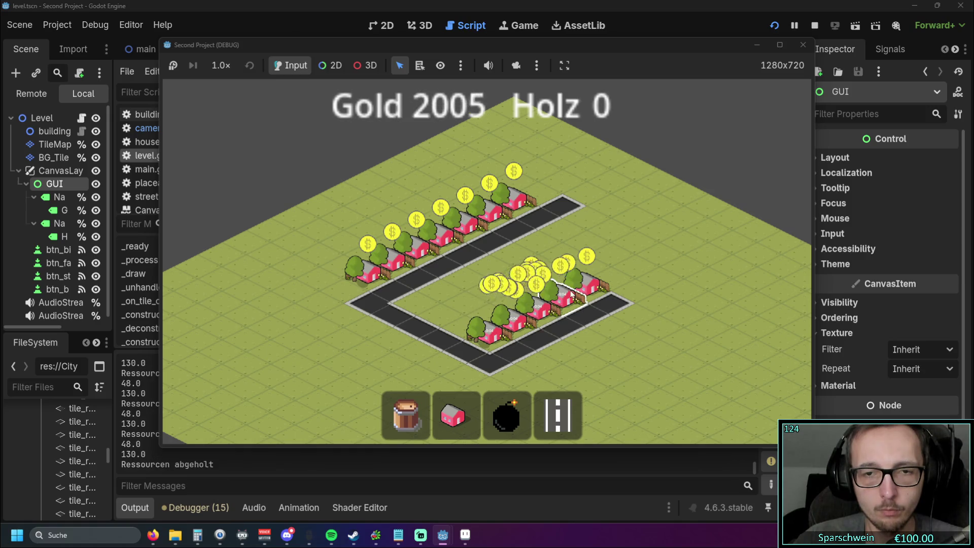
{"action": "key", "text": "w"}
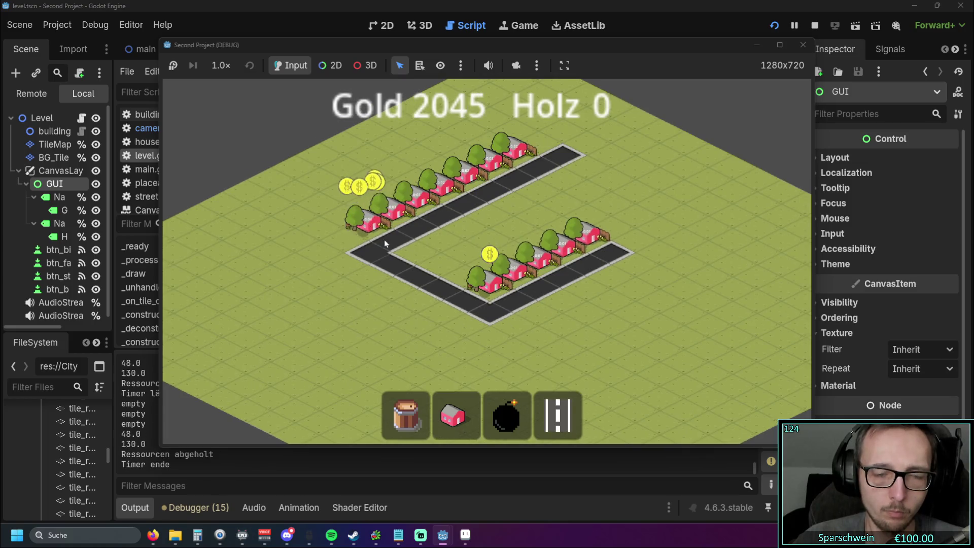
{"action": "key", "text": "w"}
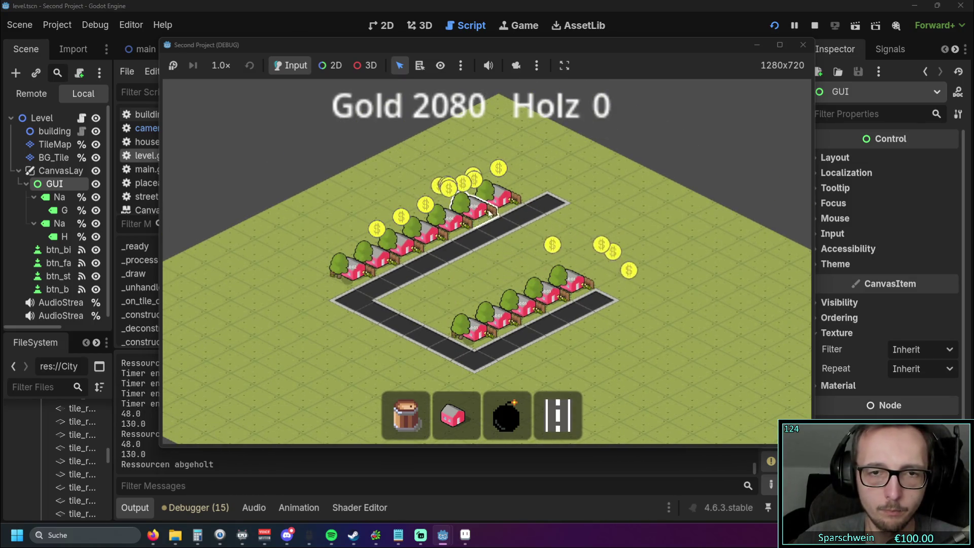
{"action": "key", "text": "a"}
{"action": "key", "text": "d"}
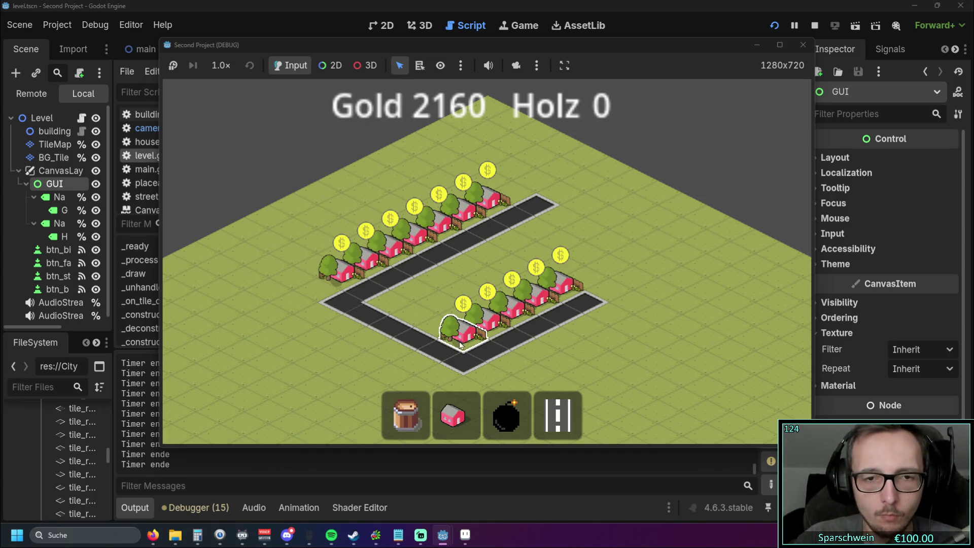
{"action": "left_click_drag", "start_coordinate": [460, 339], "coordinate": [461, 290]}
{"action": "key", "text": "w"}
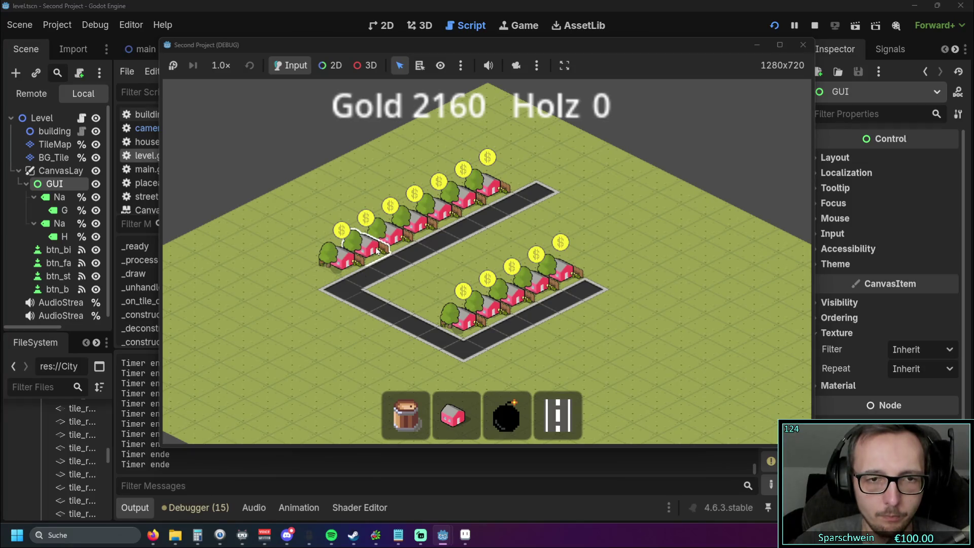
{"action": "left_click", "coordinate": [348, 263]}
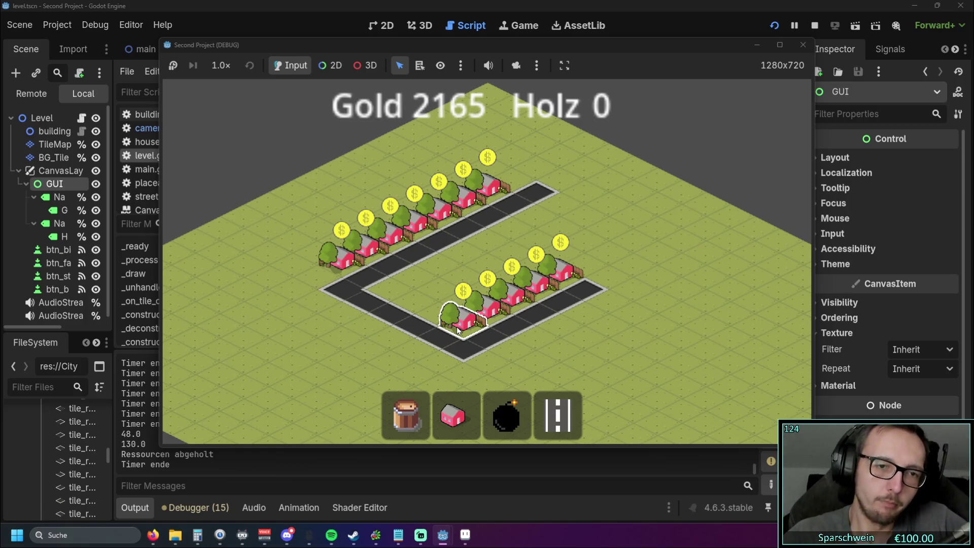
{"action": "scroll", "coordinate": [369, 335], "scroll_direction": "up", "scroll_amount": 5}
Collect coins from the row of front houses, lifting gold to 2200, while panning the map
{"action": "key", "text": "s"}
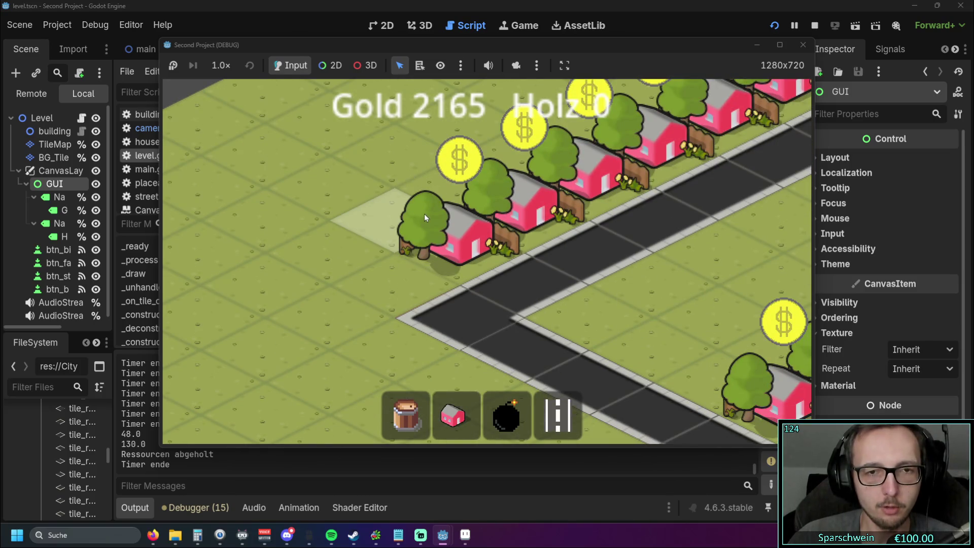
{"action": "left_click", "coordinate": [436, 227]}
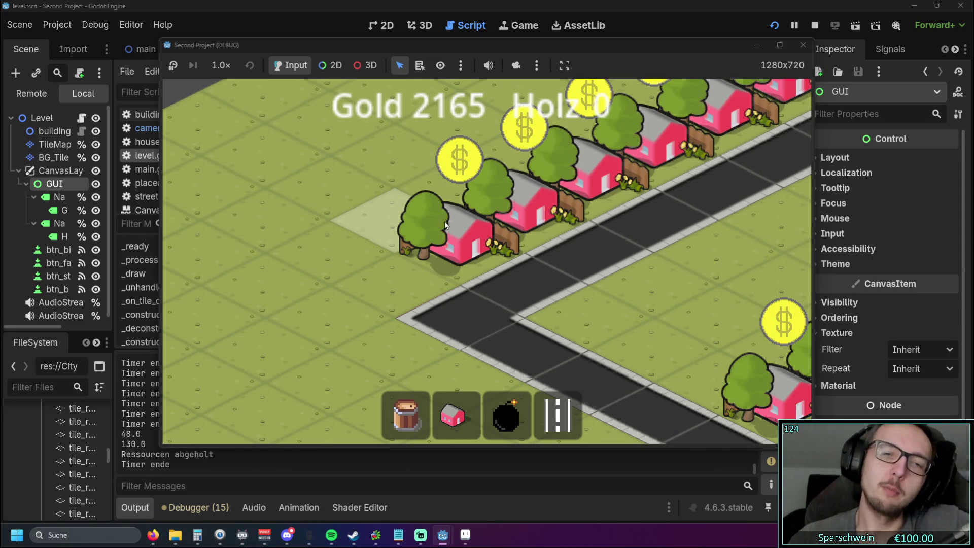
{"action": "left_click", "coordinate": [485, 252]}
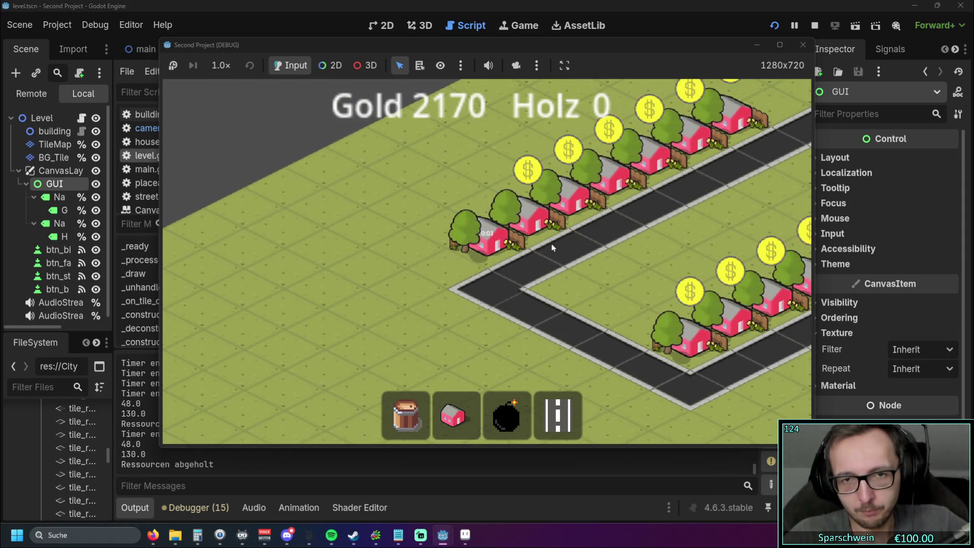
{"action": "left_click", "coordinate": [528, 216]}
{"action": "left_click", "coordinate": [568, 195]}
{"action": "left_click", "coordinate": [609, 175]}
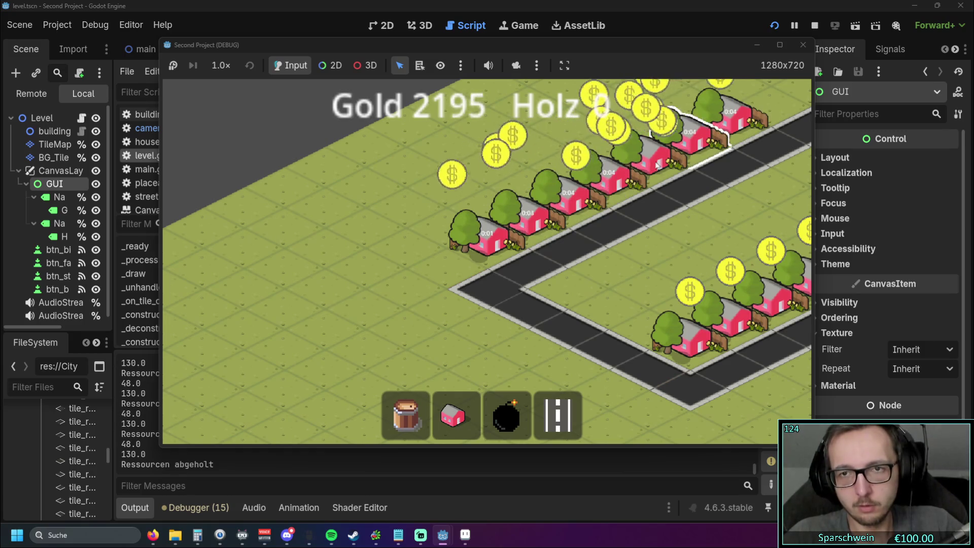
{"action": "scroll", "coordinate": [677, 158], "scroll_direction": "down", "scroll_amount": 3}
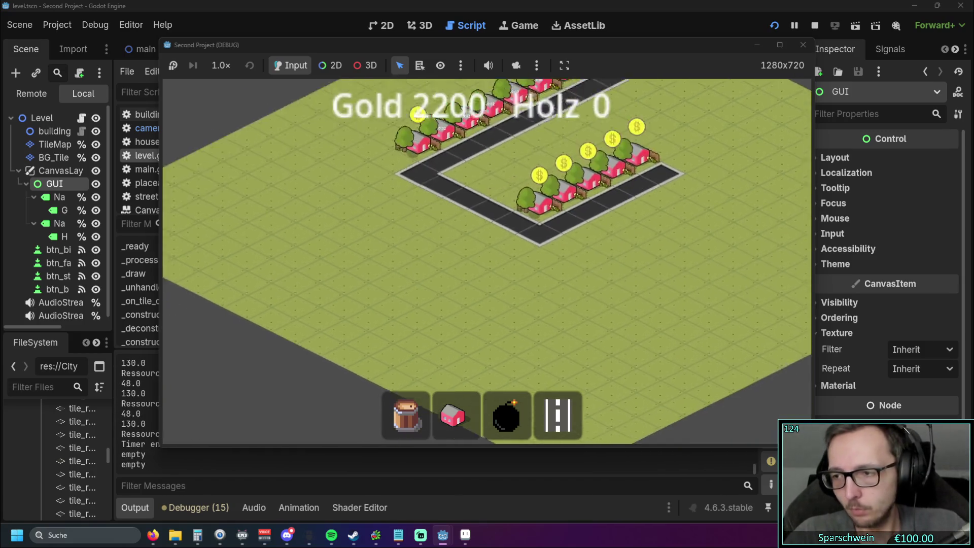
{"action": "key", "text": "w"}
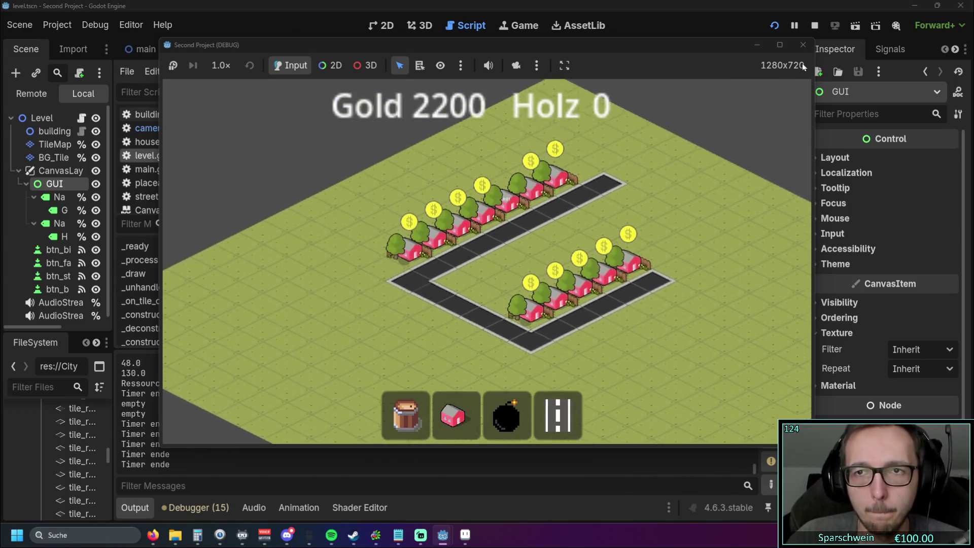
Take a last look across the map, then close the running game
{"action": "key", "text": "s"}
{"action": "key", "text": "a"}
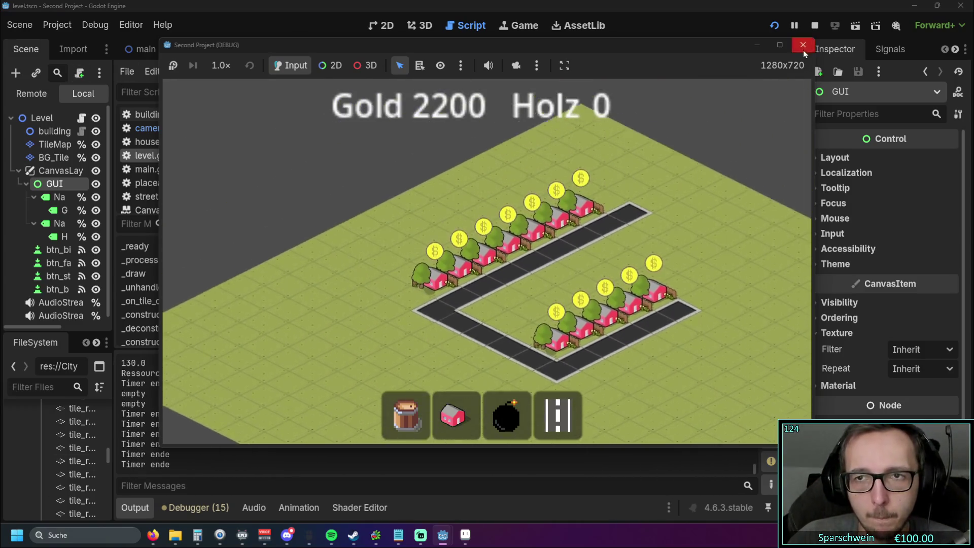
{"action": "left_click", "coordinate": [802, 44]}
Rerun the project to view a fresh empty map at Gold 2000, then close it
{"action": "scroll", "coordinate": [555, 232], "scroll_direction": "up", "scroll_amount": 20}
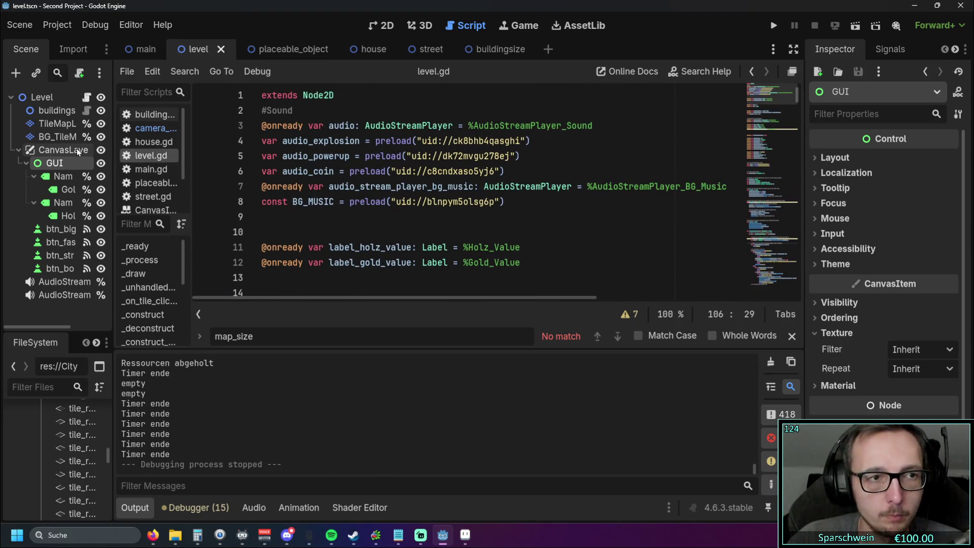
{"action": "left_click", "coordinate": [773, 27]}
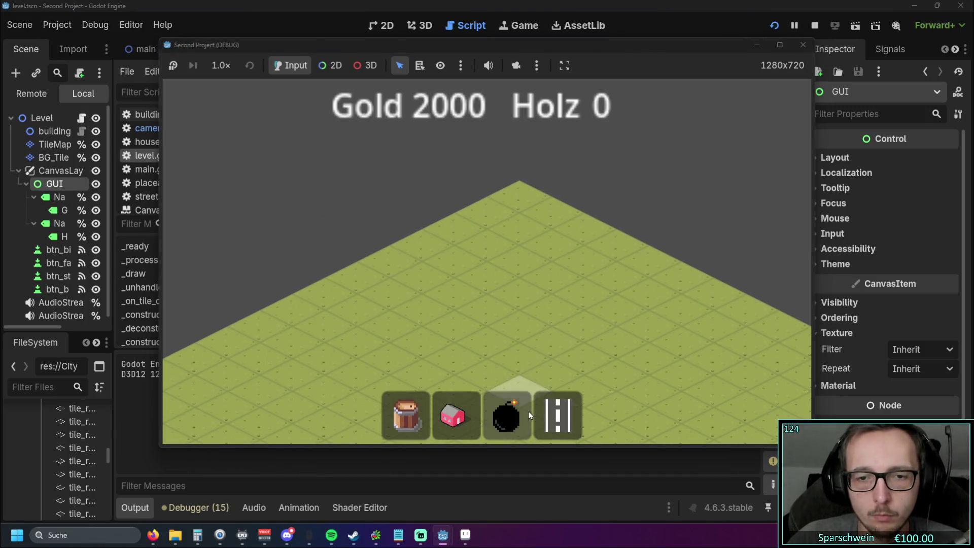
{"action": "mouse_move", "coordinate": [526, 441]}
{"action": "mouse_move", "coordinate": [136, 262]}
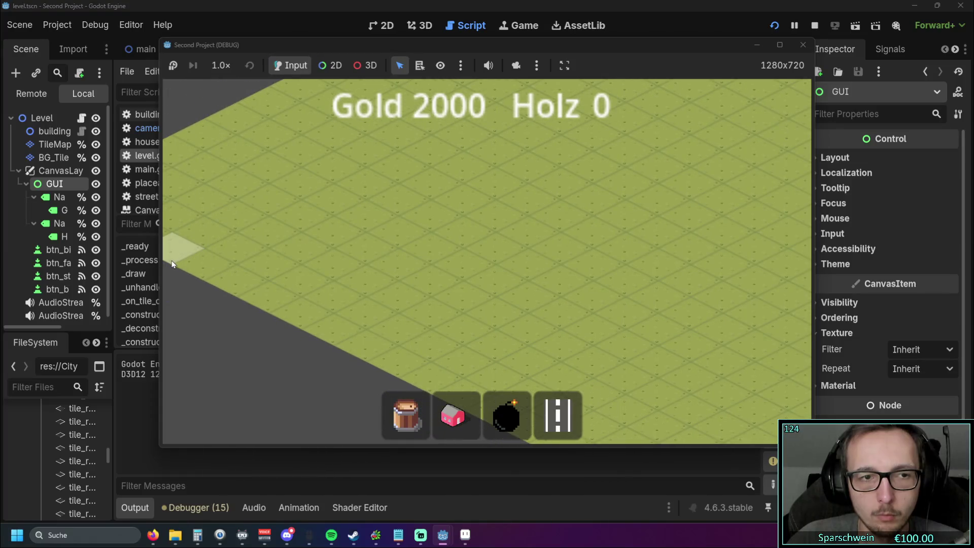
{"action": "mouse_move", "coordinate": [802, 249]}
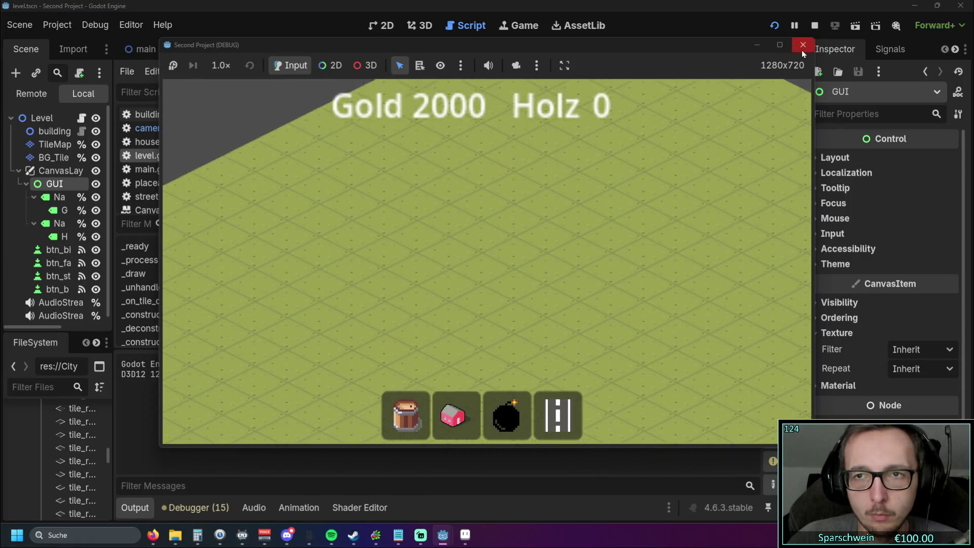
{"action": "left_click", "coordinate": [802, 49]}
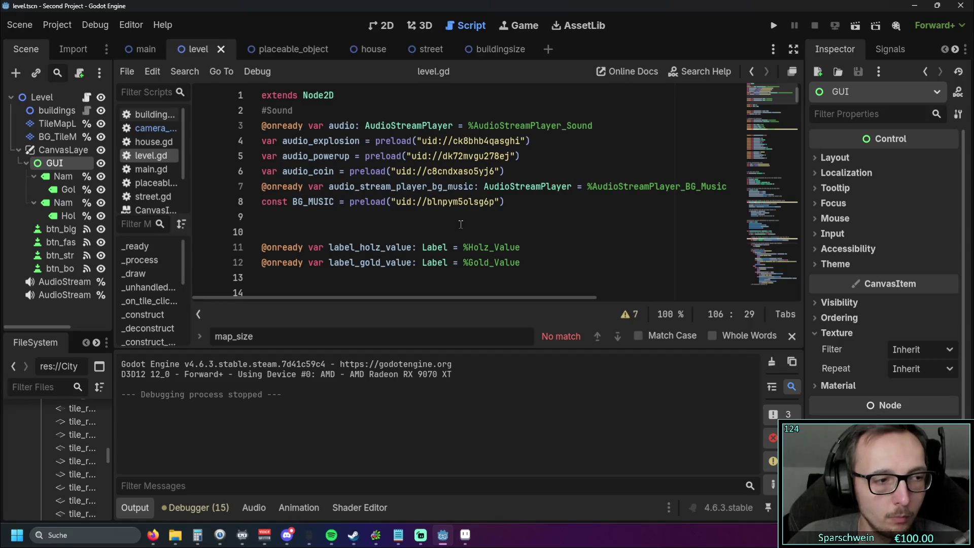
{"action": "scroll", "coordinate": [460, 224], "scroll_direction": "down", "scroll_amount": 2}
{"action": "scroll", "coordinate": [460, 224], "scroll_direction": "down", "scroll_amount": 1}
{"action": "scroll", "coordinate": [459, 224], "scroll_direction": "up", "scroll_amount": 2}
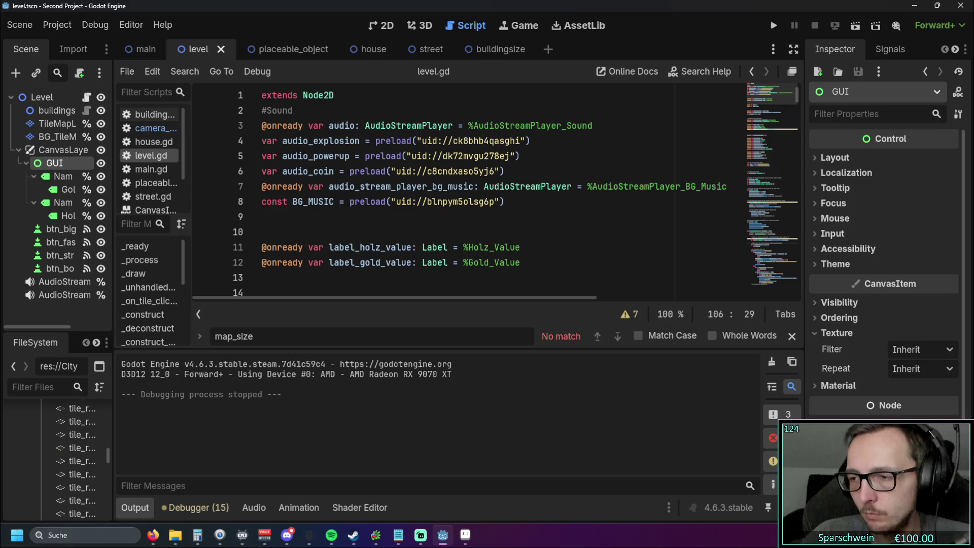
{"action": "key", "text": "alt+Tab"}
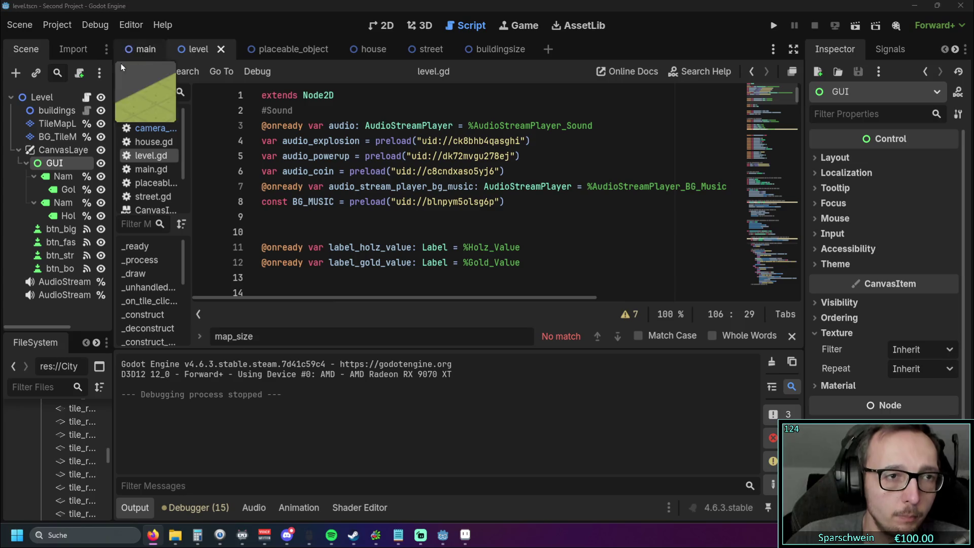
Review the build and demolish code in level.gd's _unhandled_input, then launch a fresh test run
{"action": "left_click", "coordinate": [264, 49]}
{"action": "left_click", "coordinate": [357, 51]}
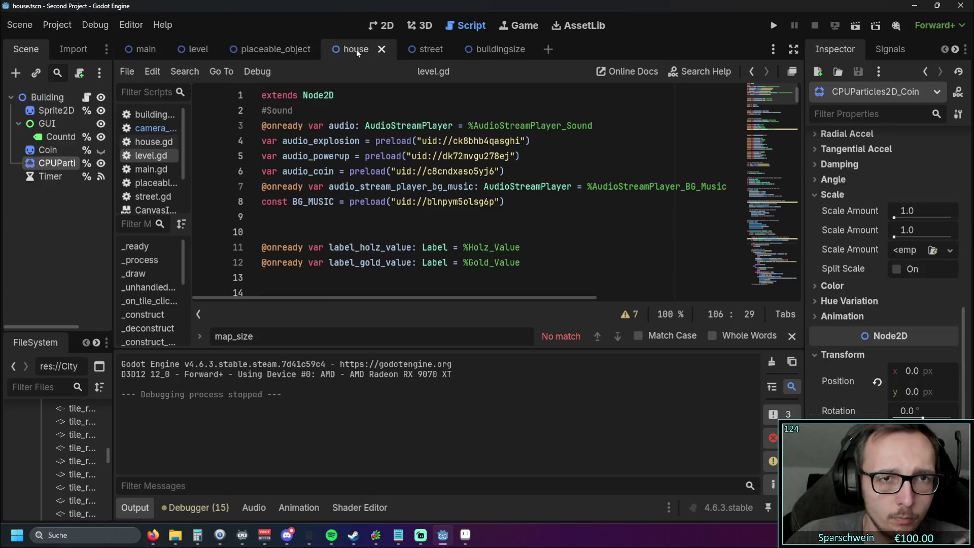
{"action": "left_click", "coordinate": [146, 50]}
{"action": "scroll", "coordinate": [372, 177], "scroll_direction": "down", "scroll_amount": 6}
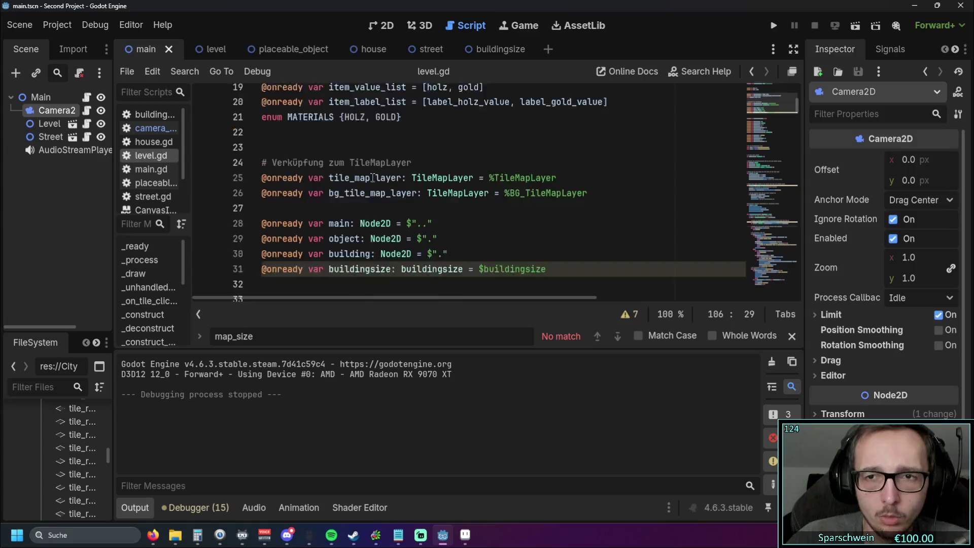
{"action": "scroll", "coordinate": [372, 178], "scroll_direction": "down", "scroll_amount": 20}
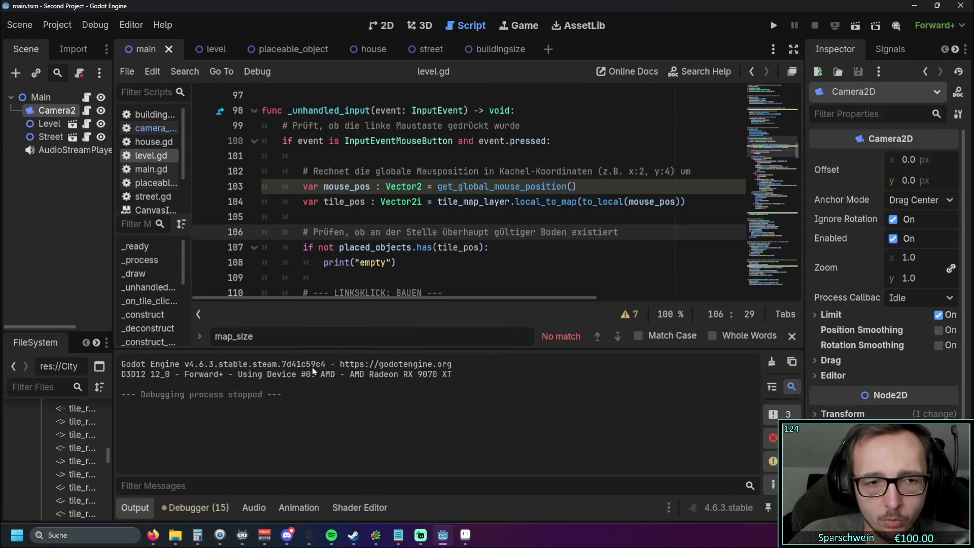
{"action": "left_click", "coordinate": [135, 507]}
{"action": "scroll", "coordinate": [488, 261], "scroll_direction": "down", "scroll_amount": 10}
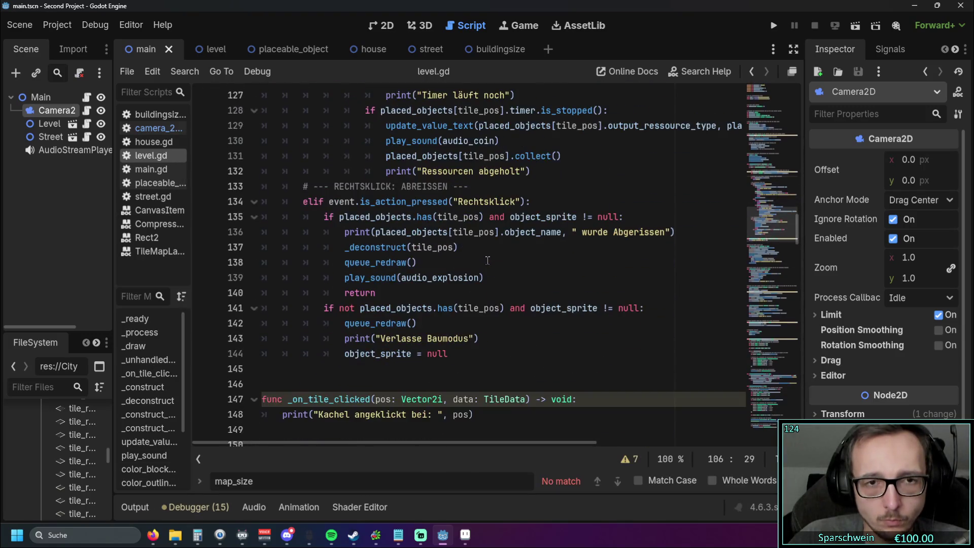
{"action": "mouse_move", "coordinate": [480, 367]}
{"action": "left_mouse_down"}
{"action": "mouse_move", "coordinate": [386, 356]}
{"action": "mouse_move", "coordinate": [325, 251]}
{"action": "mouse_move", "coordinate": [315, 251]}
{"action": "mouse_move", "coordinate": [306, 273]}
{"action": "mouse_move", "coordinate": [247, 201]}
{"action": "left_mouse_up"}
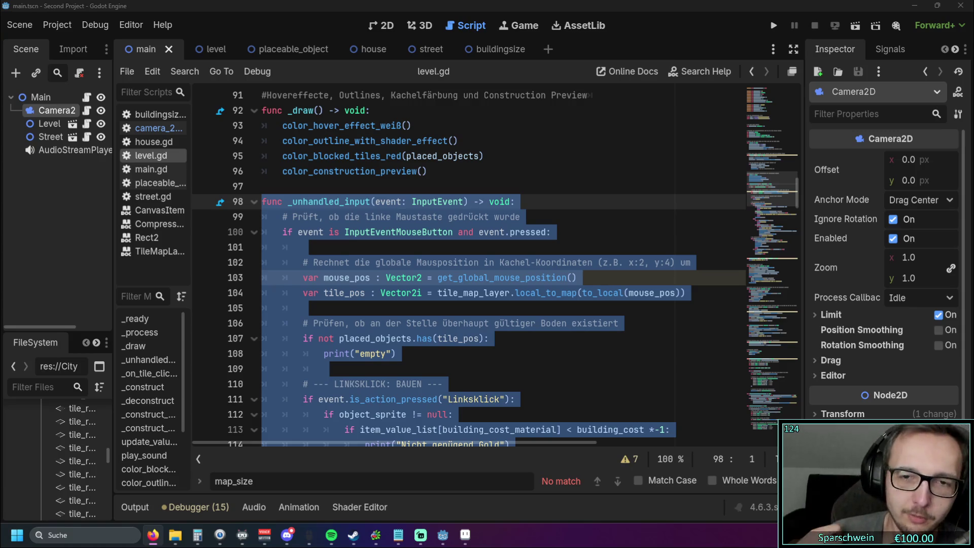
{"action": "left_click", "coordinate": [773, 27]}
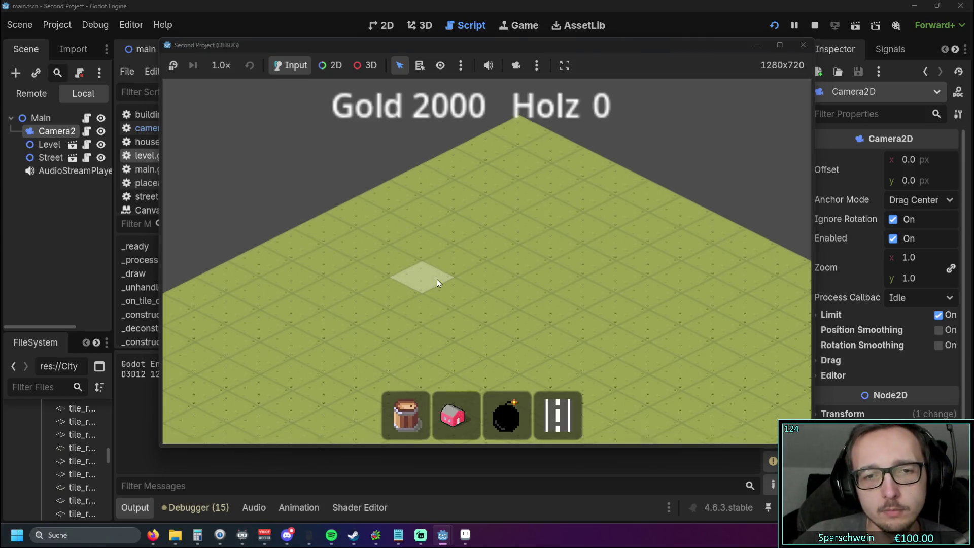
Place a diagonal row of five houses and lay a street along them
{"action": "key", "text": "Down"}
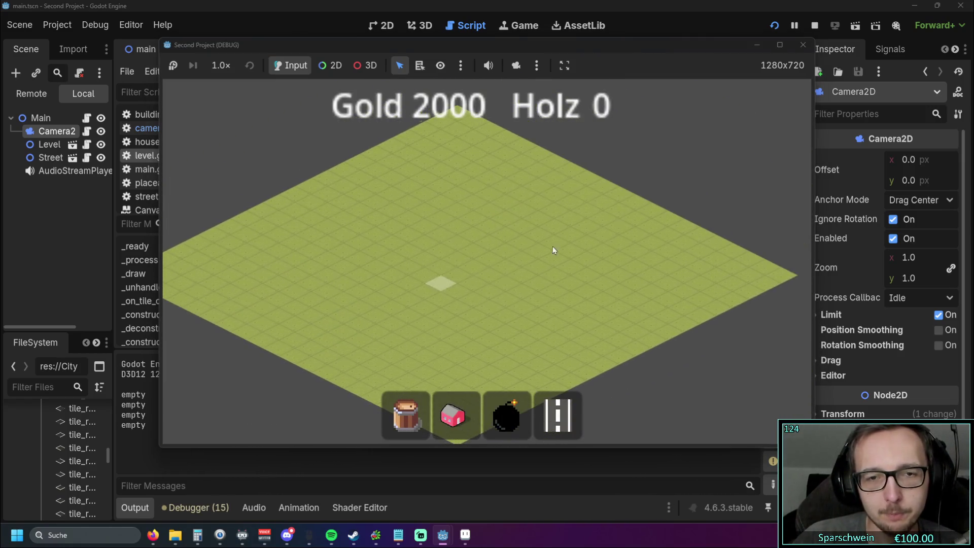
{"action": "key", "text": "Up"}
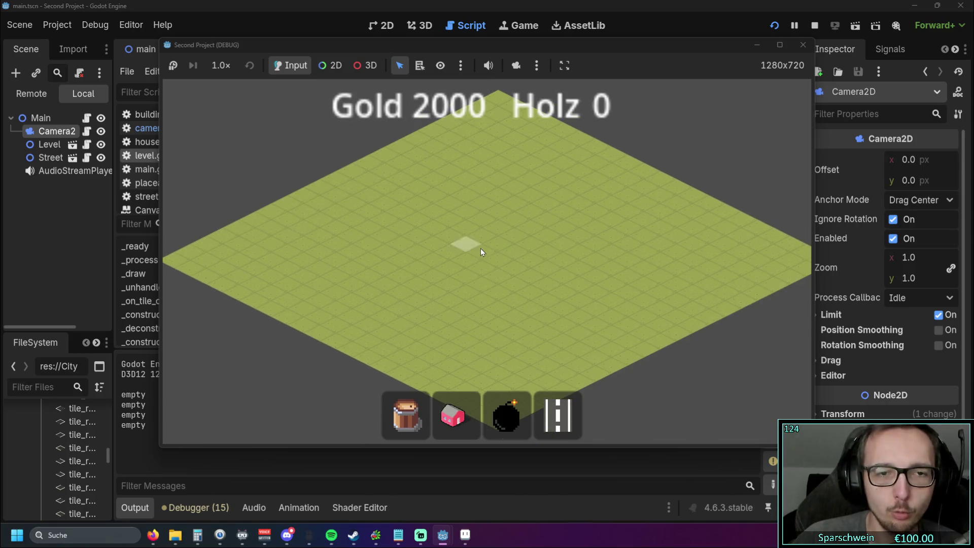
{"action": "key", "text": "Down"}
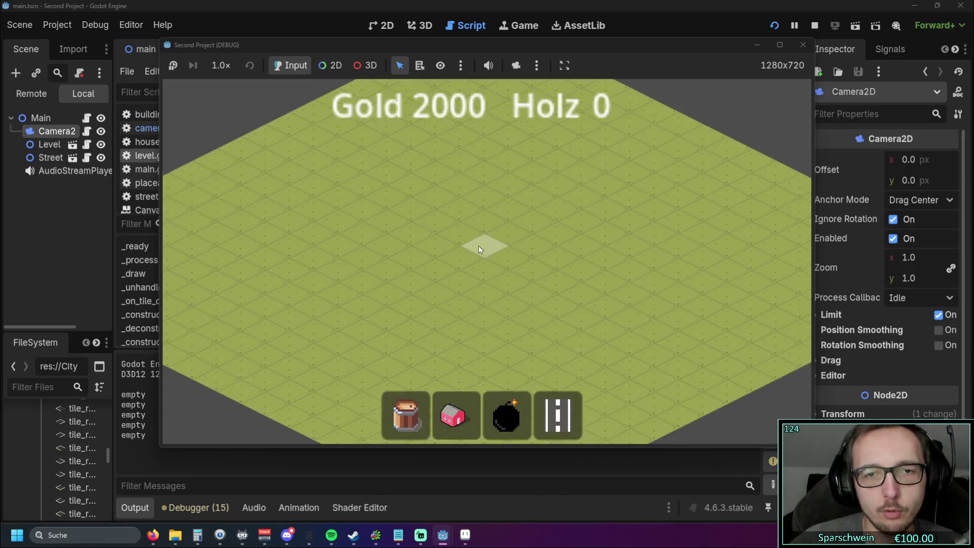
{"action": "scroll", "coordinate": [478, 260], "scroll_direction": "up", "scroll_amount": 4}
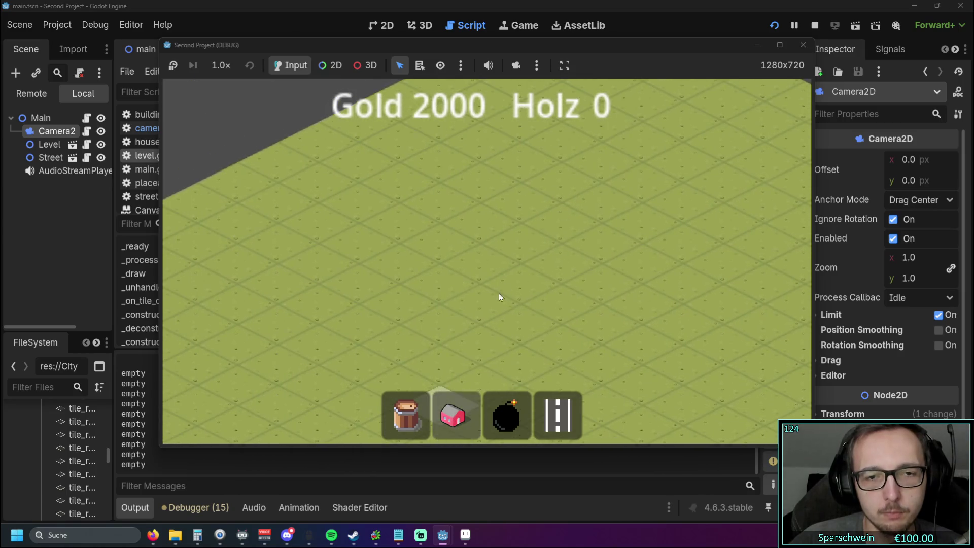
{"action": "left_click", "coordinate": [455, 424]}
{"action": "left_click_drag", "start_coordinate": [390, 306], "coordinate": [519, 257]}
{"action": "left_click", "coordinate": [558, 416]}
{"action": "left_click_drag", "start_coordinate": [380, 337], "coordinate": [589, 253]}
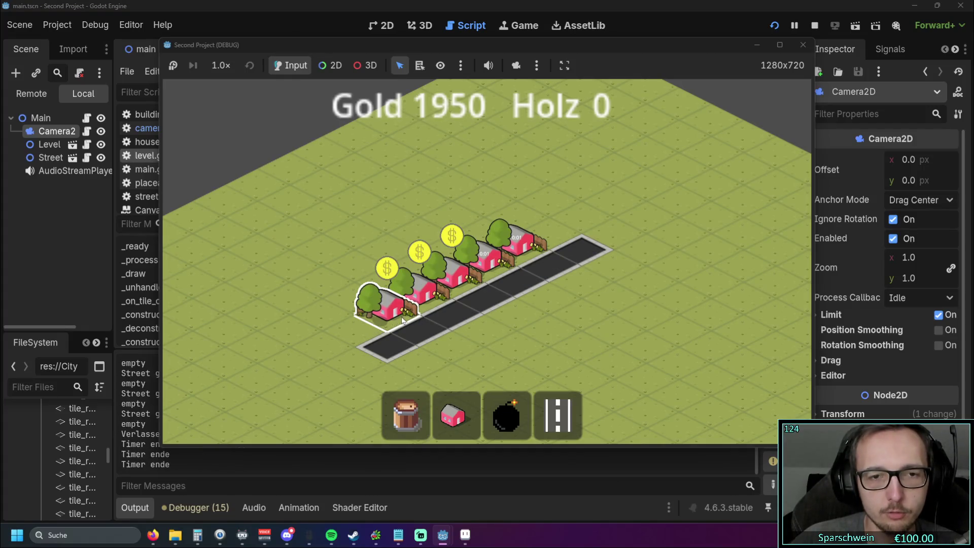
{"action": "left_click", "coordinate": [427, 297]}
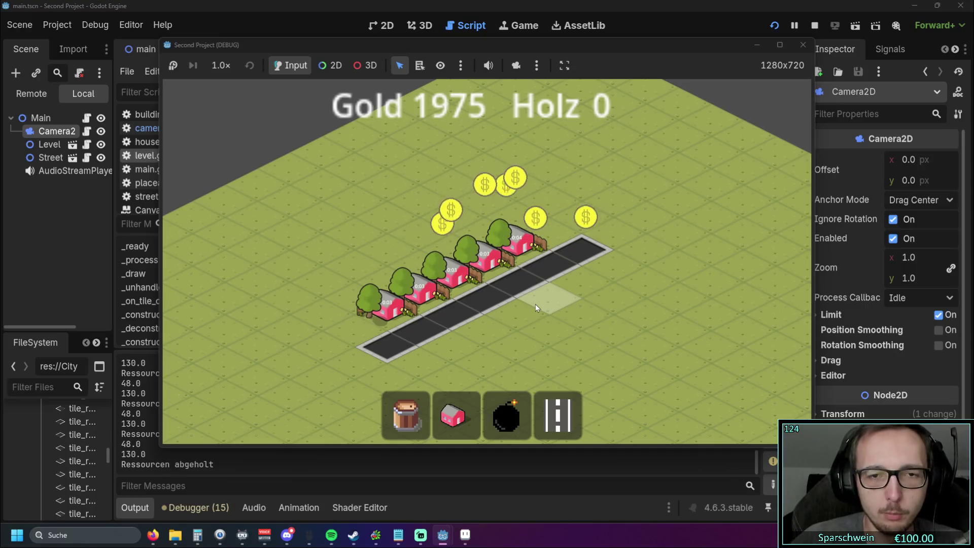
Collect the first coin income from the five new houses
{"action": "left_click", "coordinate": [388, 315]}
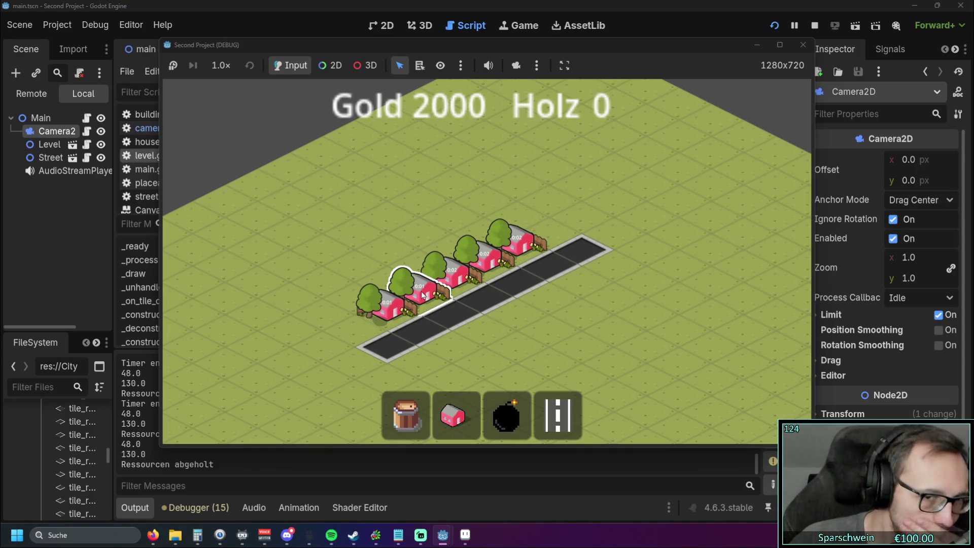
{"action": "left_click", "coordinate": [474, 282]}
{"action": "left_click", "coordinate": [474, 282]}
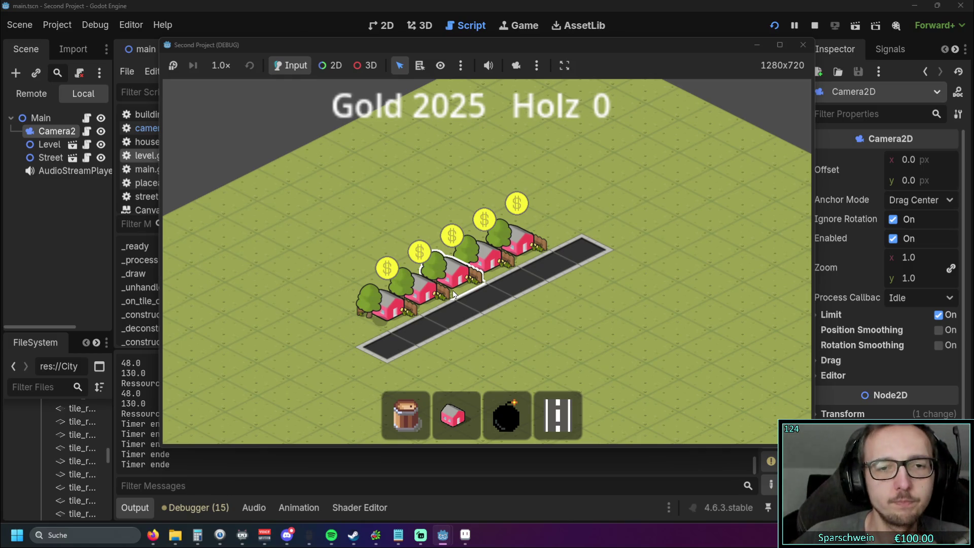
{"action": "left_click_drag", "start_coordinate": [375, 299], "coordinate": [525, 266]}
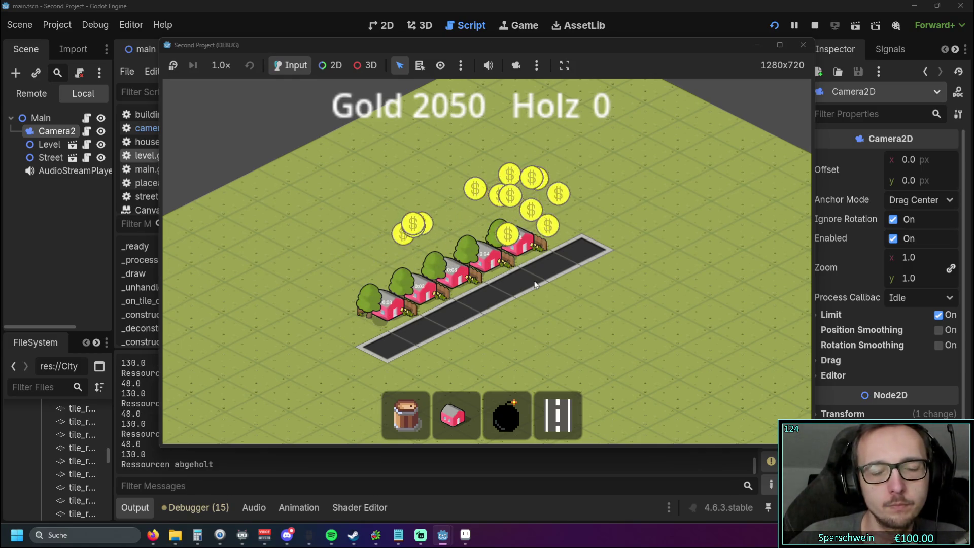
{"action": "scroll", "coordinate": [534, 283], "scroll_direction": "down", "scroll_amount": 2}
{"action": "scroll", "coordinate": [532, 283], "scroll_direction": "up", "scroll_amount": 1}
{"action": "scroll", "coordinate": [528, 281], "scroll_direction": "down", "scroll_amount": 2}
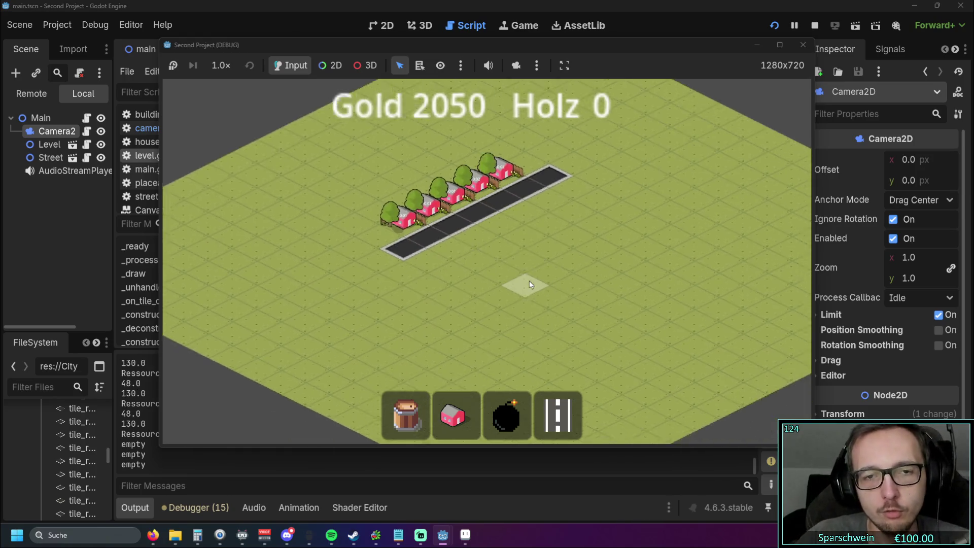
{"action": "scroll", "coordinate": [452, 272], "scroll_direction": "up", "scroll_amount": 2}
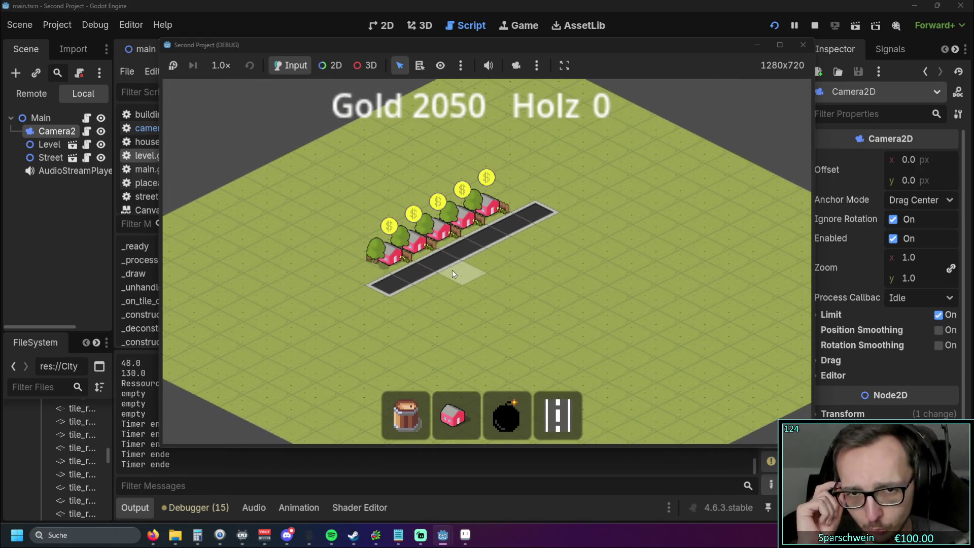
{"action": "key", "text": "Left"}
{"action": "key", "text": "Right"}
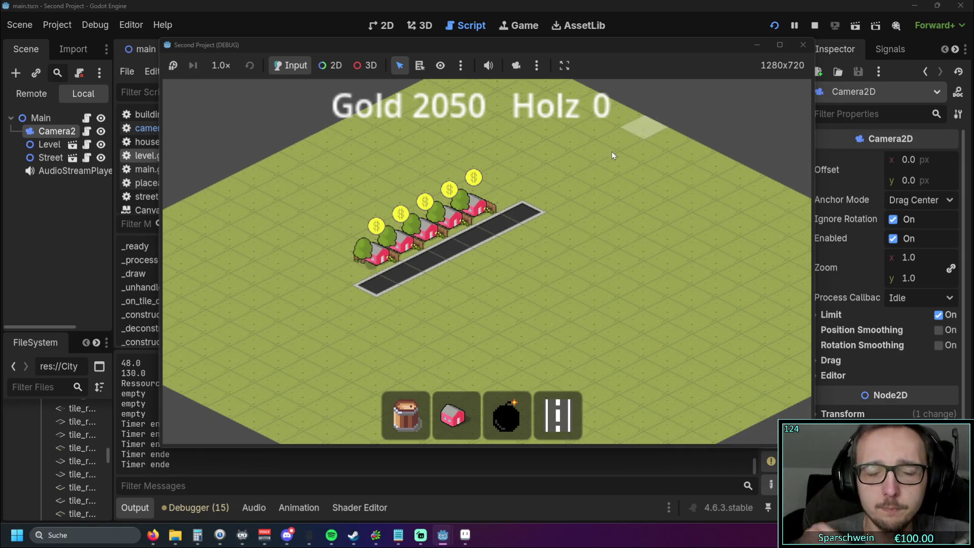
Collect the remaining house coins, reaching Gold 2125, then stop the game with F8
{"action": "left_click_drag", "start_coordinate": [381, 270], "coordinate": [448, 231]}
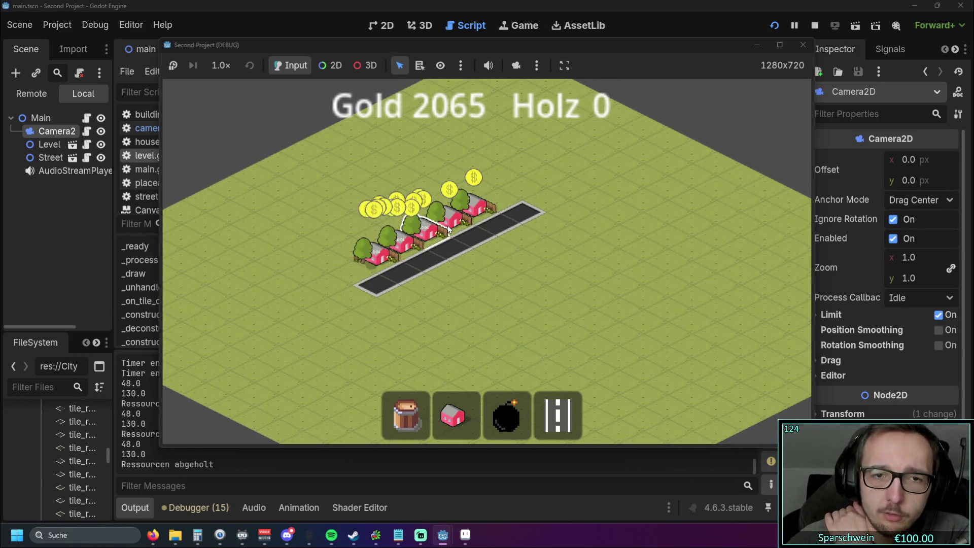
{"action": "scroll", "coordinate": [455, 251], "scroll_direction": "up", "scroll_amount": 2}
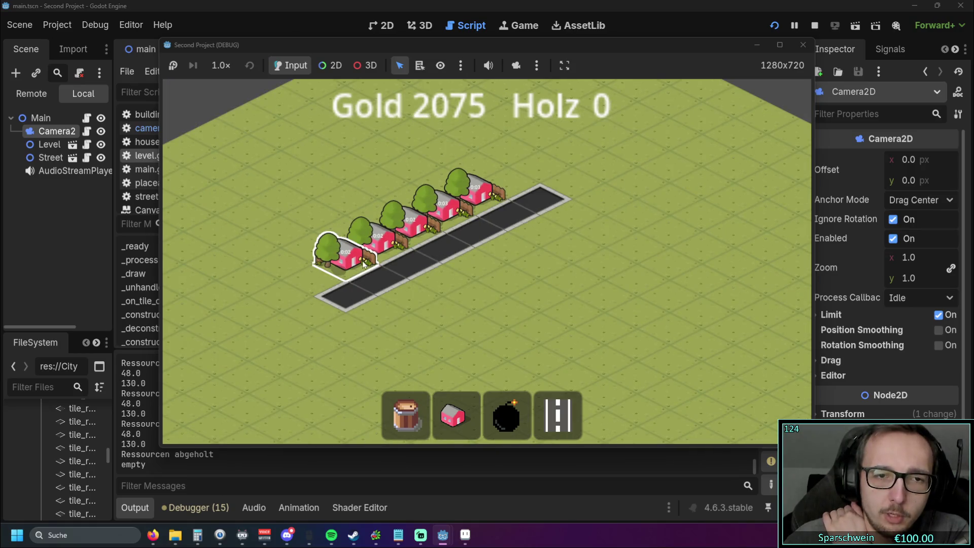
{"action": "scroll", "coordinate": [363, 262], "scroll_direction": "down", "scroll_amount": 2}
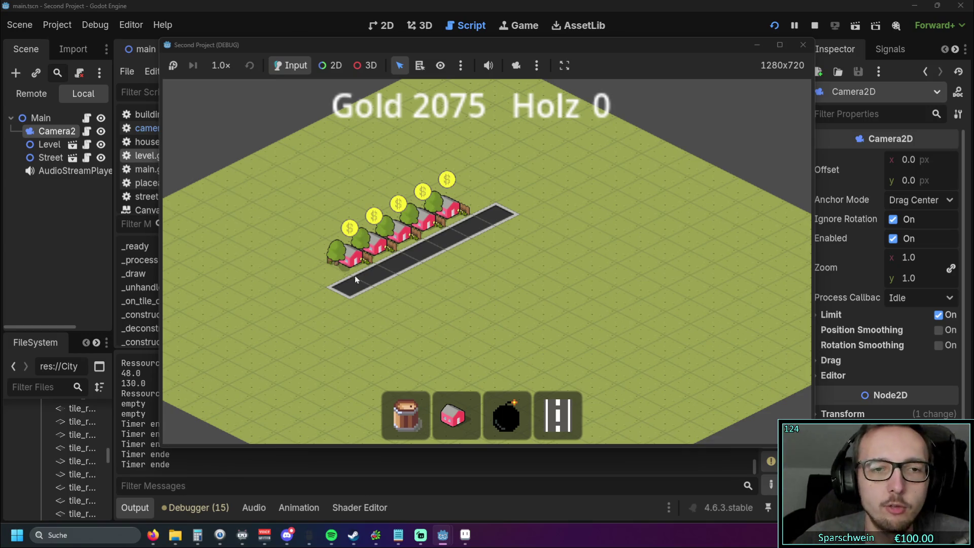
{"action": "left_click", "coordinate": [393, 249]}
{"action": "left_click", "coordinate": [449, 243]}
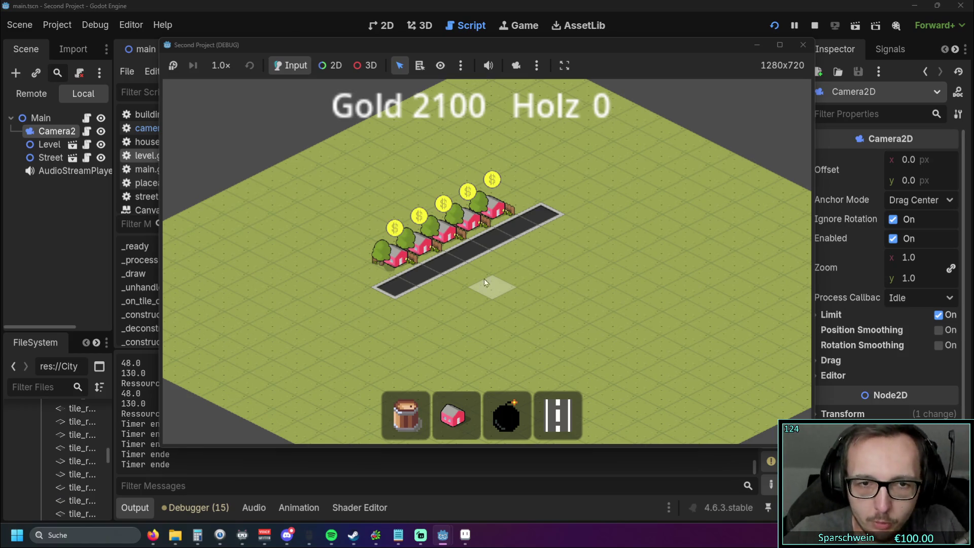
{"action": "mouse_move", "coordinate": [391, 263]}
{"action": "left_mouse_down"}
{"action": "mouse_move", "coordinate": [441, 230]}
{"action": "mouse_move", "coordinate": [499, 212]}
{"action": "left_mouse_up"}
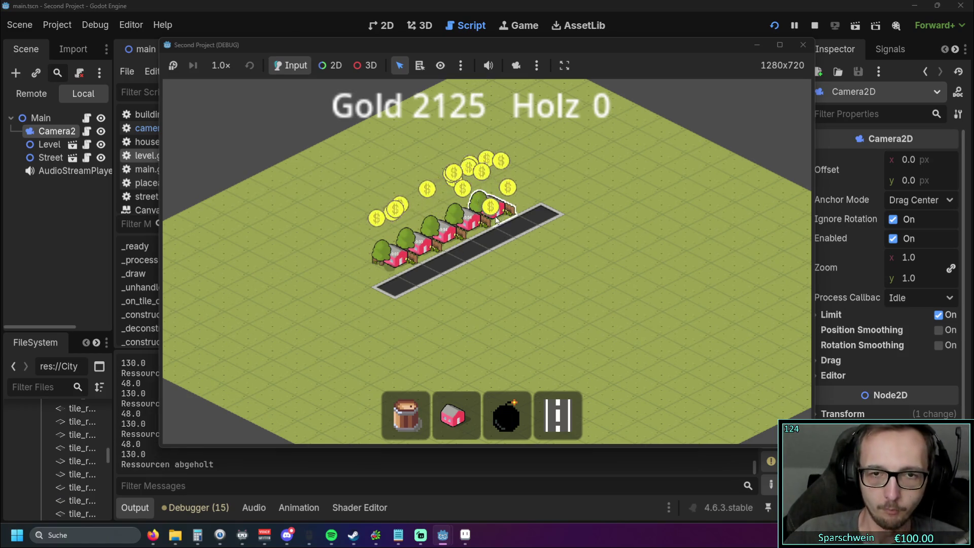
{"action": "left_click", "coordinate": [498, 212]}
{"action": "left_click", "coordinate": [498, 212]}
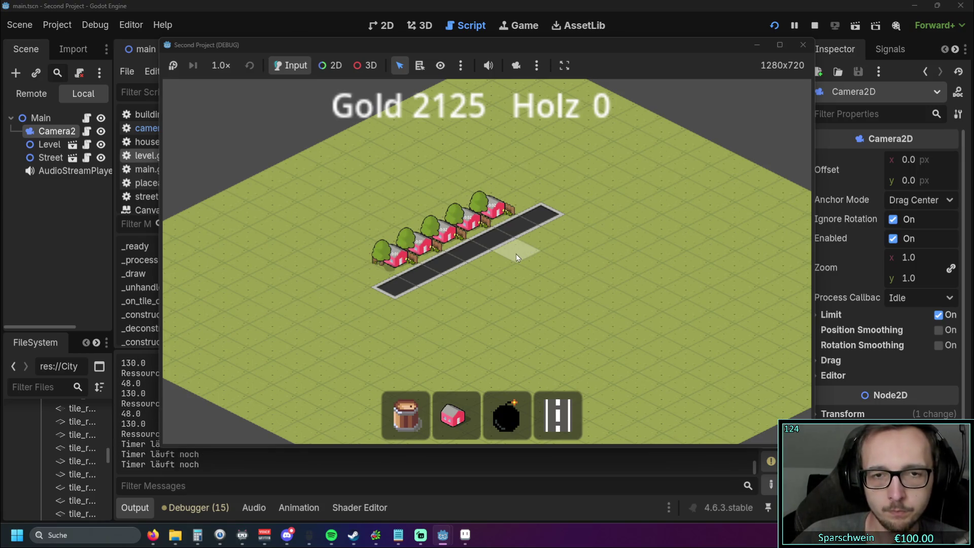
{"action": "key", "text": "F8"}
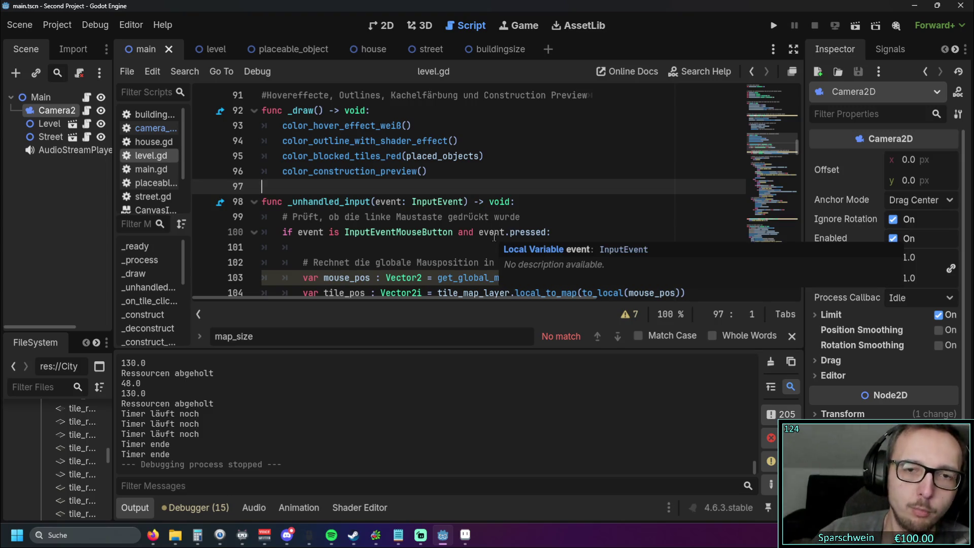
Rerun the game, place a bomb and a barrel building, and paint a long diagonal street
{"action": "left_click", "coordinate": [775, 27]}
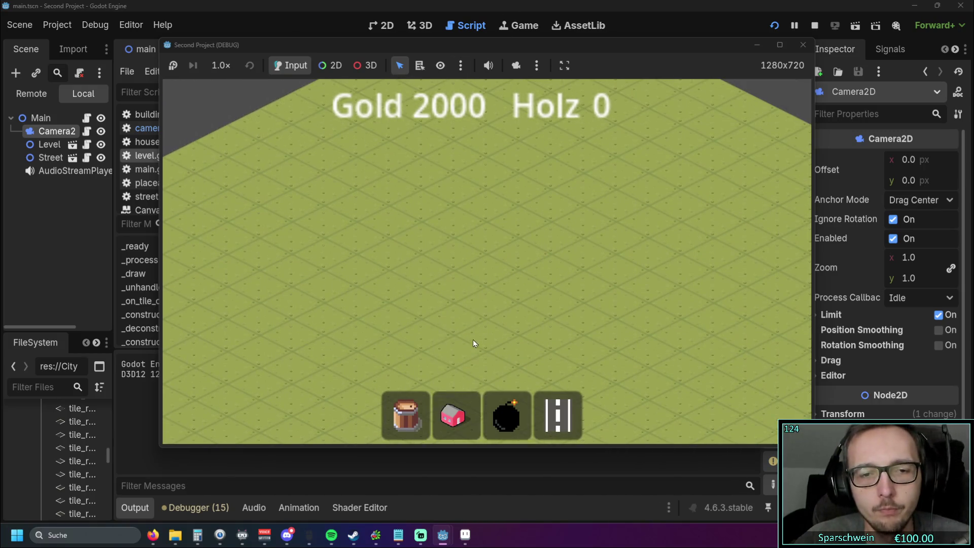
{"action": "left_click", "coordinate": [504, 426]}
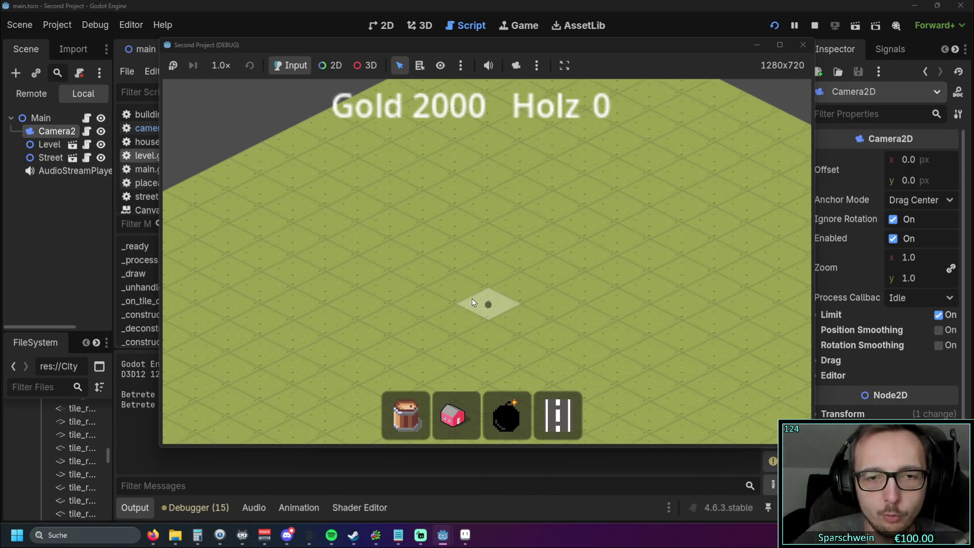
{"action": "left_click", "coordinate": [456, 323]}
{"action": "key", "text": "1"}
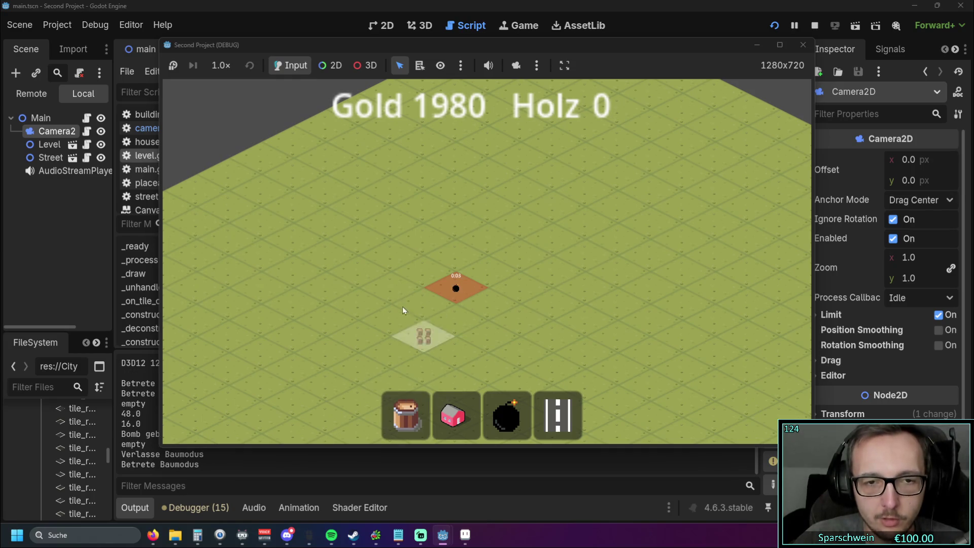
{"action": "left_click", "coordinate": [394, 288]}
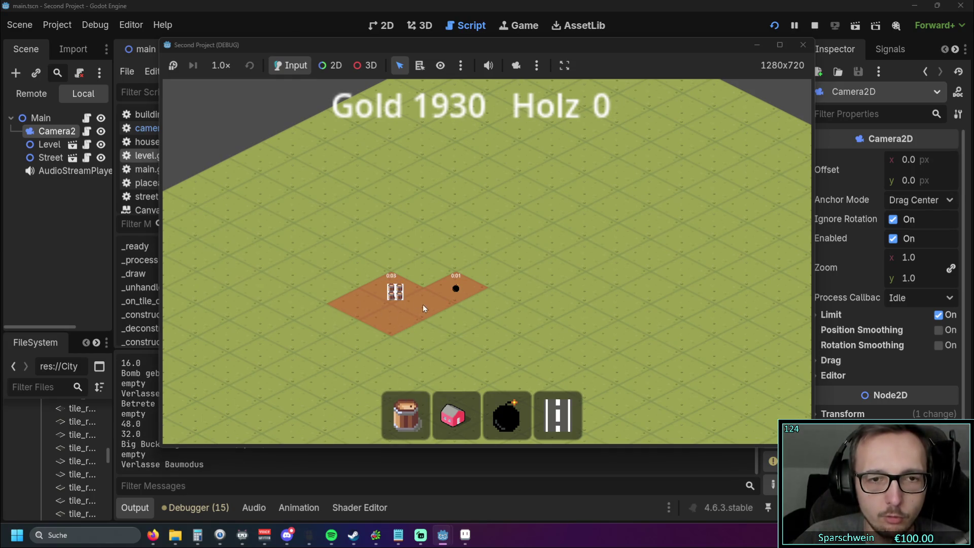
{"action": "key", "text": "4"}
{"action": "left_click", "coordinate": [391, 334]}
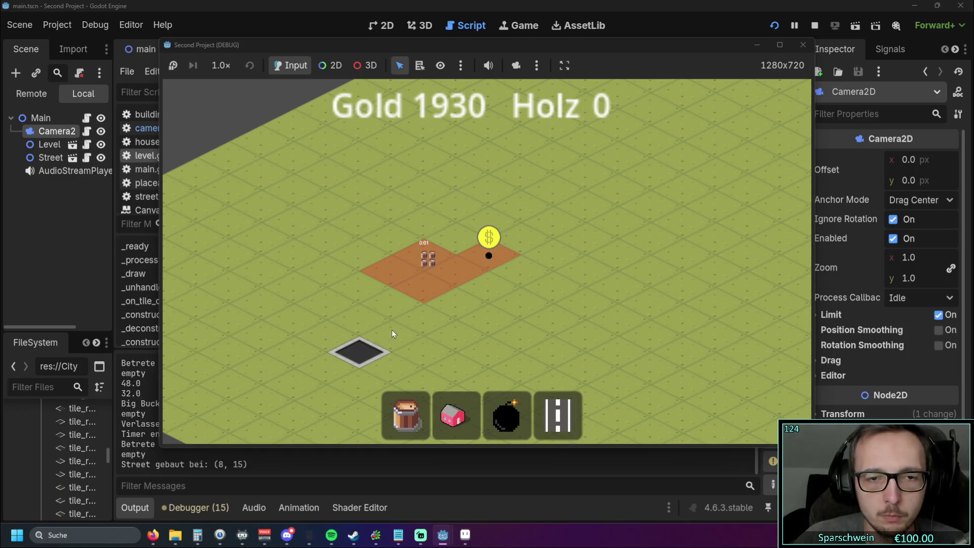
{"action": "left_click_drag", "start_coordinate": [391, 330], "coordinate": [680, 203]}
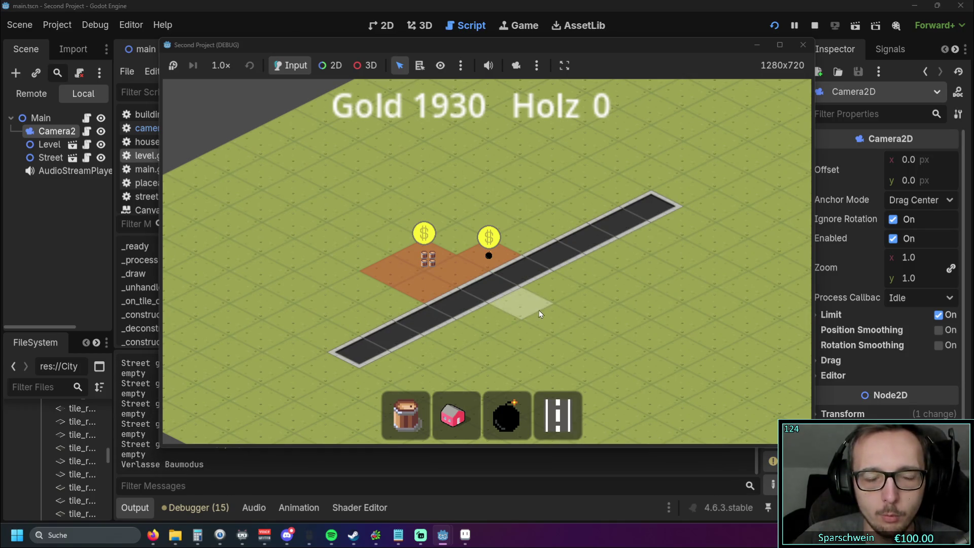
Collect gold and Holz from the barrel and bomb buildings
{"action": "left_click", "coordinate": [427, 260]}
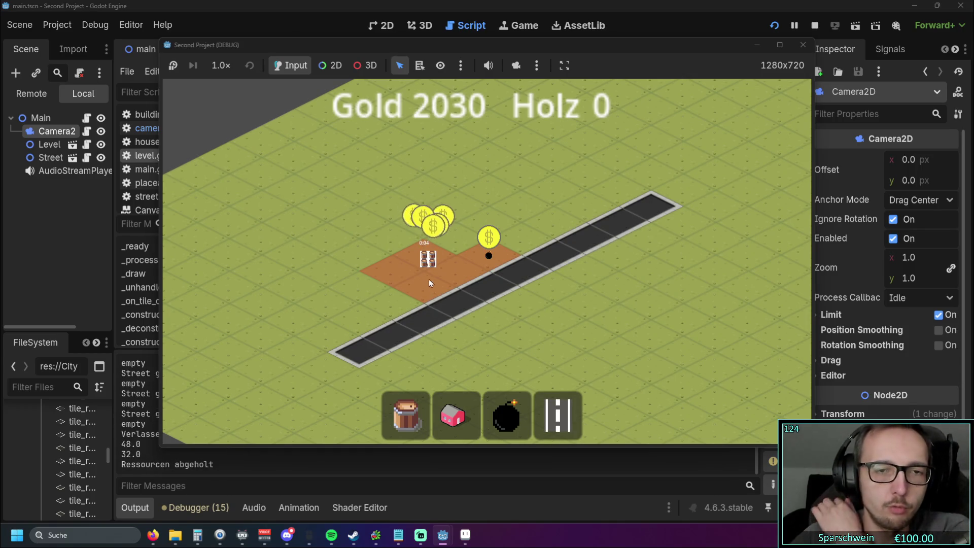
{"action": "left_click", "coordinate": [489, 255]}
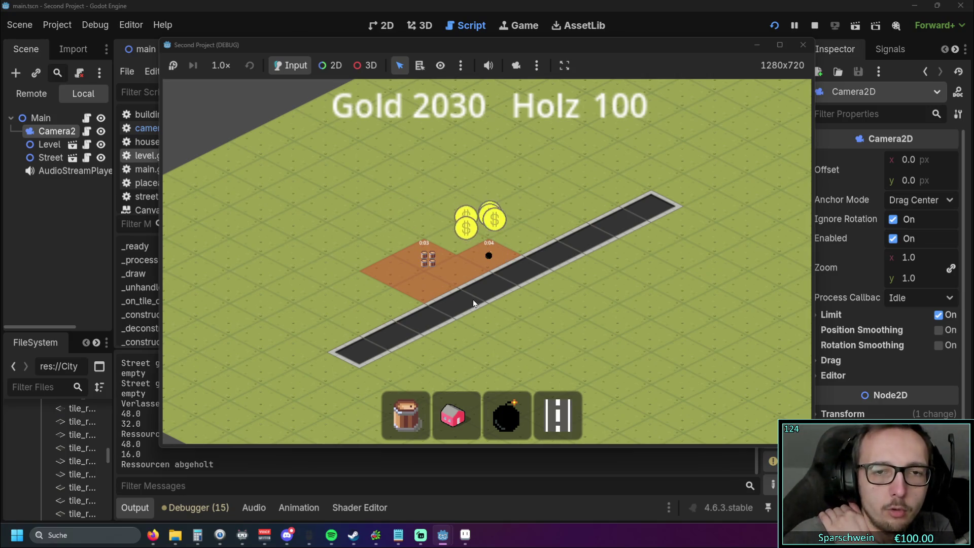
{"action": "left_click", "coordinate": [430, 264]}
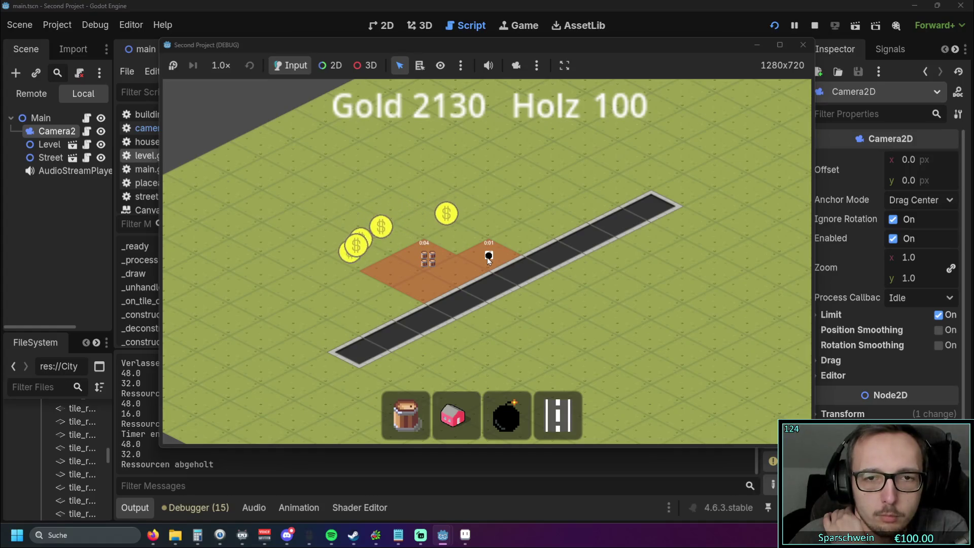
{"action": "left_click", "coordinate": [488, 257]}
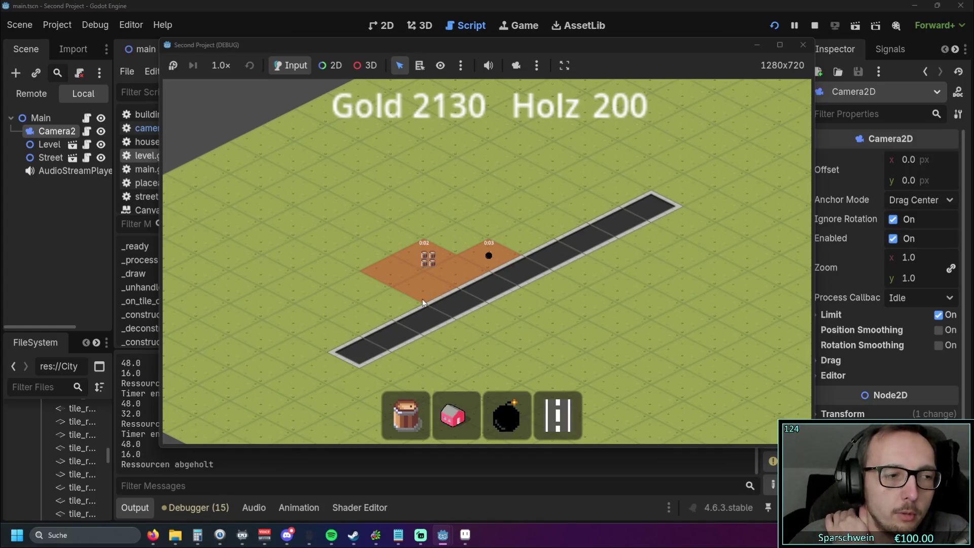
{"action": "left_click", "coordinate": [431, 261]}
{"action": "left_click", "coordinate": [423, 265]}
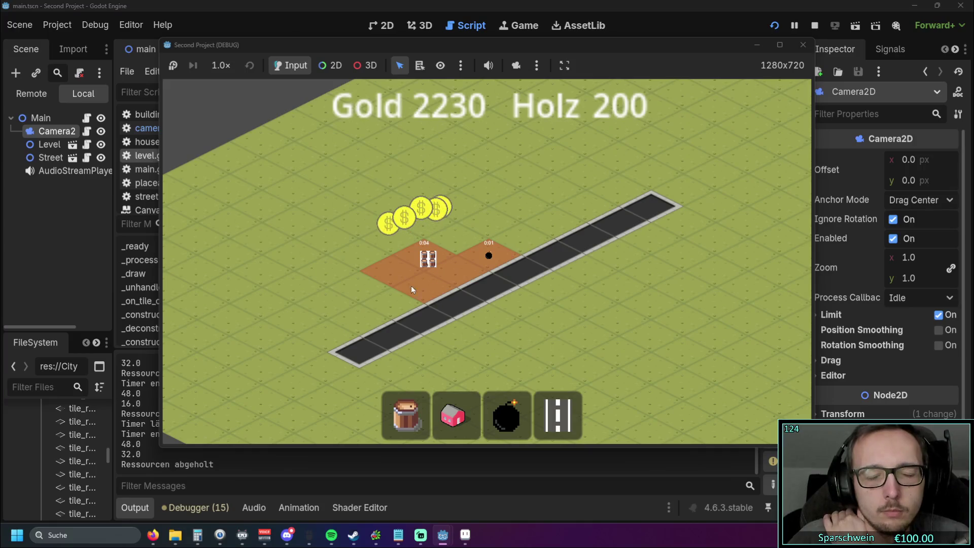
{"action": "left_click", "coordinate": [491, 254]}
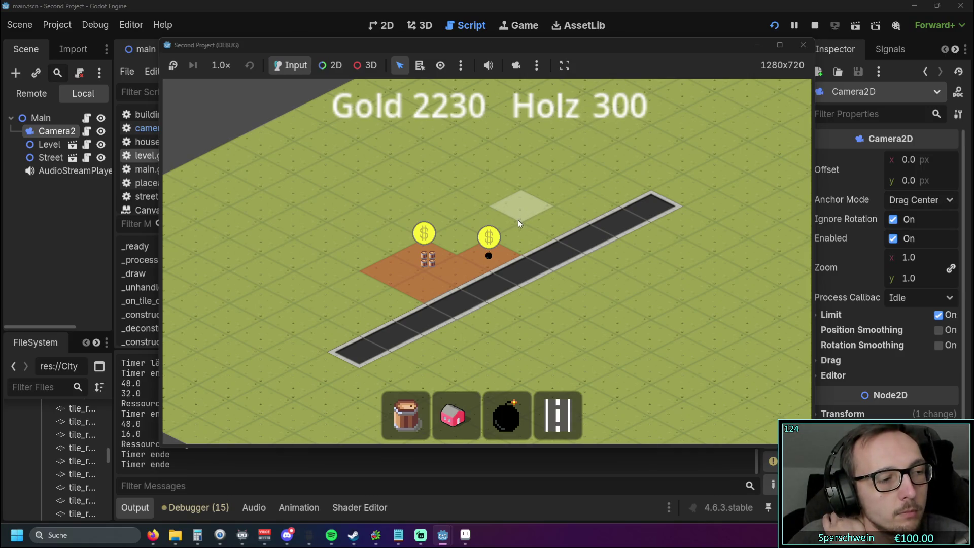
Collect both buildings' output again until Gold 2430 and Holz 500, then stop the game
{"action": "scroll", "coordinate": [516, 221], "scroll_direction": "down", "scroll_amount": 2}
{"action": "left_click", "coordinate": [497, 248]}
{"action": "left_click", "coordinate": [450, 250]}
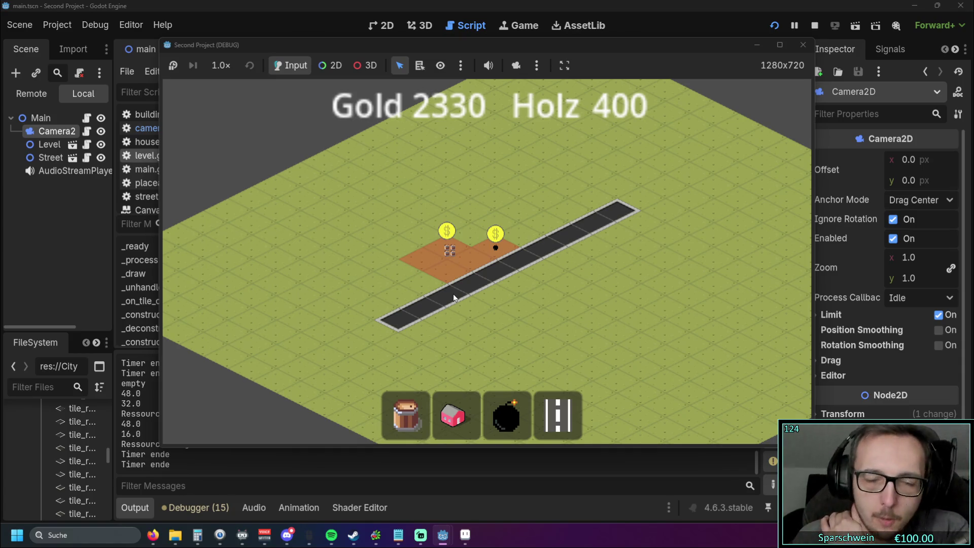
{"action": "left_click", "coordinate": [441, 250]}
{"action": "left_click", "coordinate": [495, 249]}
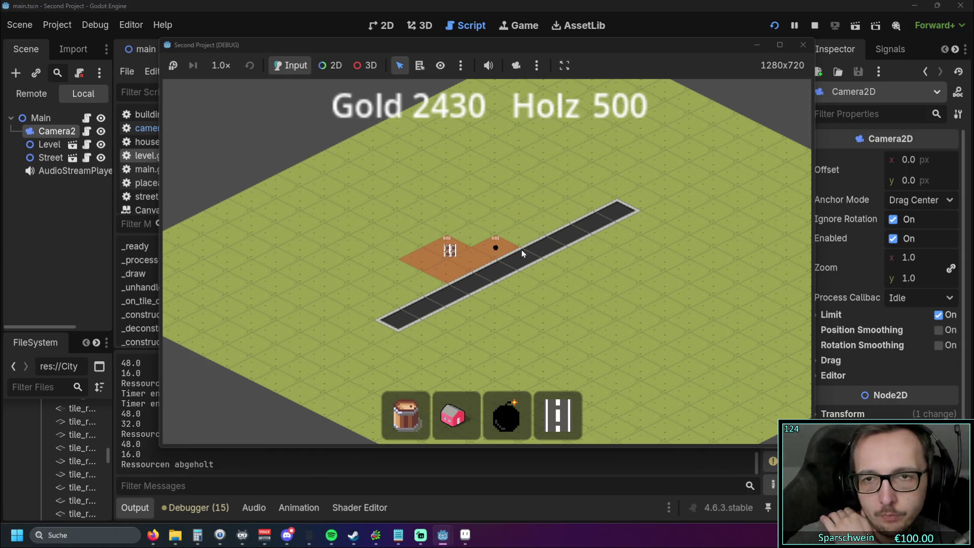
{"action": "left_click", "coordinate": [802, 45]}
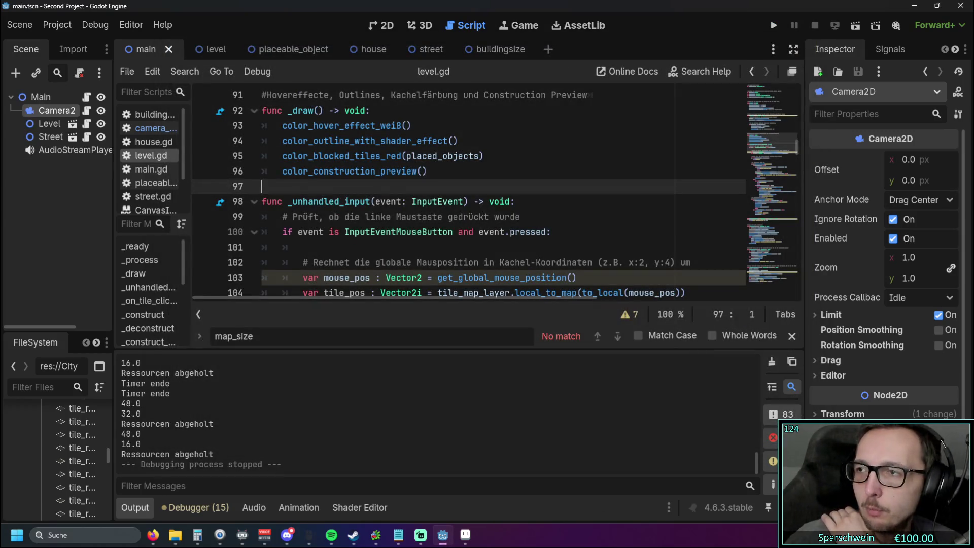
Bring the browser onto the main screen and maximize it
{"action": "left_click", "coordinate": [153, 535]}
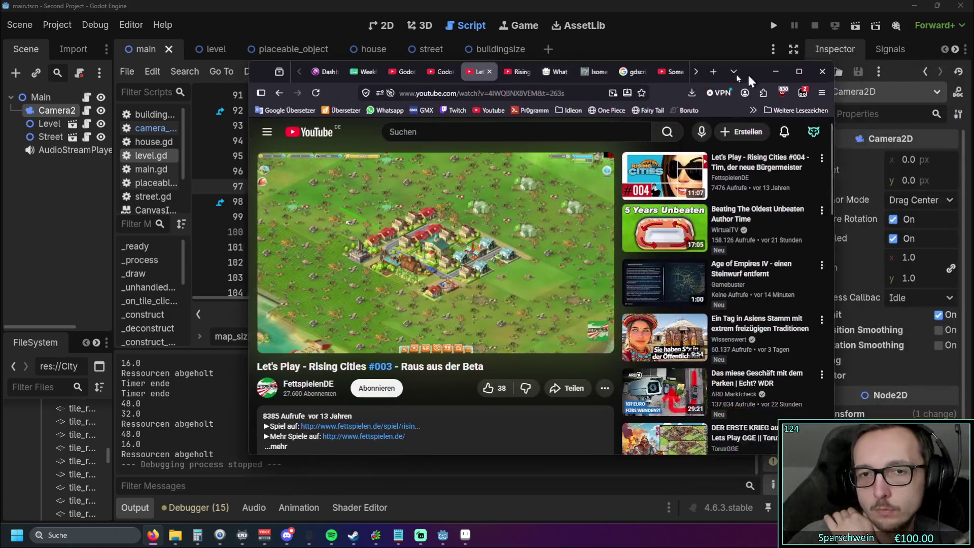
{"action": "left_click_drag", "start_coordinate": [747, 73], "coordinate": [711, 73]}
{"action": "double_click", "coordinate": [711, 73]}
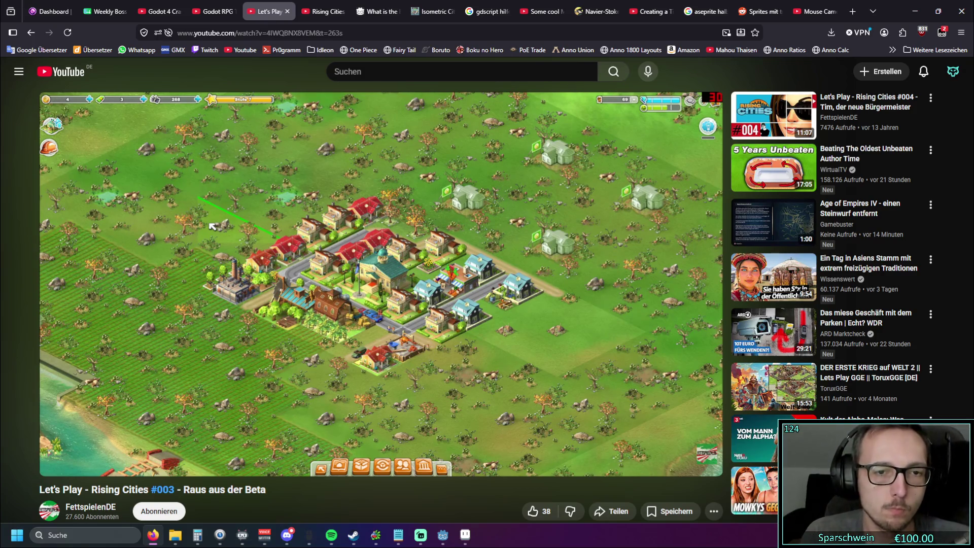
Minimize the browser and start a fresh Godot test run
{"action": "left_click", "coordinate": [915, 11]}
{"action": "left_click", "coordinate": [773, 25]}
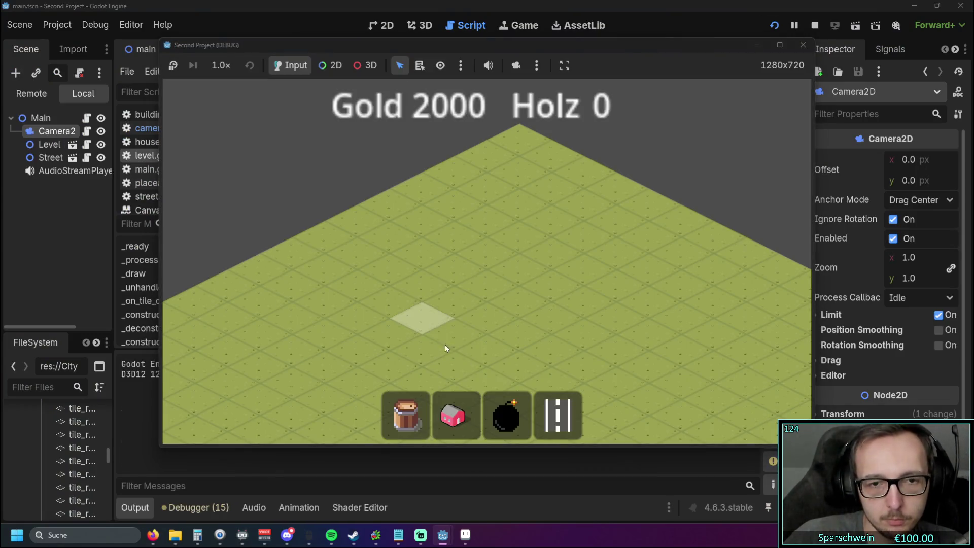
Place three red houses in a row on the grid and exit build mode
{"action": "left_click", "coordinate": [452, 415]}
{"action": "left_click", "coordinate": [422, 318]}
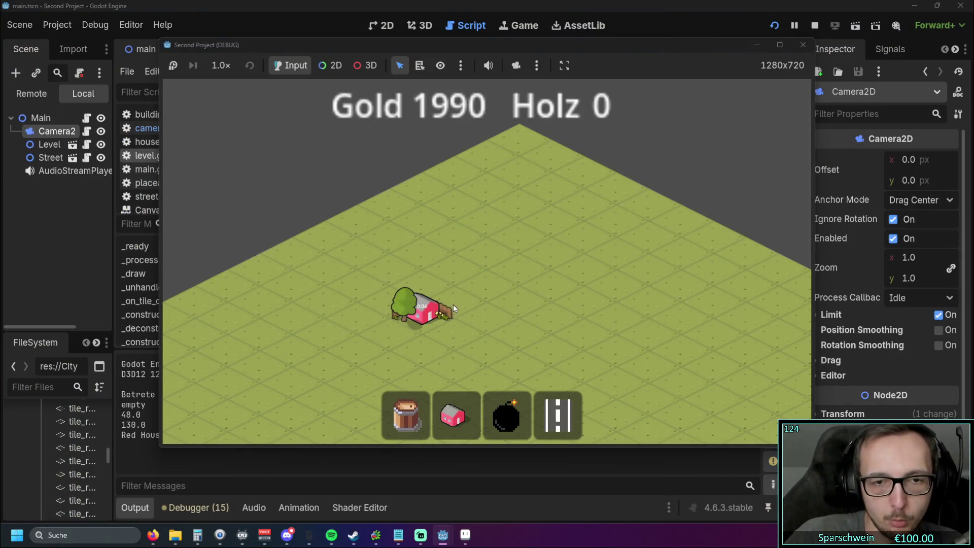
{"action": "left_click", "coordinate": [454, 301]}
{"action": "left_click", "coordinate": [487, 286]}
{"action": "right_click", "coordinate": [482, 340]}
{"action": "scroll", "coordinate": [410, 332], "scroll_direction": "up", "scroll_amount": 3}
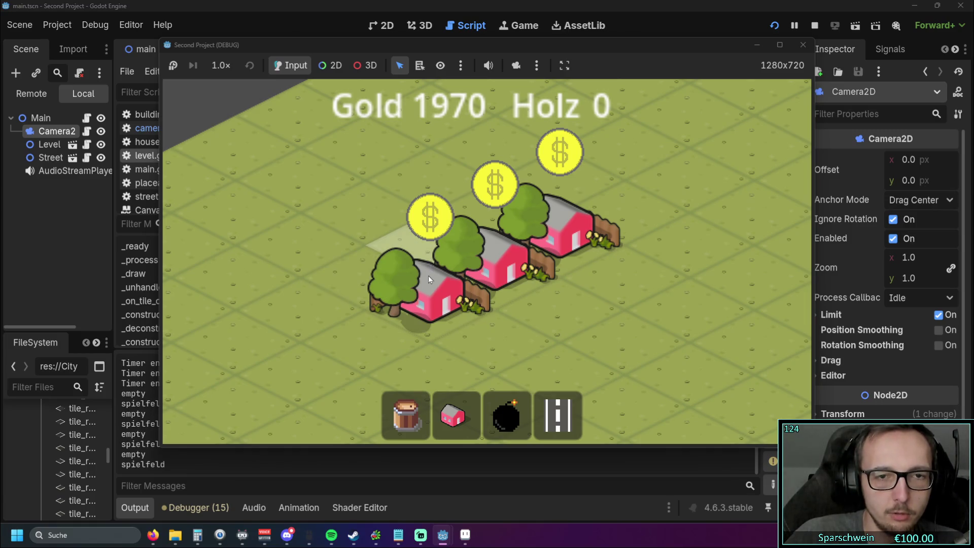
Collect the houses' coins to reach Gold 1985, then stop the game
{"action": "left_click", "coordinate": [427, 282]}
{"action": "key", "text": "Right"}
{"action": "key", "text": "Down"}
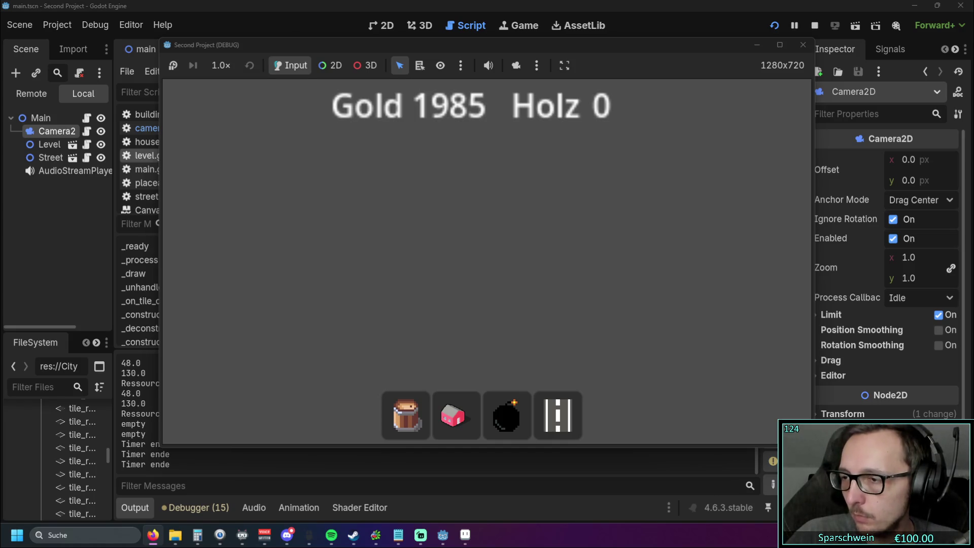
{"action": "left_click", "coordinate": [803, 45]}
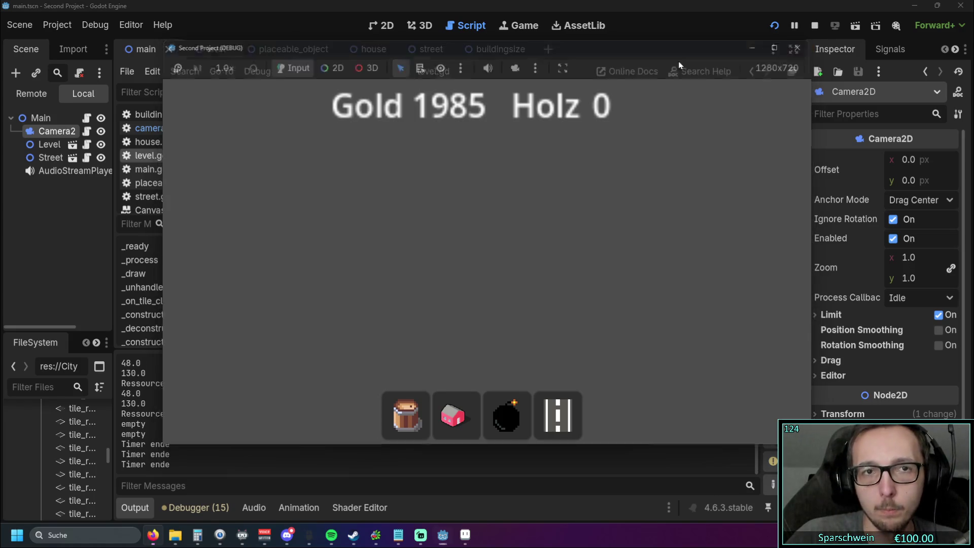
Switch to the placeable_object scene, widen the script list, and open placeable_object.gd
{"action": "scroll", "coordinate": [488, 170], "scroll_direction": "down", "scroll_amount": 3}
{"action": "scroll", "coordinate": [488, 170], "scroll_direction": "up", "scroll_amount": 15}
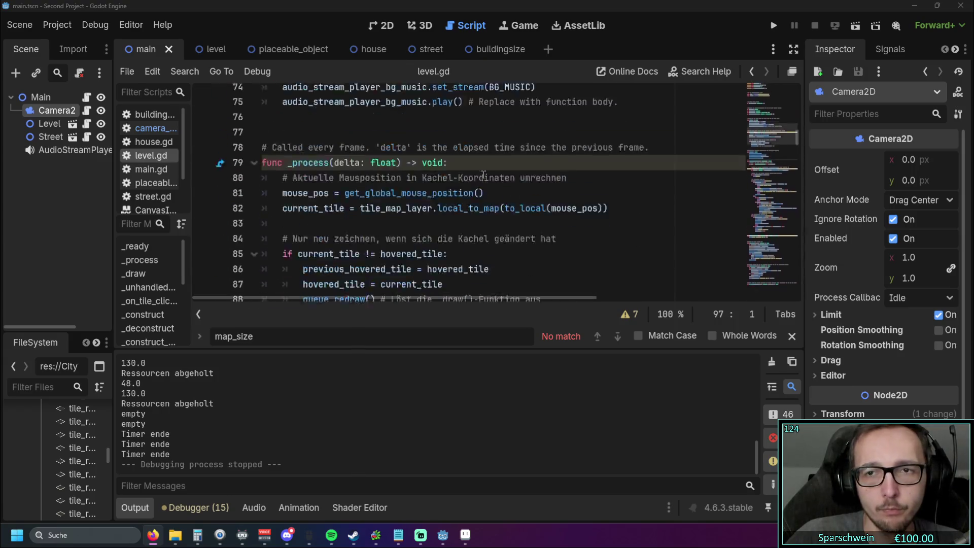
{"action": "scroll", "coordinate": [488, 170], "scroll_direction": "up", "scroll_amount": 16}
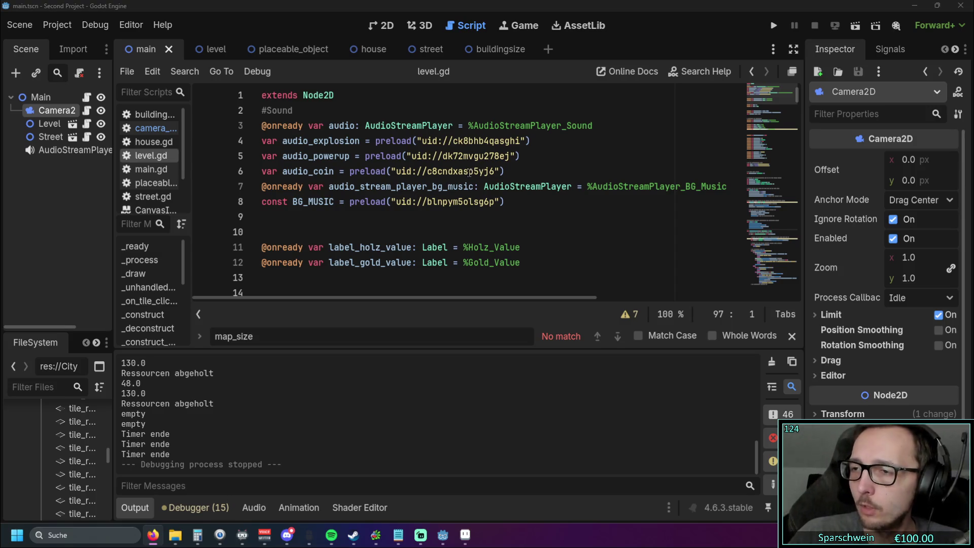
{"action": "mouse_move", "coordinate": [469, 173]}
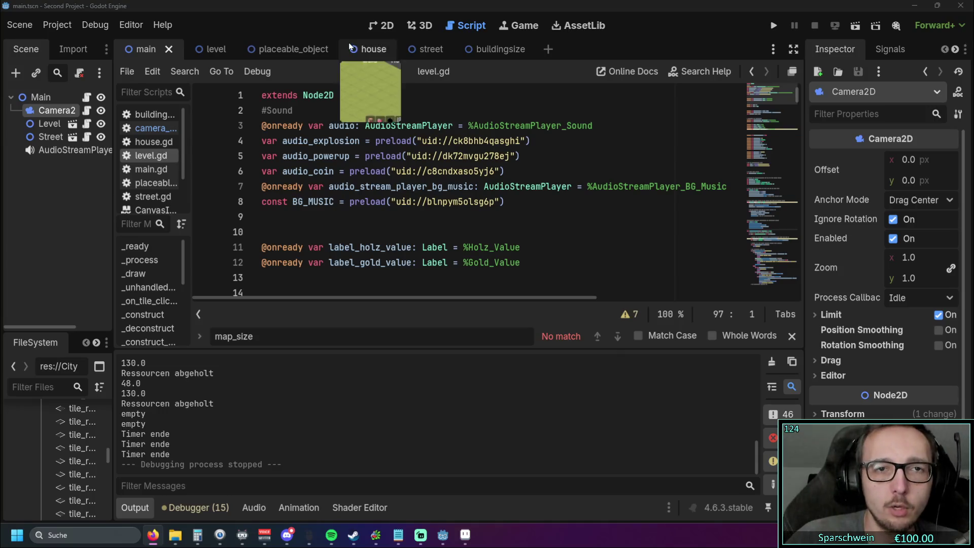
{"action": "left_click", "coordinate": [278, 49]}
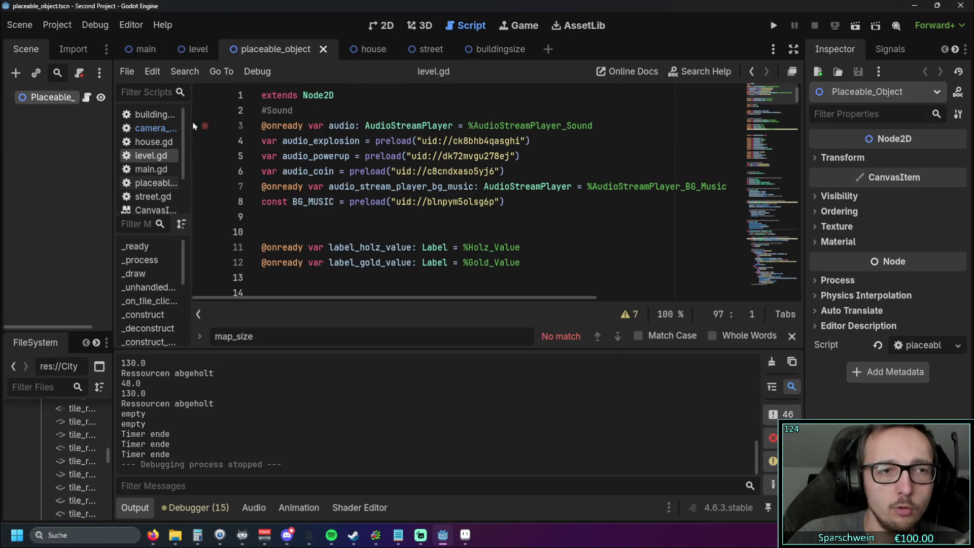
{"action": "left_click_drag", "start_coordinate": [190, 147], "coordinate": [232, 147]}
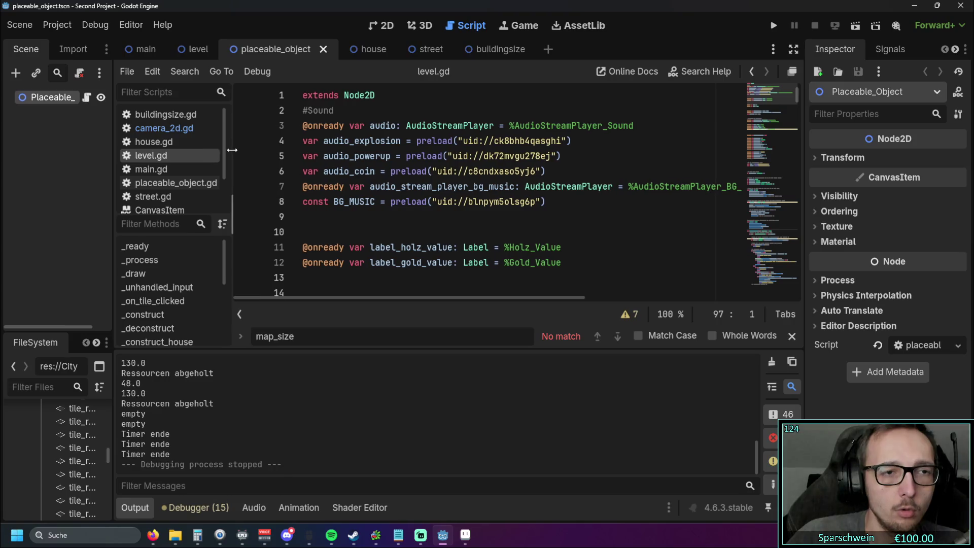
{"action": "left_click", "coordinate": [181, 129]}
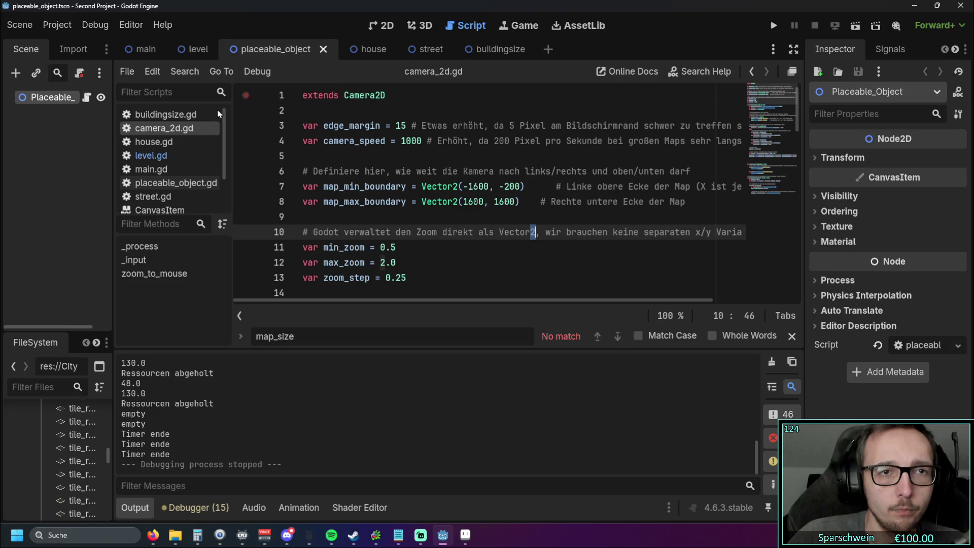
{"action": "left_click", "coordinate": [173, 183]}
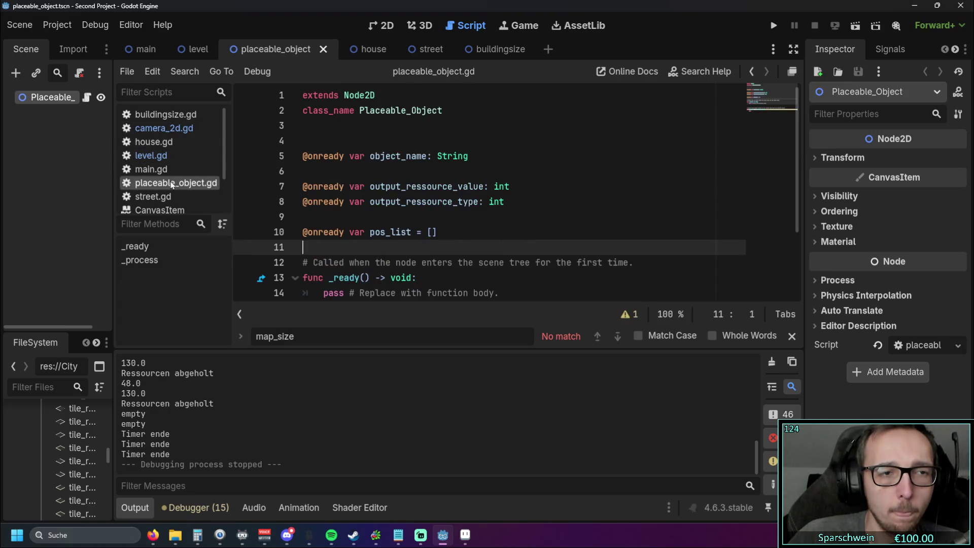
{"action": "scroll", "coordinate": [180, 177], "scroll_direction": "down", "scroll_amount": 2}
{"action": "scroll", "coordinate": [183, 178], "scroll_direction": "up", "scroll_amount": 2}
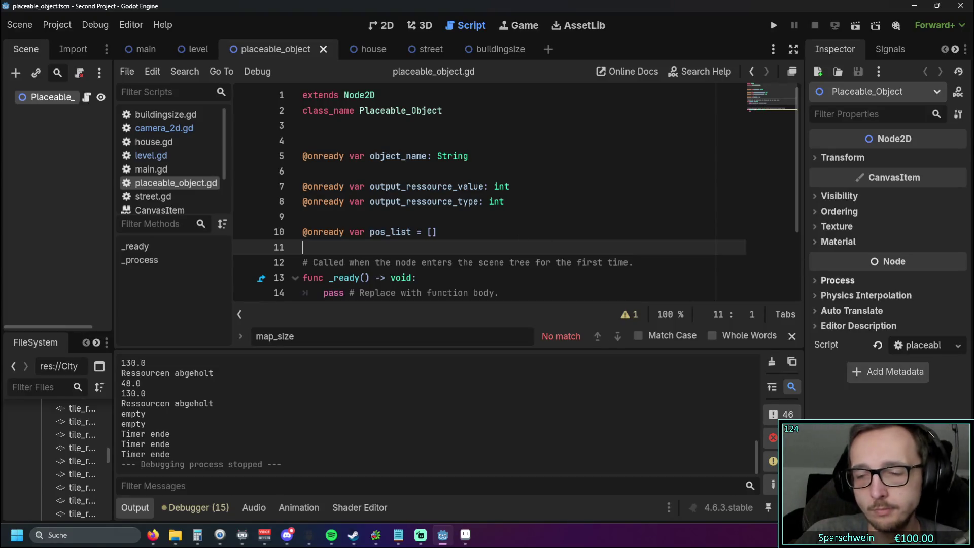
{"action": "scroll", "coordinate": [555, 266], "scroll_direction": "down", "scroll_amount": 1}
{"action": "scroll", "coordinate": [555, 266], "scroll_direction": "up", "scroll_amount": 1}
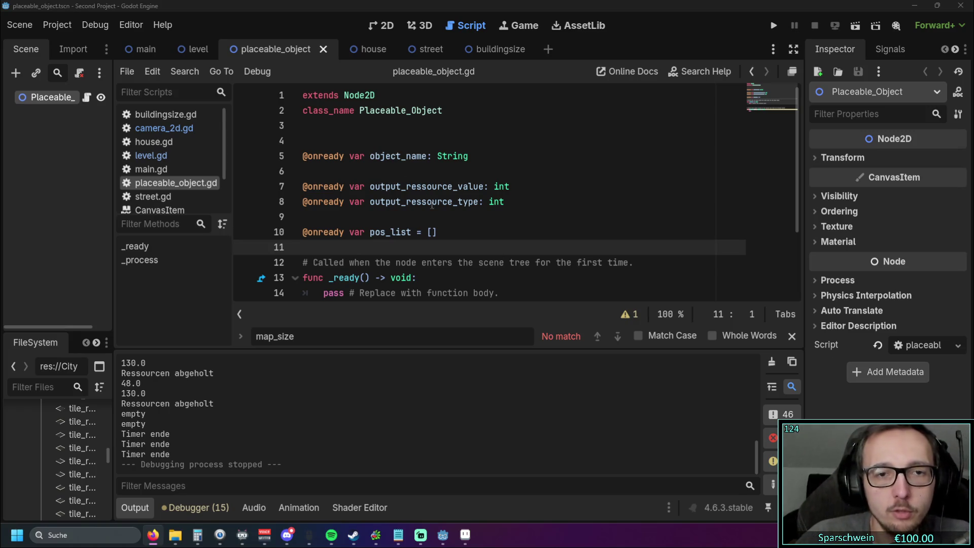
{"action": "left_click", "coordinate": [489, 157]}
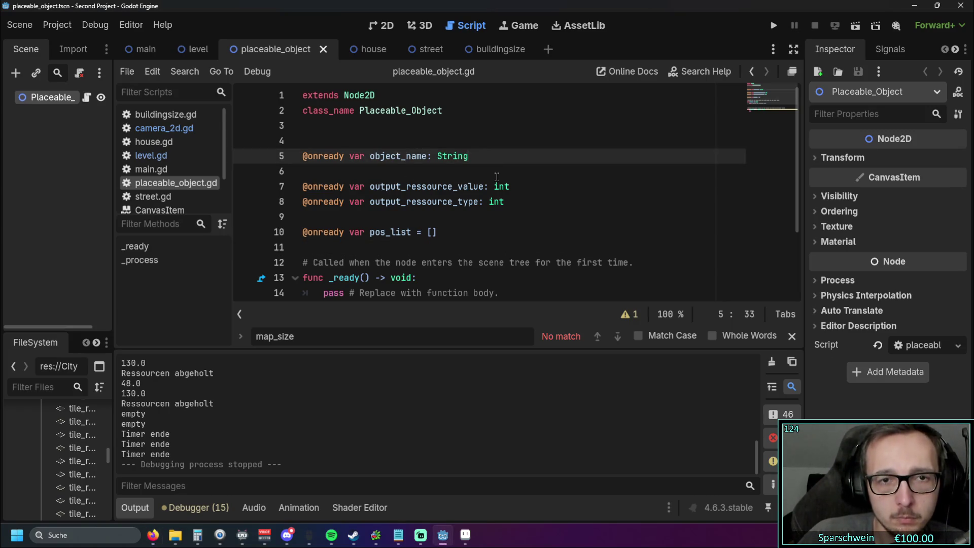
{"action": "left_click", "coordinate": [475, 225]}
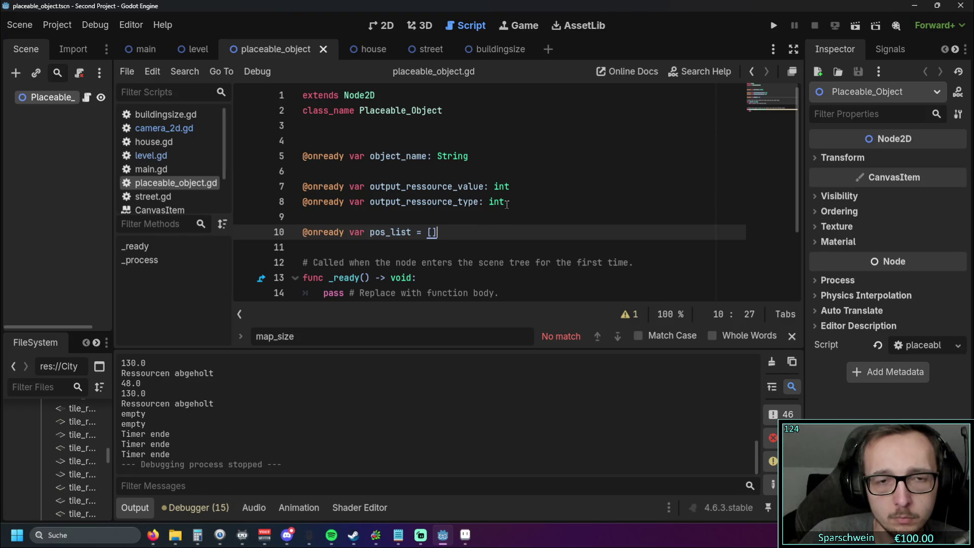
{"action": "key", "text": "Return"}
{"action": "key", "text": "Return"}
{"action": "type", "text": "@on"}
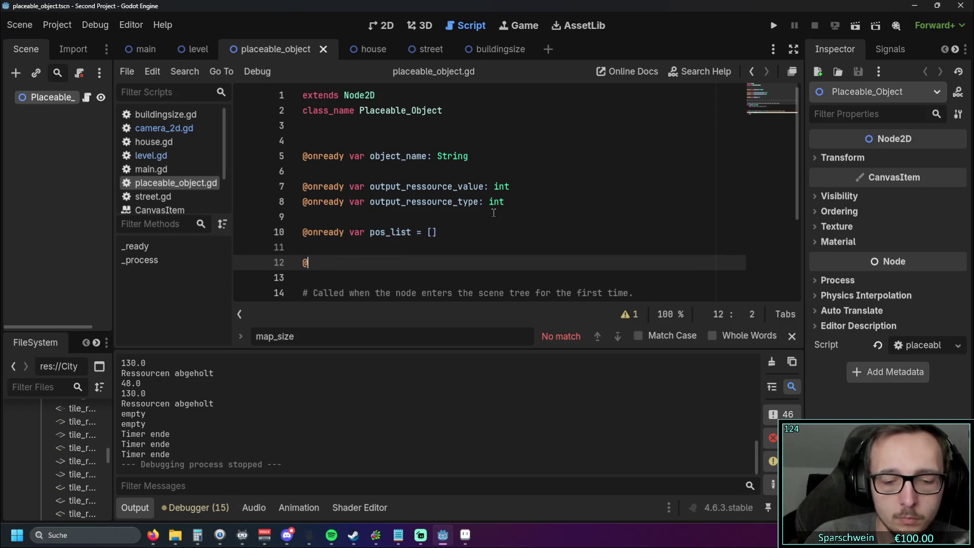
{"action": "key", "text": "Return"}
{"action": "type", "text": "var"}
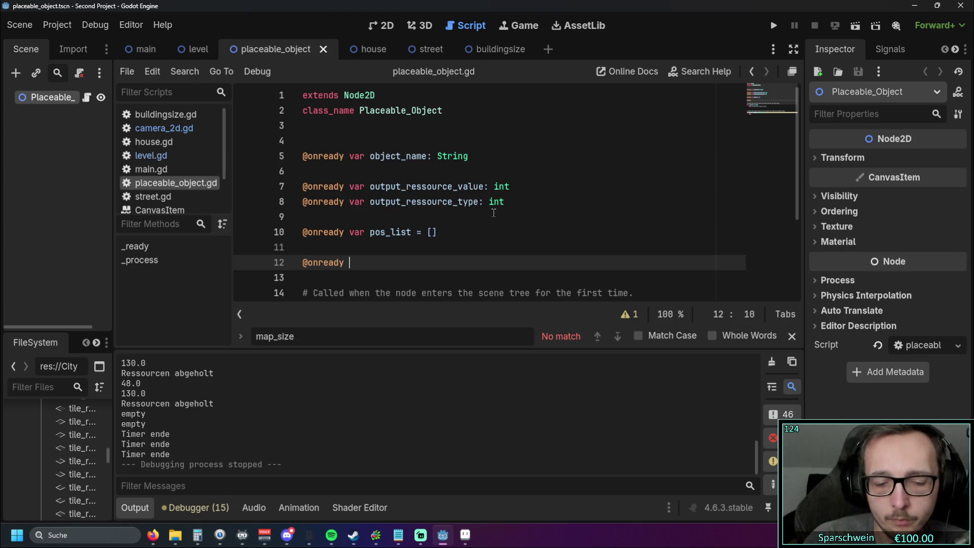
{"action": "type", "text": " base_"}
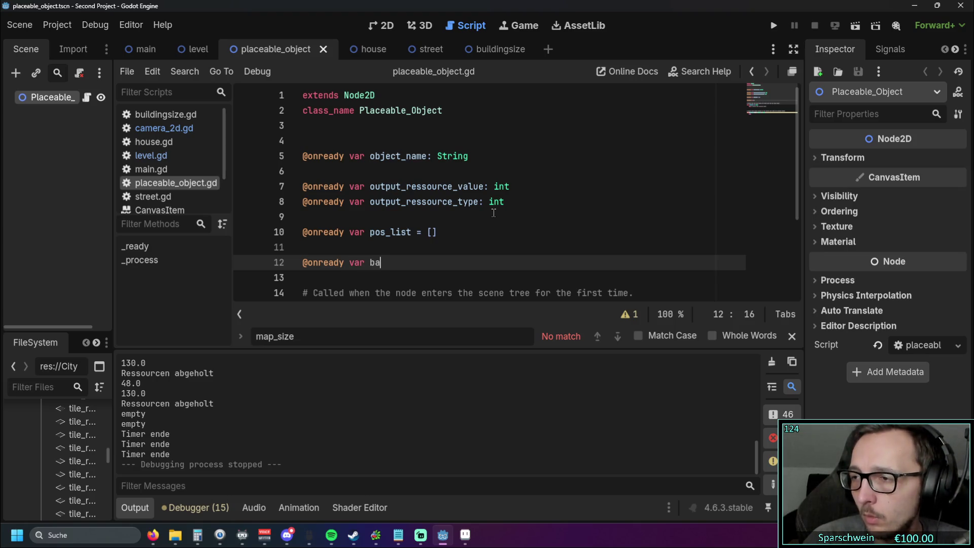
{"action": "type", "text": "til"}
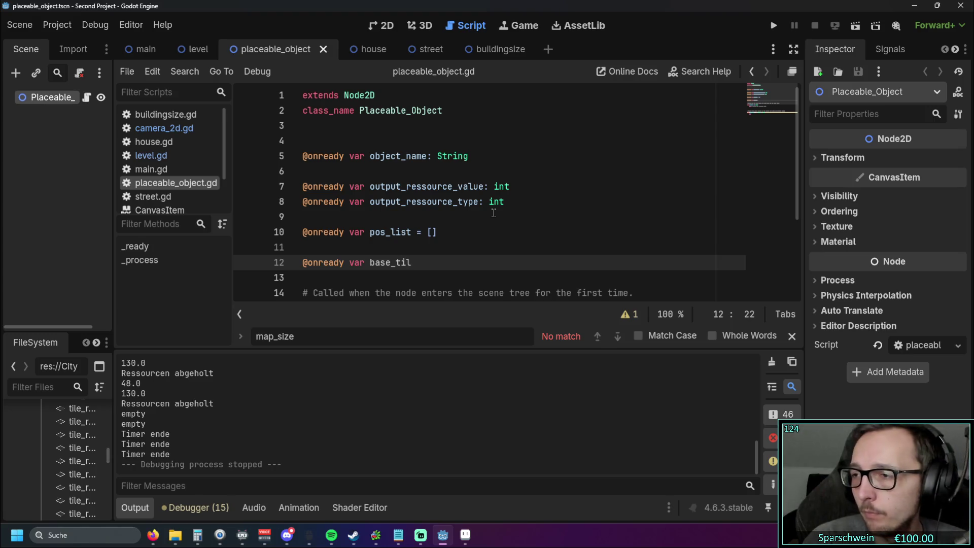
{"action": "type", "text": "e:"}
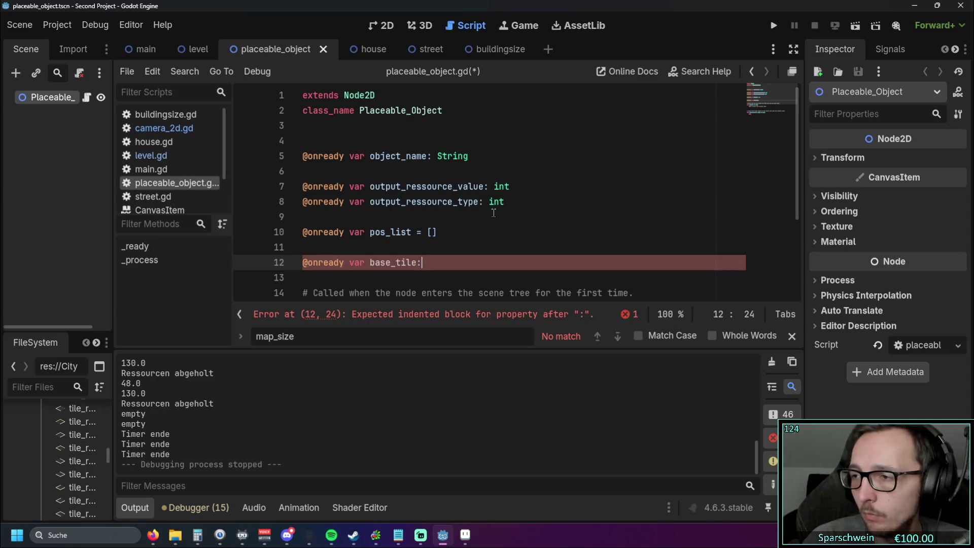
{"action": "type", "text": " Vector"}
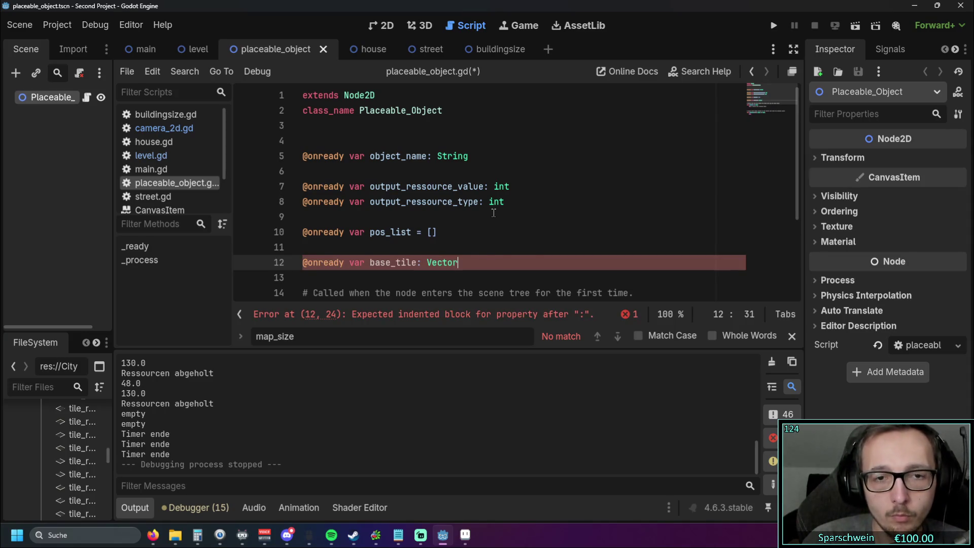
{"action": "key", "text": "Down"}
{"action": "key", "text": "Return"}
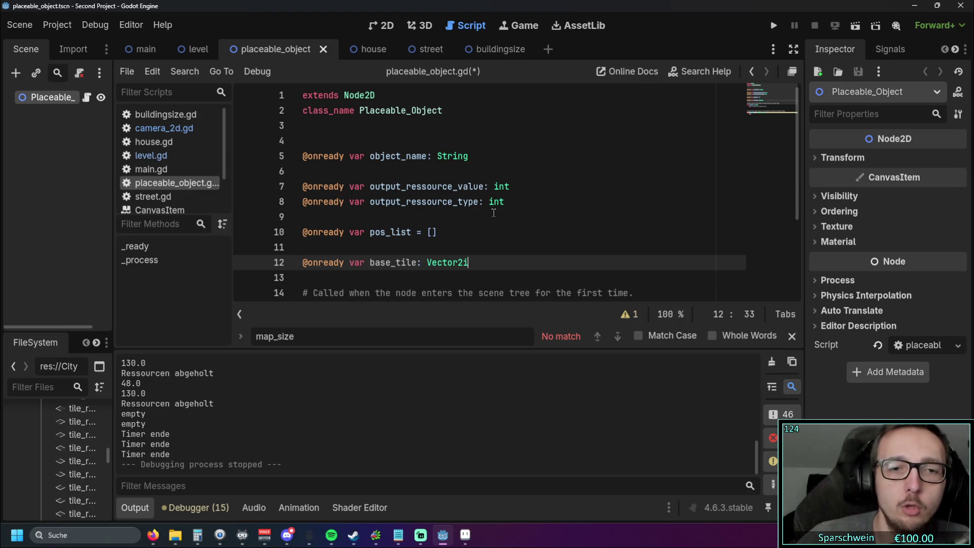
Look over placeable_object.gd, then switch back to level.gd
{"action": "left_click", "coordinate": [493, 213]}
{"action": "scroll", "coordinate": [491, 205], "scroll_direction": "down", "scroll_amount": 3}
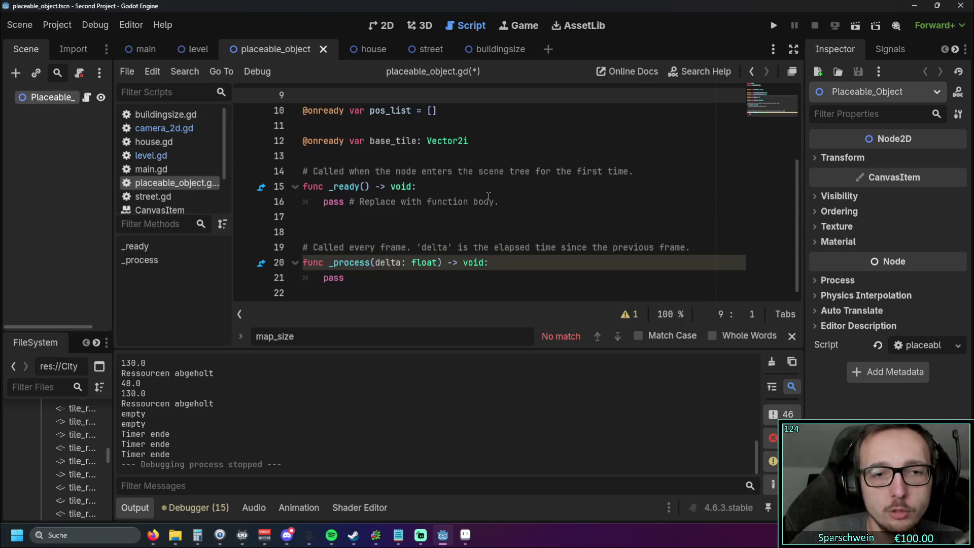
{"action": "scroll", "coordinate": [488, 197], "scroll_direction": "up", "scroll_amount": 2}
{"action": "left_click", "coordinate": [150, 155]}
Skim level.gd and glance at the house, street and placeable_object scenes
{"action": "scroll", "coordinate": [444, 229], "scroll_direction": "down", "scroll_amount": 15}
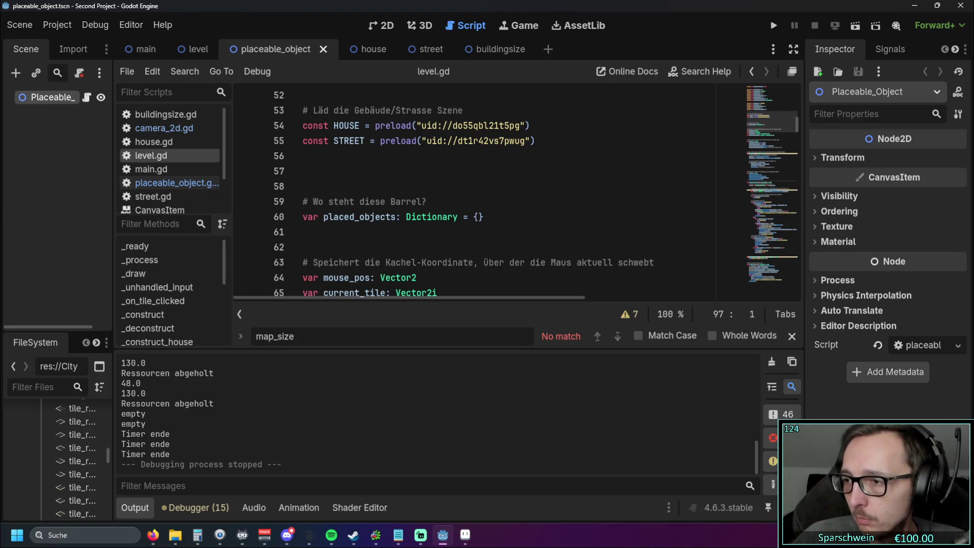
{"action": "scroll", "coordinate": [401, 243], "scroll_direction": "down", "scroll_amount": 7}
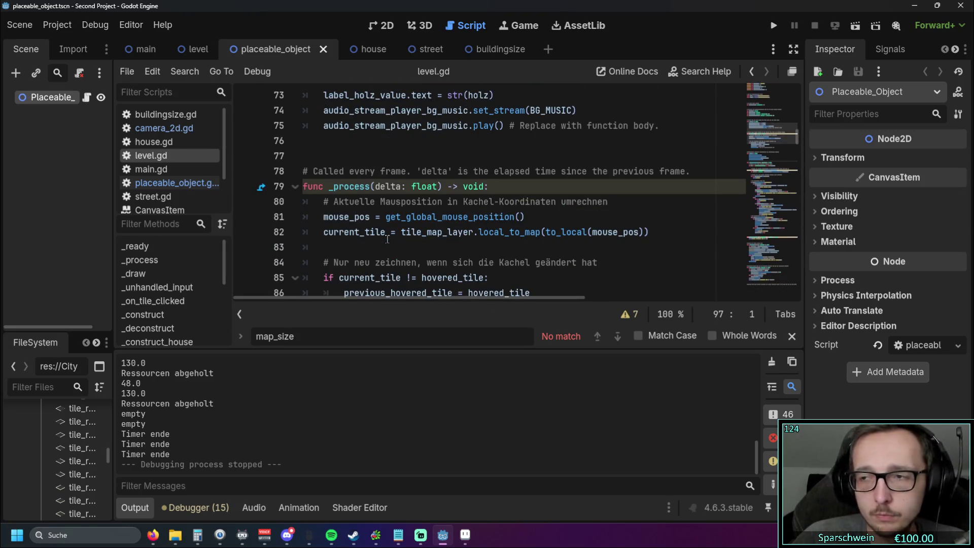
{"action": "scroll", "coordinate": [452, 199], "scroll_direction": "down", "scroll_amount": 13}
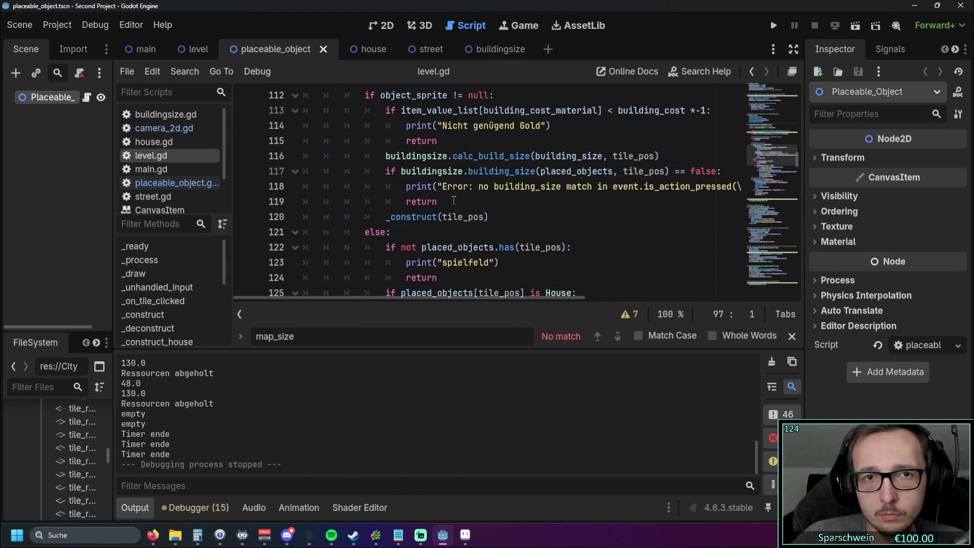
{"action": "scroll", "coordinate": [454, 199], "scroll_direction": "up", "scroll_amount": 16}
{"action": "left_click", "coordinate": [371, 51]}
{"action": "left_click", "coordinate": [416, 49]}
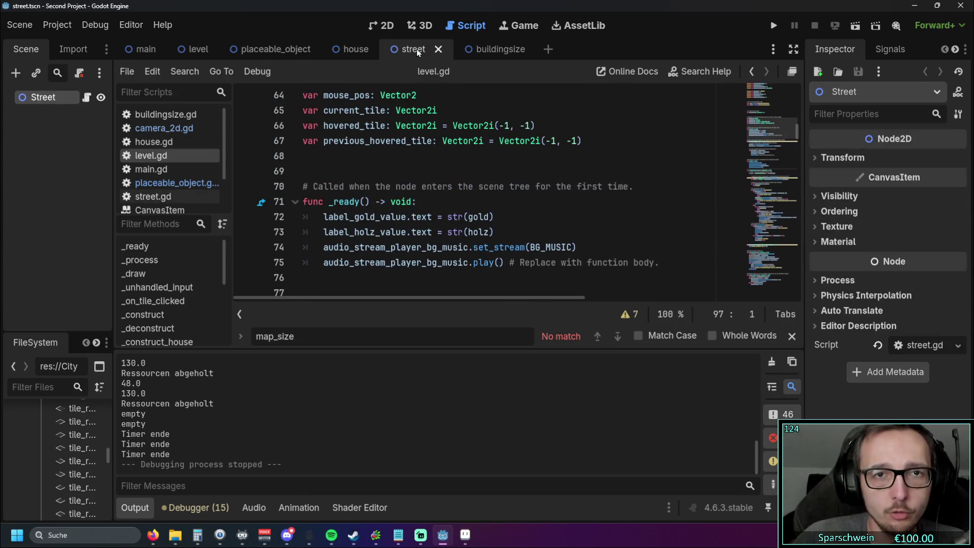
{"action": "left_click", "coordinate": [251, 49]}
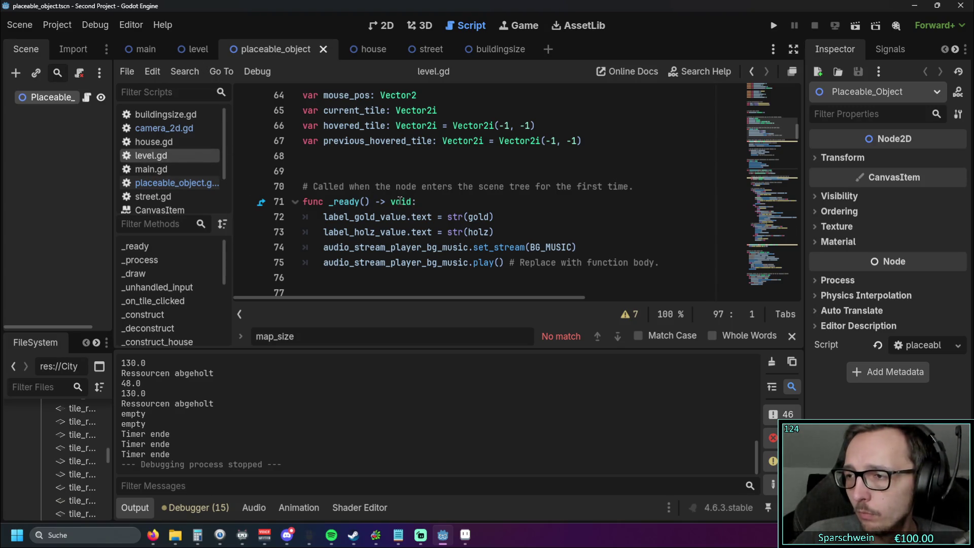
Scroll level.gd to _construct around line 151, which dispatches HOUSE and STREET builds
{"action": "scroll", "coordinate": [368, 208], "scroll_direction": "down", "scroll_amount": 10}
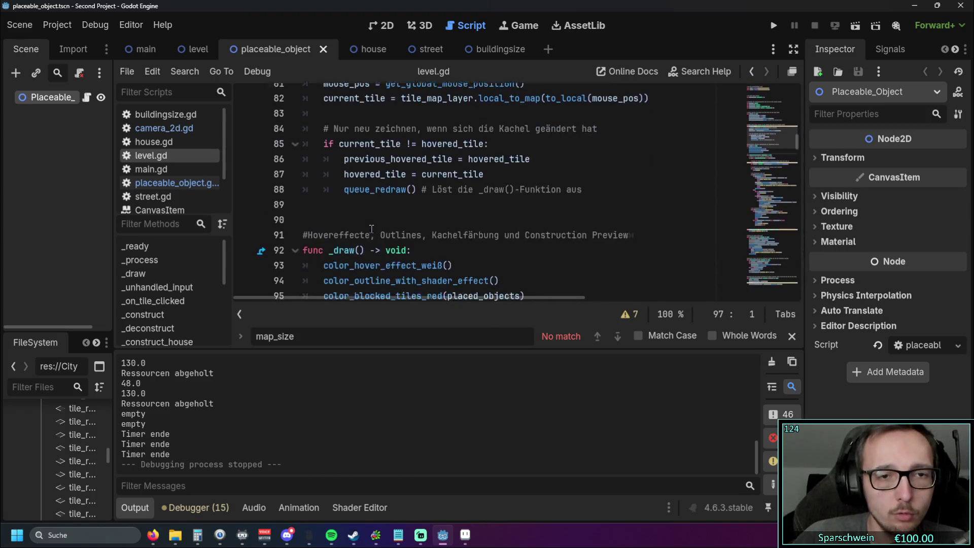
{"action": "scroll", "coordinate": [372, 227], "scroll_direction": "down", "scroll_amount": 19}
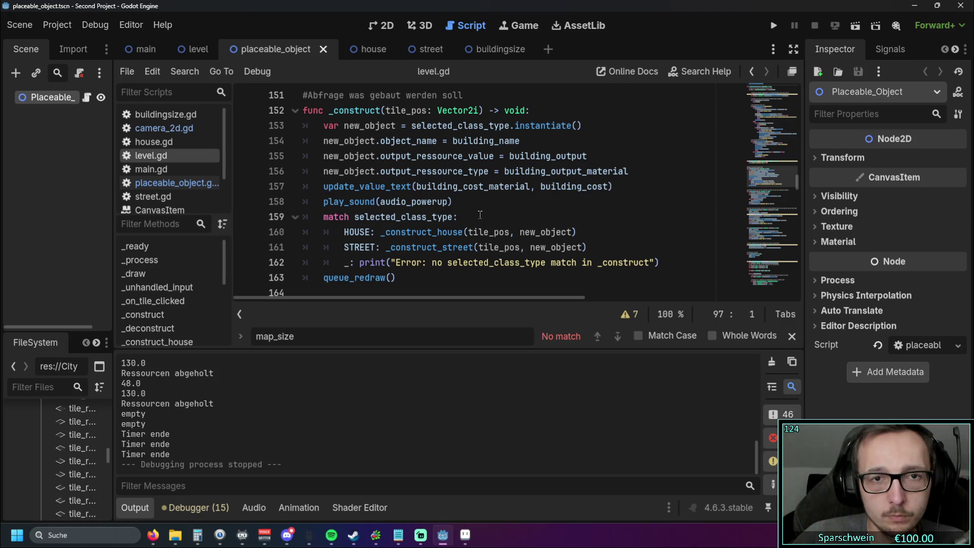
{"action": "scroll", "coordinate": [487, 214], "scroll_direction": "down", "scroll_amount": 4}
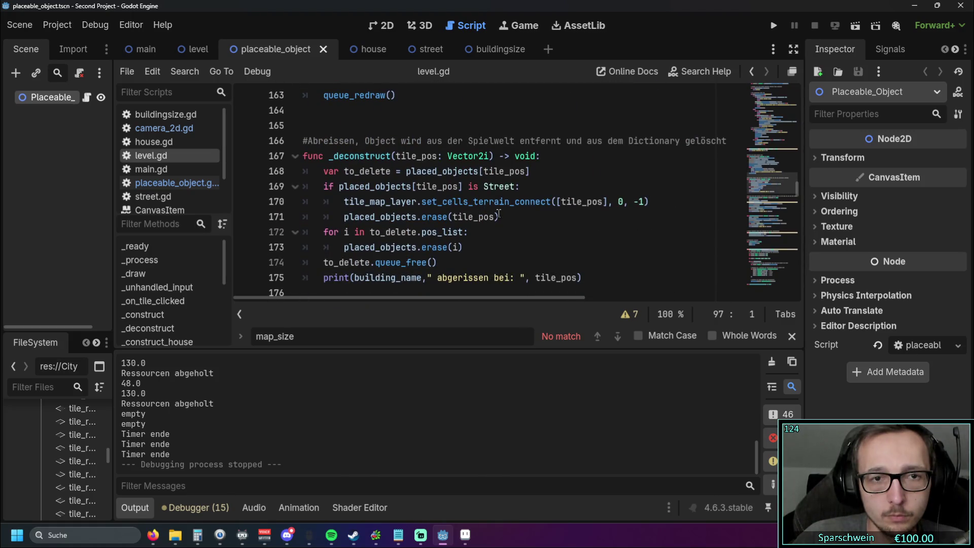
{"action": "scroll", "coordinate": [499, 214], "scroll_direction": "down", "scroll_amount": 2}
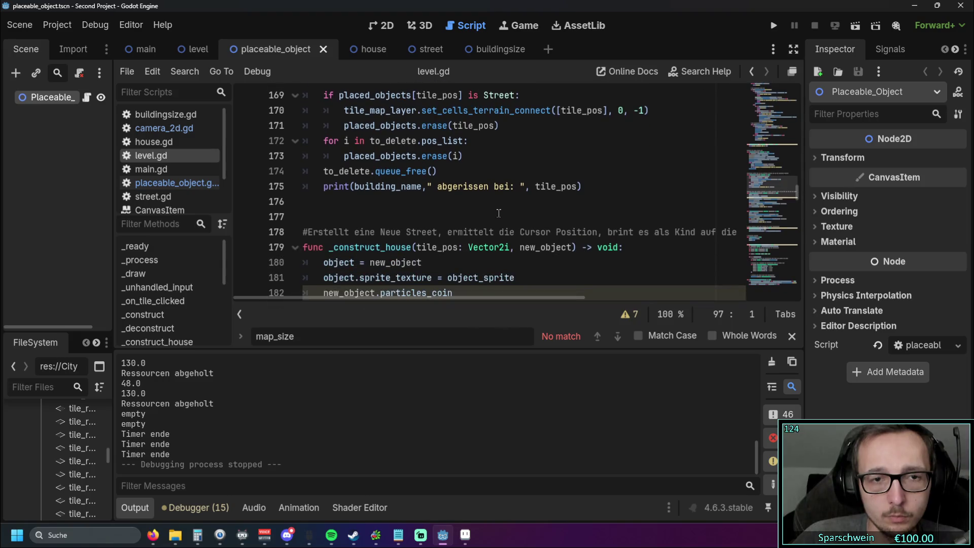
{"action": "scroll", "coordinate": [496, 213], "scroll_direction": "up", "scroll_amount": 2}
{"action": "scroll", "coordinate": [493, 214], "scroll_direction": "down", "scroll_amount": 3}
{"action": "scroll", "coordinate": [494, 214], "scroll_direction": "down", "scroll_amount": 1}
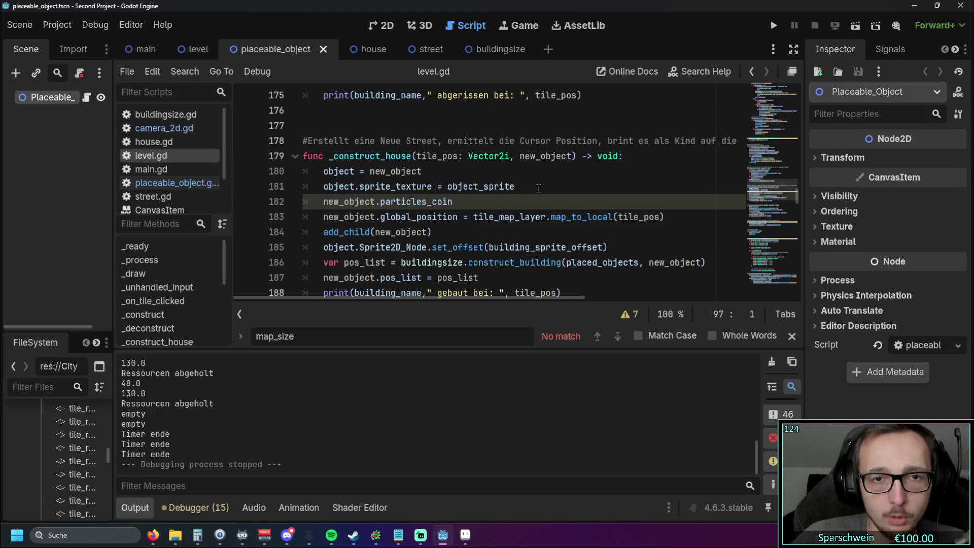
{"action": "scroll", "coordinate": [538, 190], "scroll_direction": "down", "scroll_amount": 1}
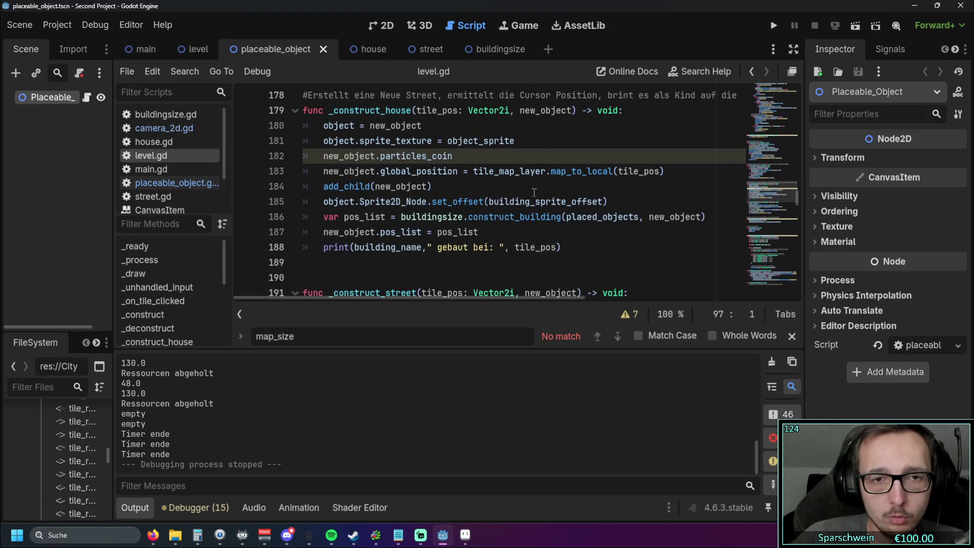
{"action": "scroll", "coordinate": [531, 191], "scroll_direction": "up", "scroll_amount": 1}
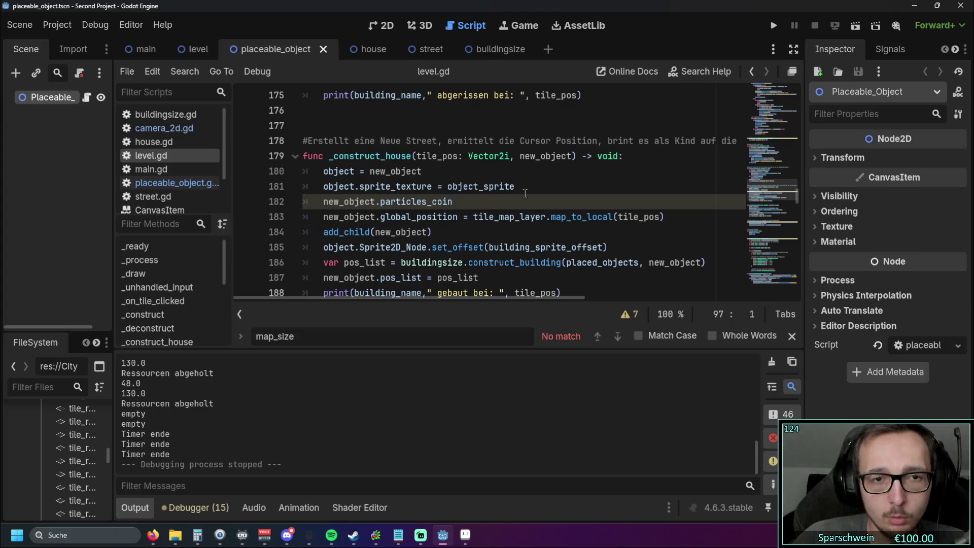
{"action": "scroll", "coordinate": [522, 203], "scroll_direction": "up", "scroll_amount": 3}
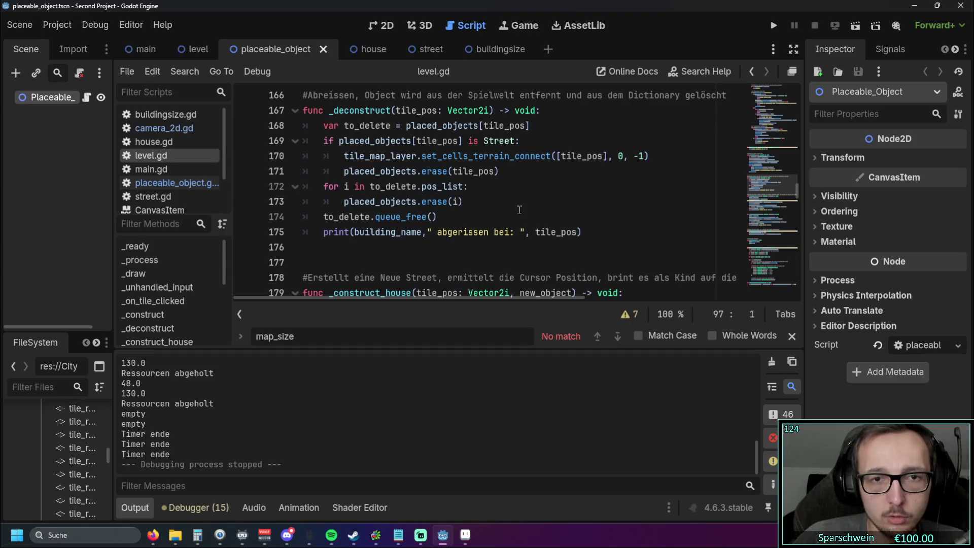
{"action": "scroll", "coordinate": [503, 208], "scroll_direction": "up", "scroll_amount": 1}
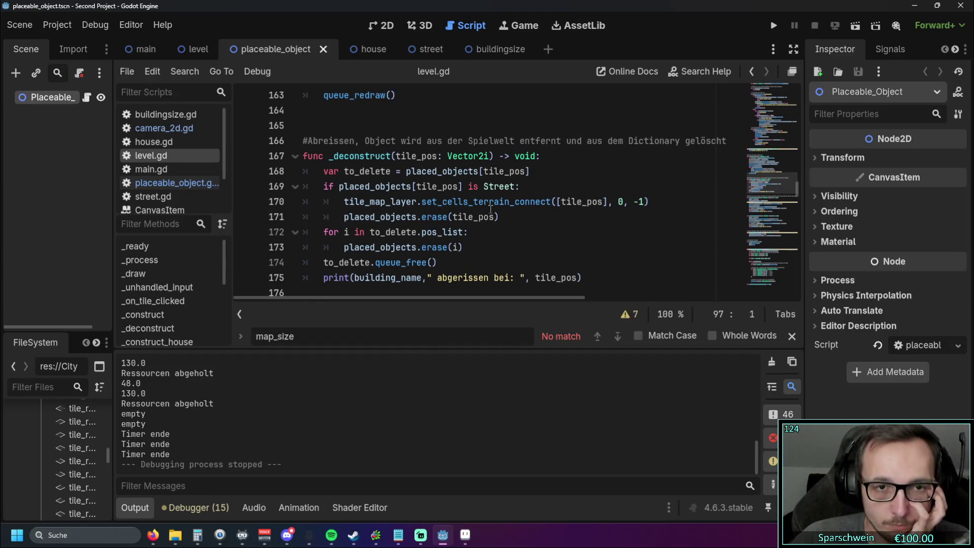
{"action": "mouse_move", "coordinate": [490, 207]}
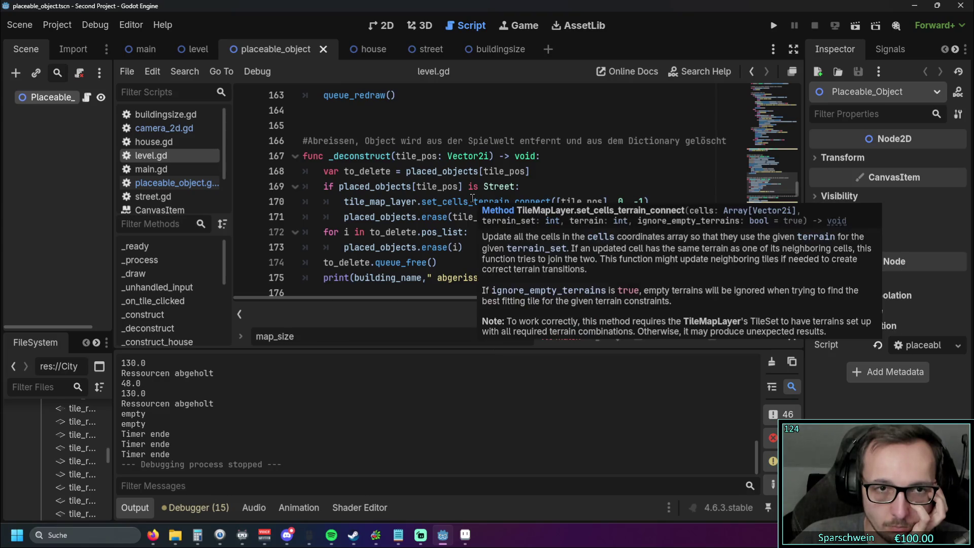
{"action": "scroll", "coordinate": [472, 198], "scroll_direction": "up", "scroll_amount": 4}
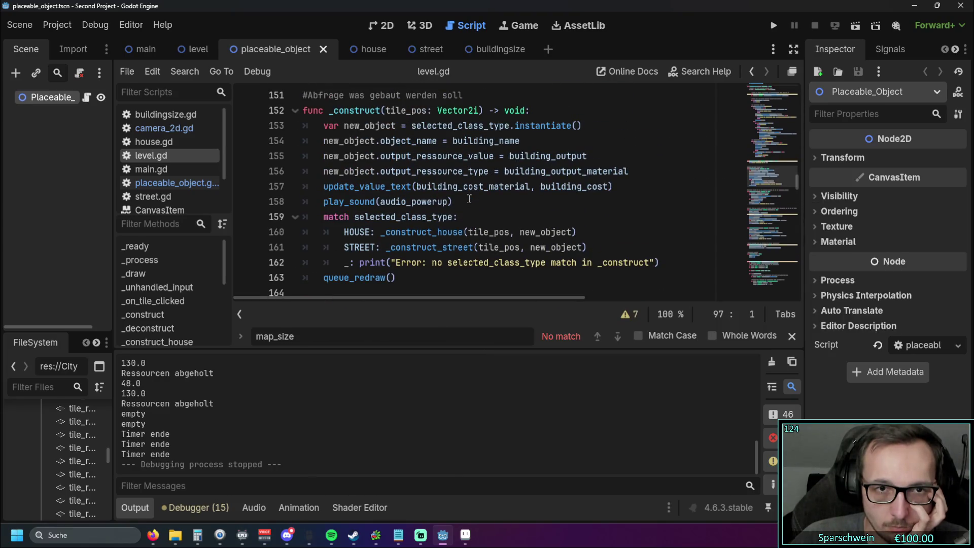
{"action": "mouse_move", "coordinate": [420, 282]}
{"action": "left_mouse_down"}
{"action": "mouse_move", "coordinate": [324, 127]}
{"action": "mouse_move", "coordinate": [270, 108]}
{"action": "left_mouse_up"}
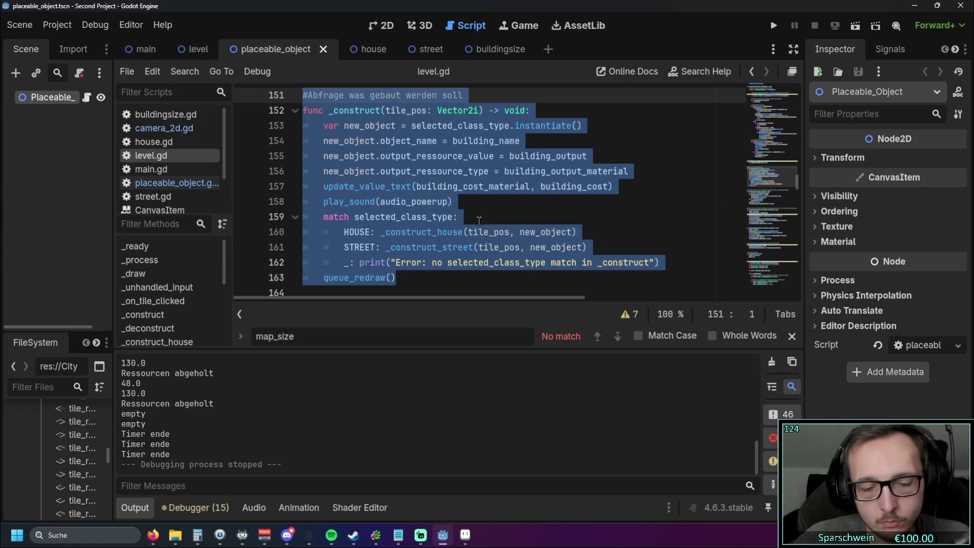
{"action": "key", "text": "alt+Tab"}
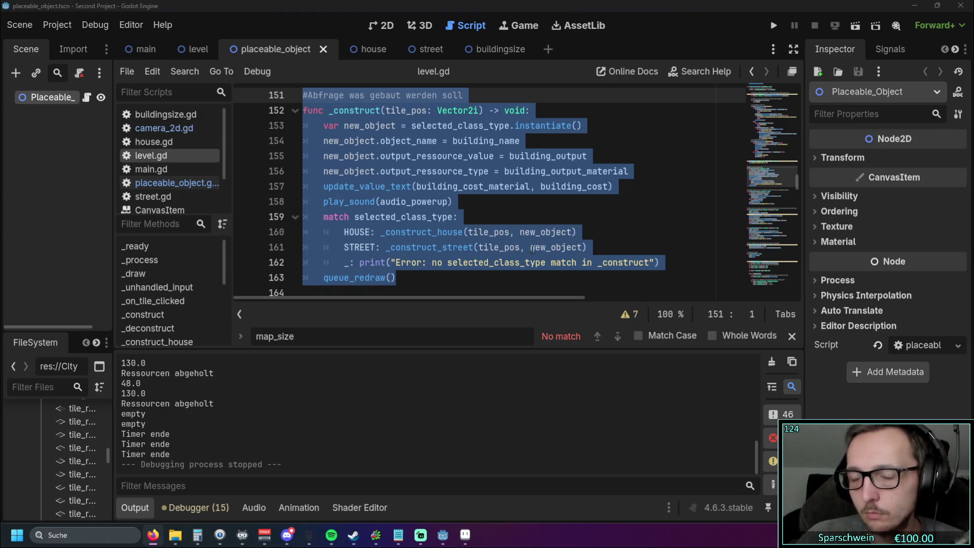
{"action": "scroll", "coordinate": [518, 246], "scroll_direction": "down", "scroll_amount": 8}
{"action": "scroll", "coordinate": [517, 245], "scroll_direction": "down", "scroll_amount": 4}
{"action": "scroll", "coordinate": [517, 244], "scroll_direction": "up", "scroll_amount": 5}
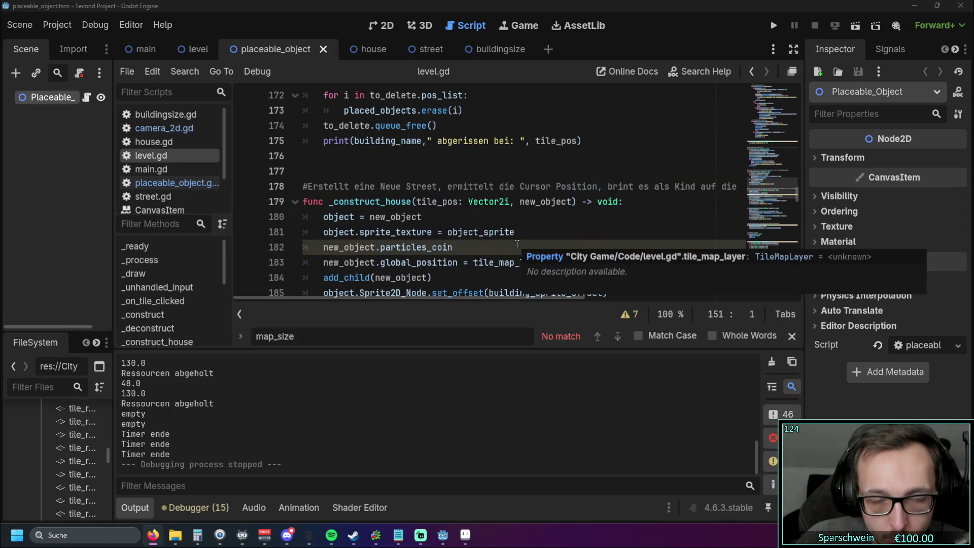
{"action": "scroll", "coordinate": [548, 238], "scroll_direction": "down", "scroll_amount": 2}
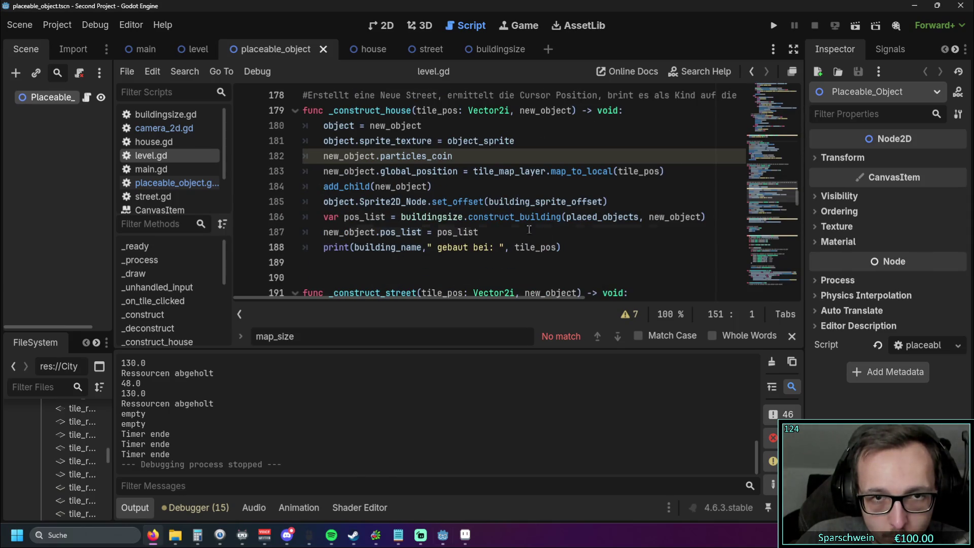
{"action": "scroll", "coordinate": [578, 227], "scroll_direction": "up", "scroll_amount": 1}
{"action": "scroll", "coordinate": [576, 229], "scroll_direction": "down", "scroll_amount": 1}
{"action": "left_click", "coordinate": [576, 228]}
{"action": "mouse_move", "coordinate": [568, 247]}
{"action": "left_mouse_down"}
{"action": "mouse_move", "coordinate": [330, 202]}
{"action": "mouse_move", "coordinate": [303, 156]}
{"action": "left_mouse_up"}
{"action": "key", "text": "alt+Tab"}
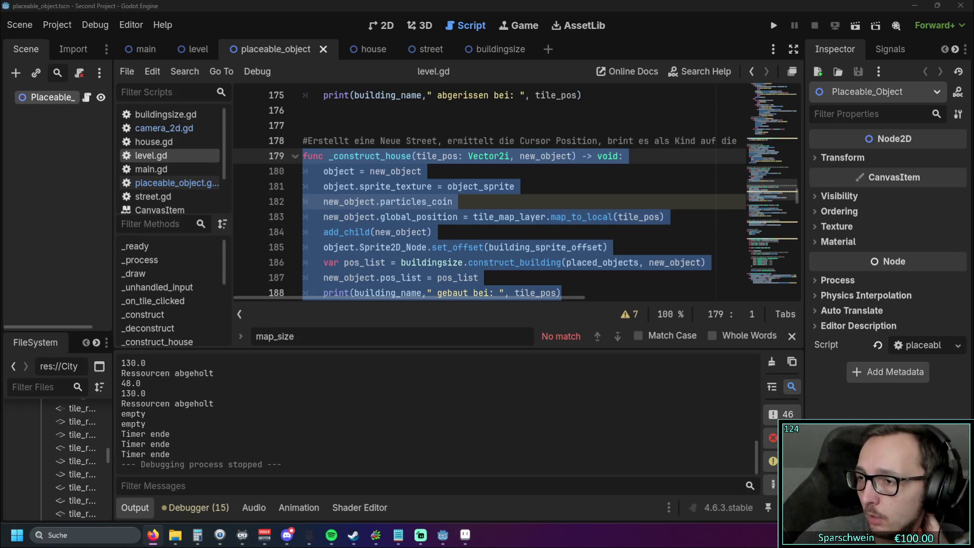
{"action": "scroll", "coordinate": [513, 232], "scroll_direction": "up", "scroll_amount": 2}
{"action": "scroll", "coordinate": [513, 231], "scroll_direction": "down", "scroll_amount": 2}
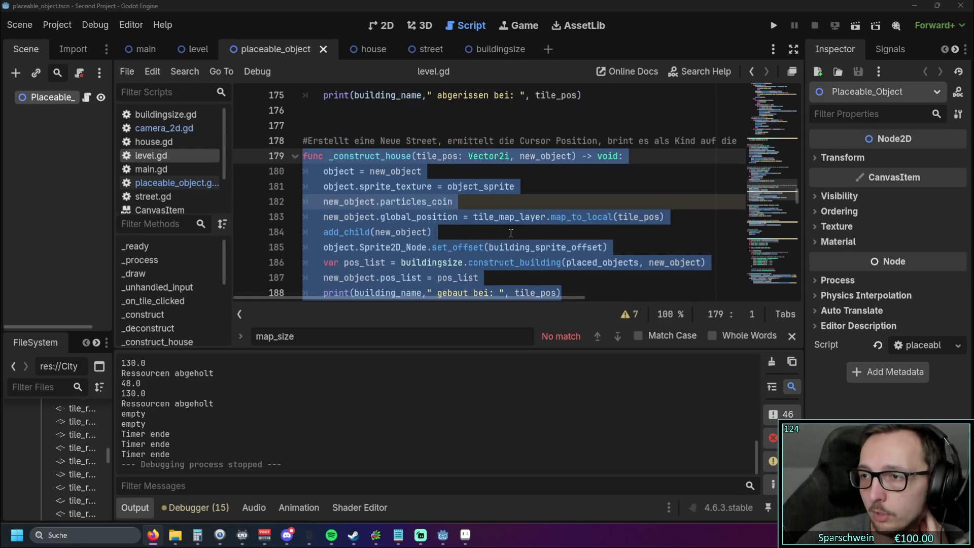
{"action": "left_click", "coordinate": [490, 233]}
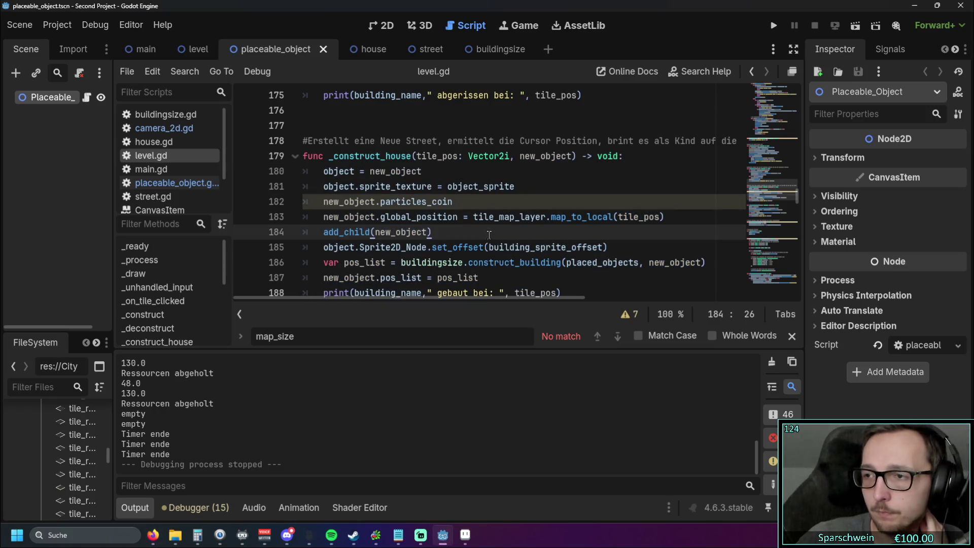
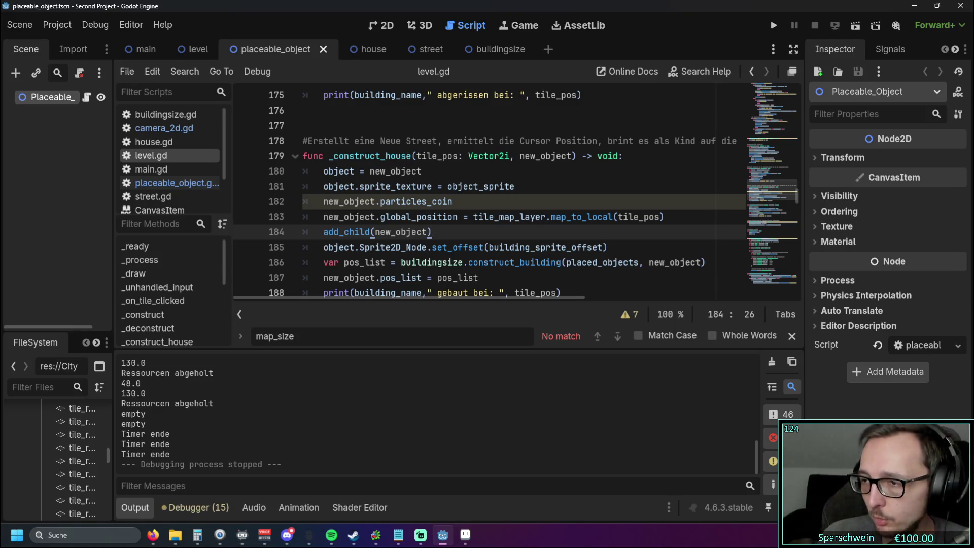
Add 'new_object.base_tile = tile_pos' after the sprite texture line in _construct_house and save level.gd
{"action": "key", "text": "alt+Tab"}
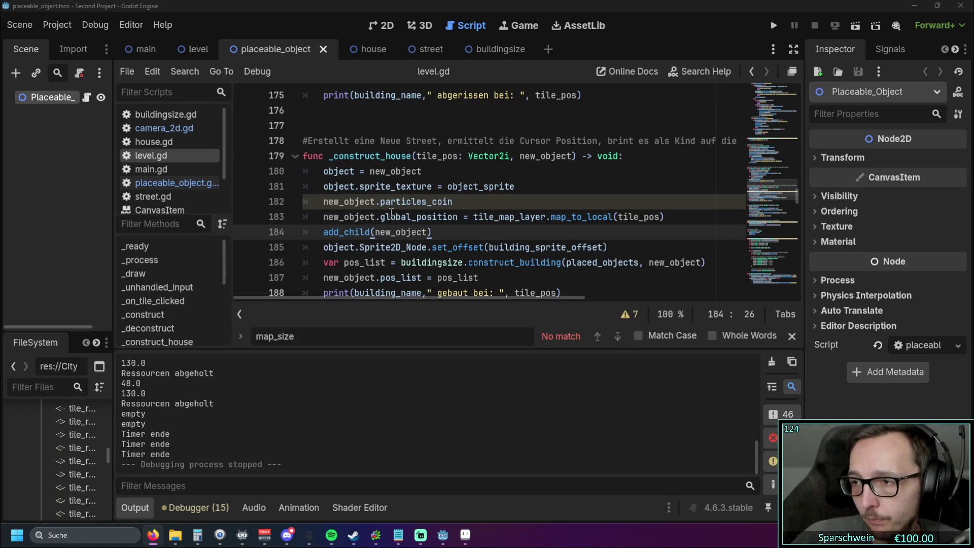
{"action": "left_click", "coordinate": [522, 186]}
{"action": "key", "text": "Return"}
{"action": "type", "text": "new_object.base_tile = tile_pos"}
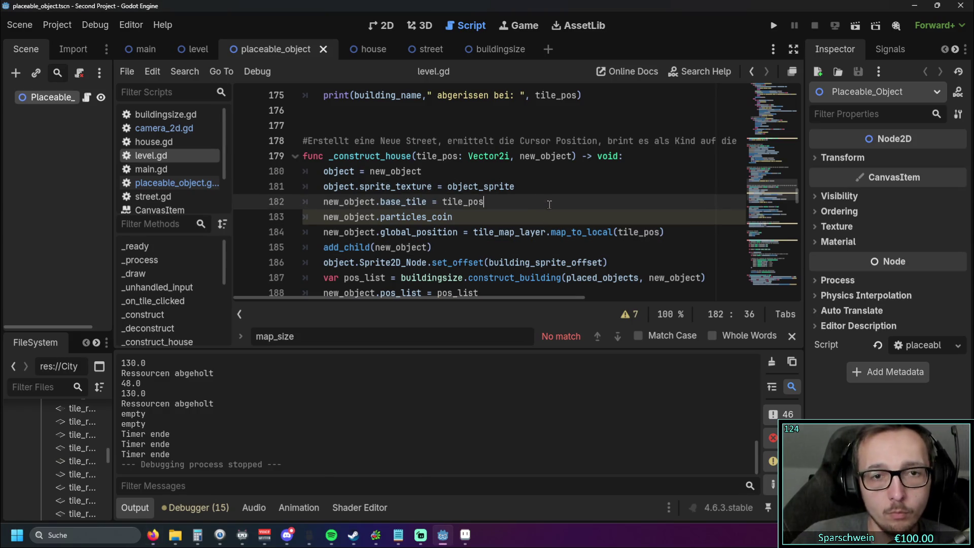
{"action": "key", "text": "Down"}
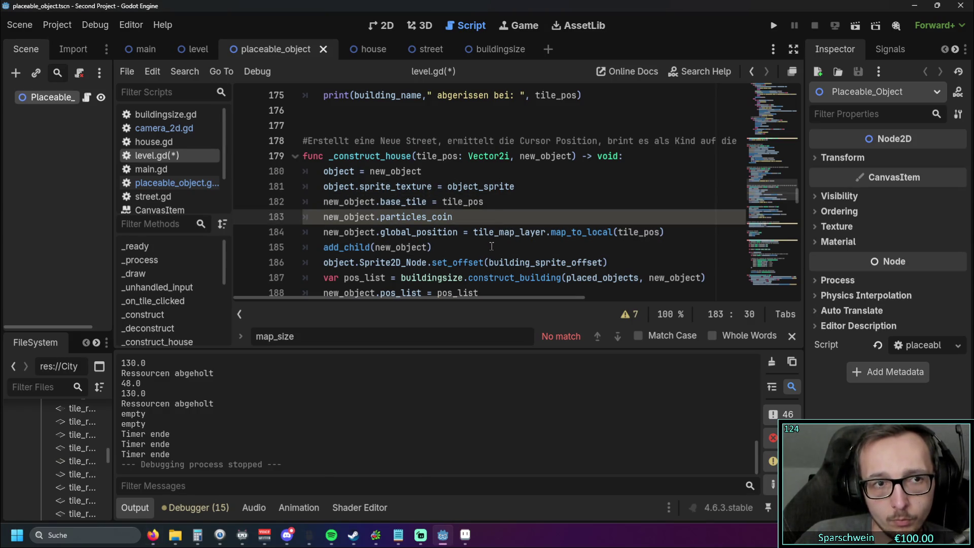
{"action": "key", "text": "ctrl+s"}
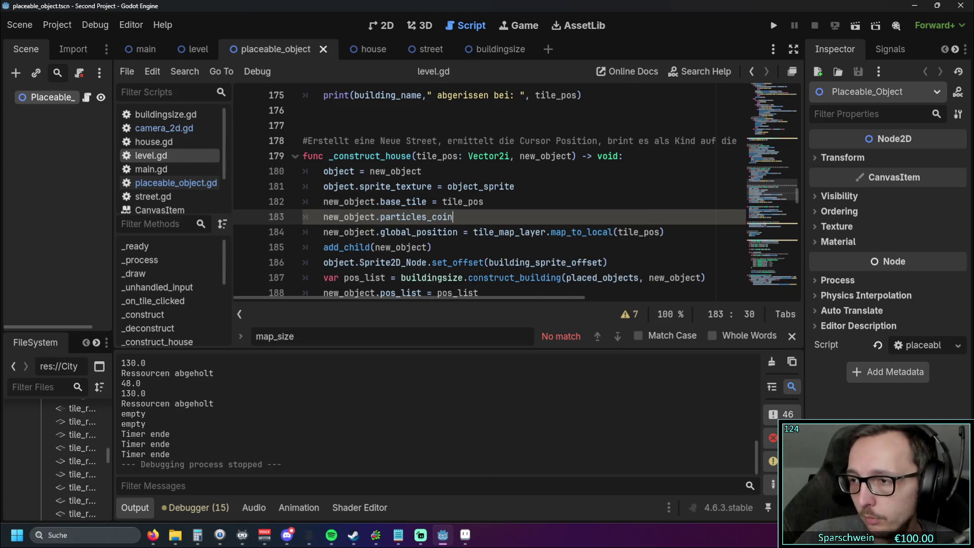
{"action": "key", "text": "alt+Tab"}
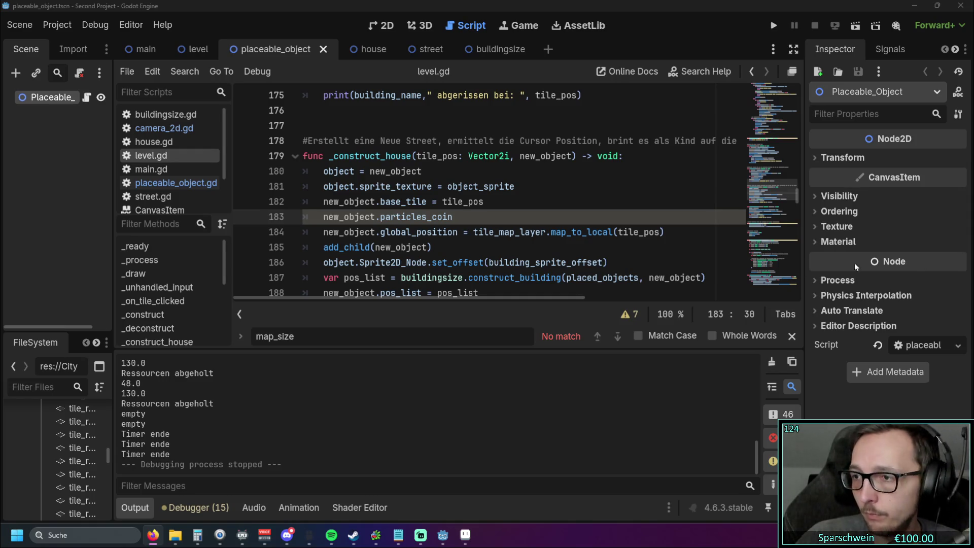
{"action": "scroll", "coordinate": [413, 249], "scroll_direction": "down", "scroll_amount": 15}
Open an empty, unindented line below the street preview code in level.gd
{"action": "scroll", "coordinate": [413, 248], "scroll_direction": "down", "scroll_amount": 17}
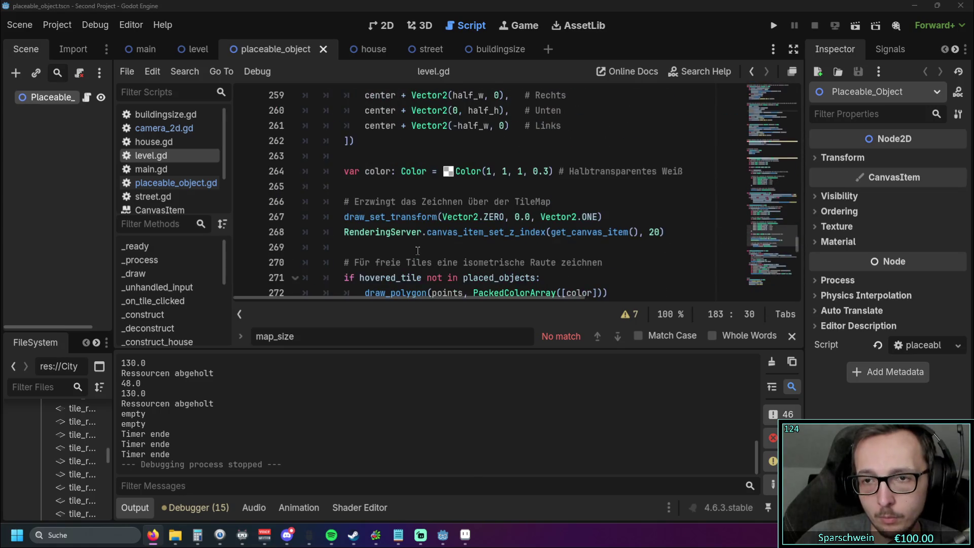
{"action": "scroll", "coordinate": [421, 249], "scroll_direction": "up", "scroll_amount": 5}
{"action": "left_click", "coordinate": [420, 233]}
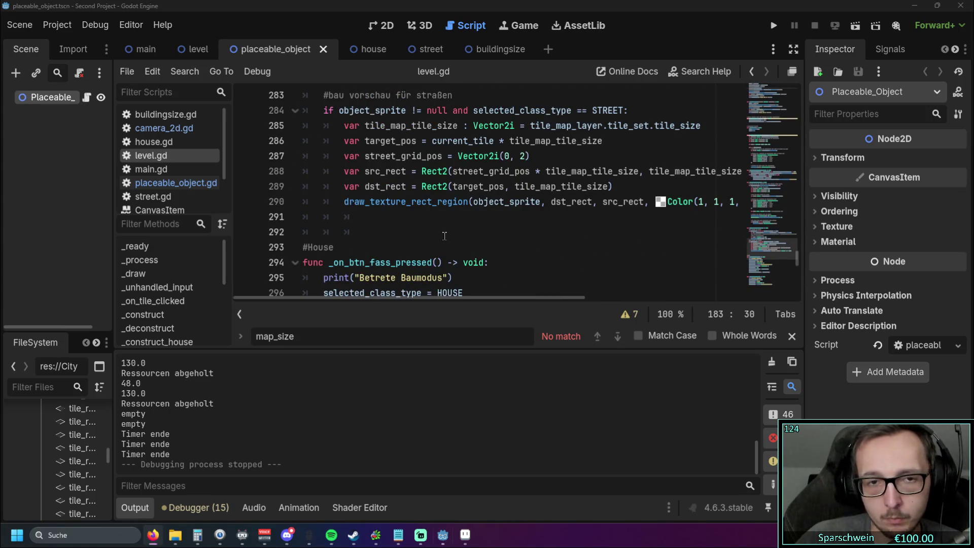
{"action": "scroll", "coordinate": [420, 233], "scroll_direction": "up", "scroll_amount": 3}
{"action": "scroll", "coordinate": [420, 229], "scroll_direction": "down", "scroll_amount": 4}
{"action": "scroll", "coordinate": [421, 223], "scroll_direction": "up", "scroll_amount": 1}
{"action": "key", "text": "Return"}
{"action": "key", "text": "Return"}
{"action": "key", "text": "BackSpace"}
{"action": "key", "text": "BackSpace"}
{"action": "key", "text": "BackSpace"}
{"action": "key", "text": "Return"}
{"action": "key", "text": "Return"}
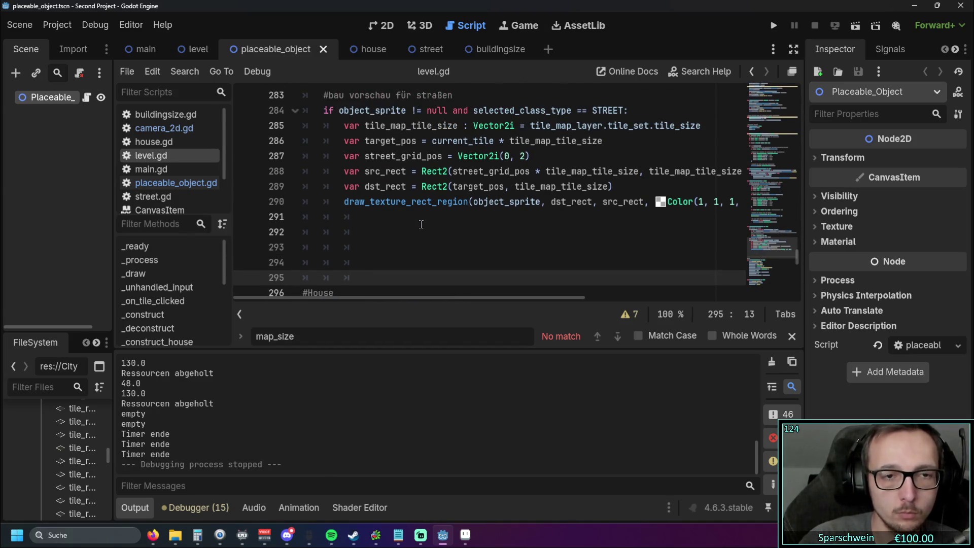
{"action": "key", "text": "BackSpace"}
{"action": "key", "text": "BackSpace"}
{"action": "key", "text": "BackSpace"}
Paste the get_house_under_mouse function there, leaving a blank line before the #House section
{"action": "key", "text": "ctrl+v"}
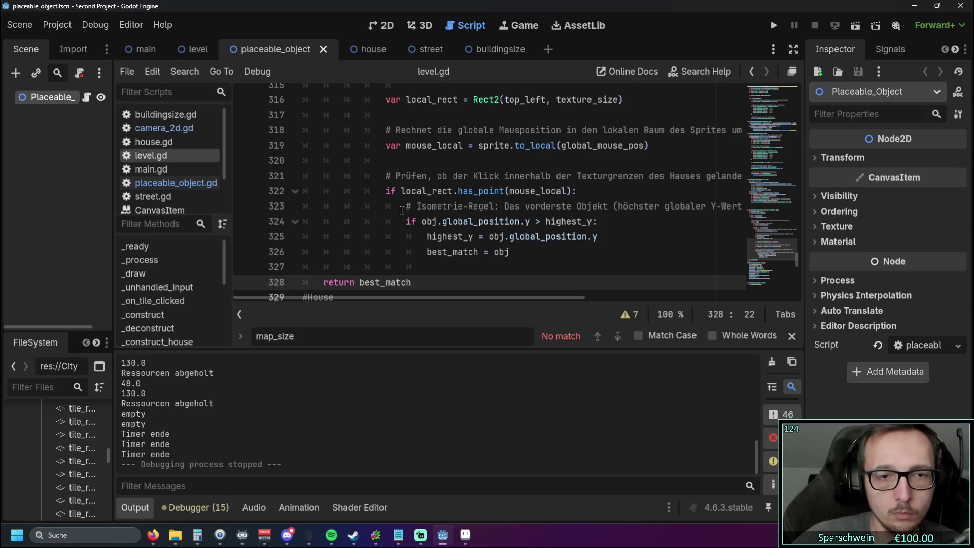
{"action": "scroll", "coordinate": [376, 260], "scroll_direction": "down", "scroll_amount": 1}
{"action": "scroll", "coordinate": [376, 259], "scroll_direction": "down", "scroll_amount": 1}
{"action": "key", "text": "Return"}
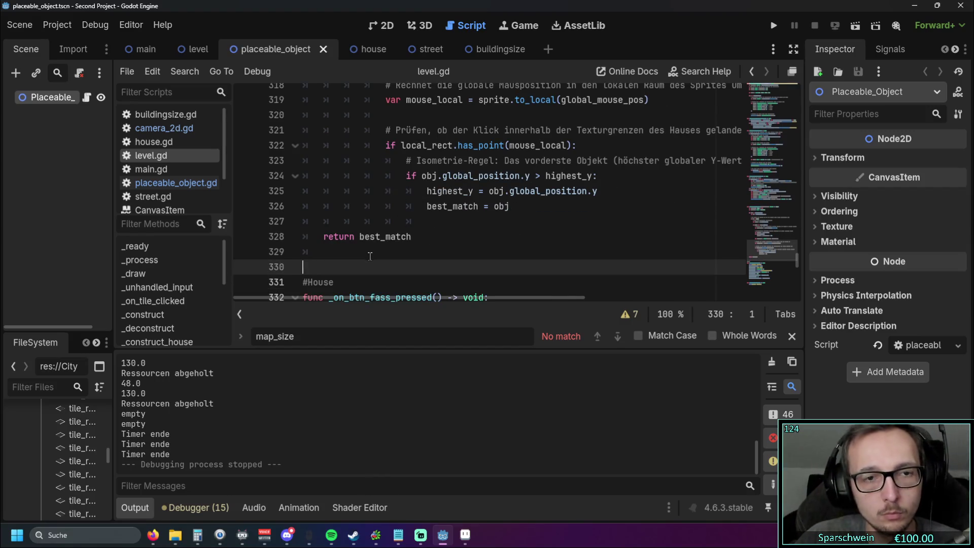
{"action": "scroll", "coordinate": [454, 257], "scroll_direction": "up", "scroll_amount": 9}
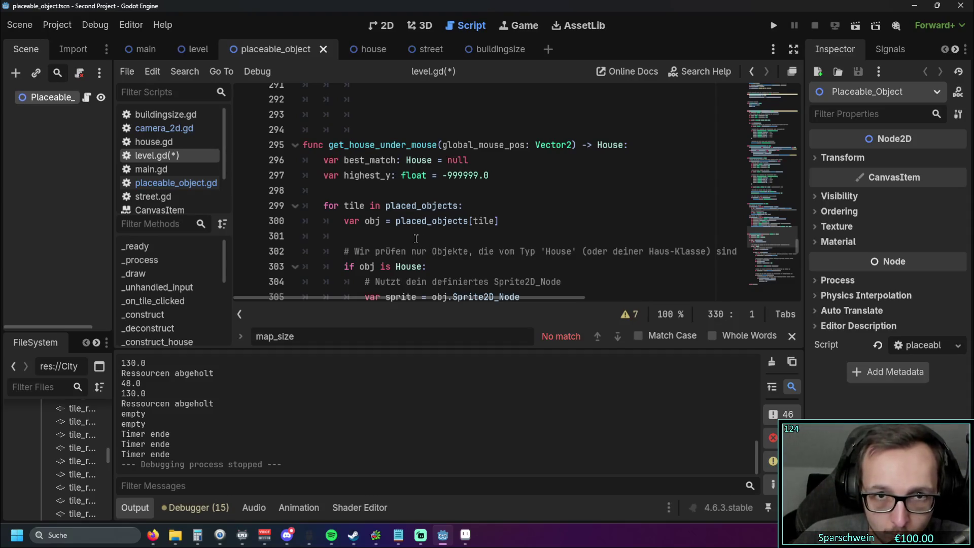
{"action": "scroll", "coordinate": [416, 238], "scroll_direction": "down", "scroll_amount": 1}
{"action": "scroll", "coordinate": [523, 212], "scroll_direction": "up", "scroll_amount": 1}
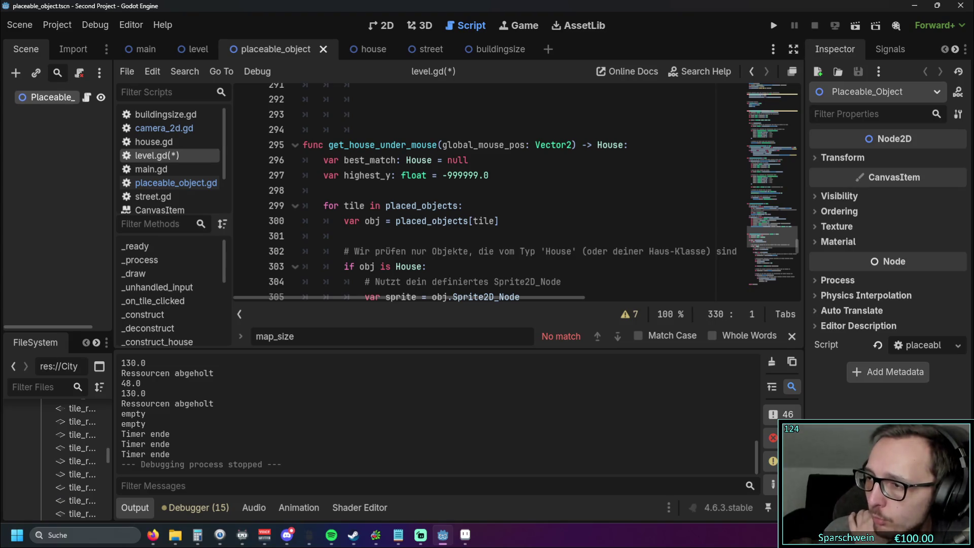
{"action": "key", "text": "alt+Tab"}
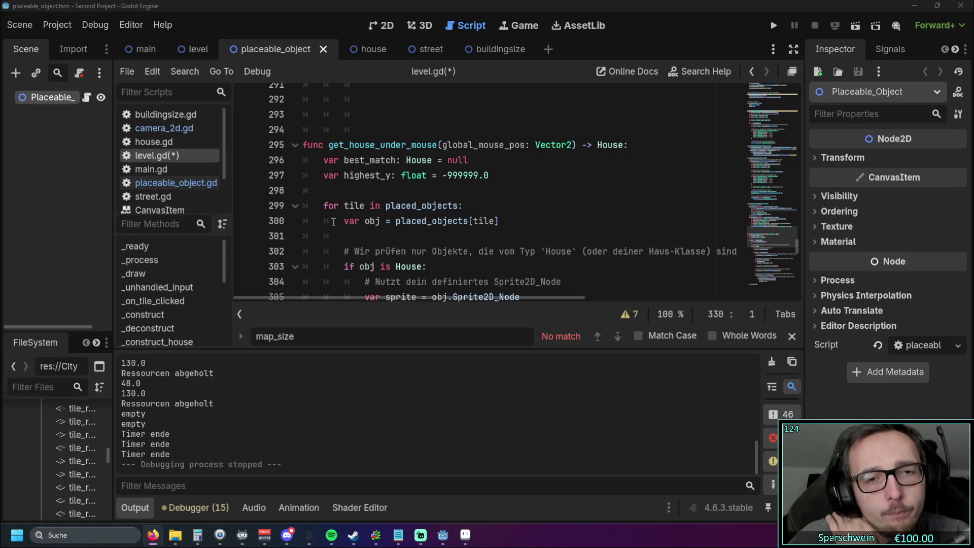
{"action": "scroll", "coordinate": [380, 183], "scroll_direction": "down", "scroll_amount": 1}
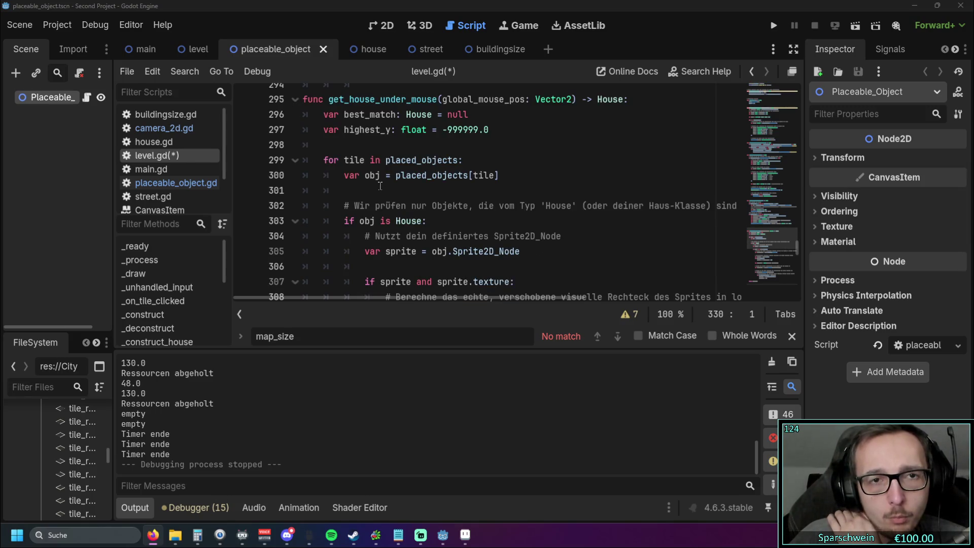
{"action": "scroll", "coordinate": [380, 186], "scroll_direction": "up", "scroll_amount": 1}
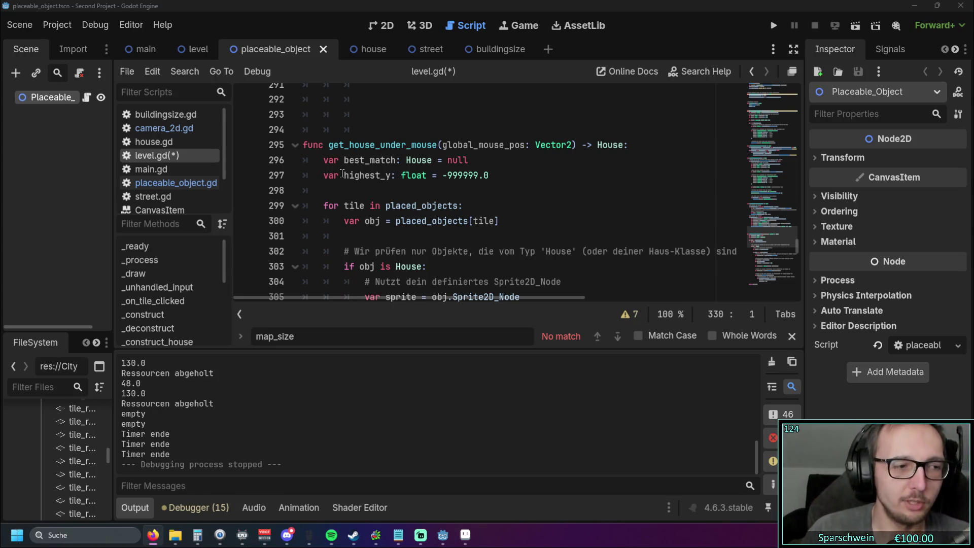
{"action": "scroll", "coordinate": [328, 170], "scroll_direction": "down", "scroll_amount": 1}
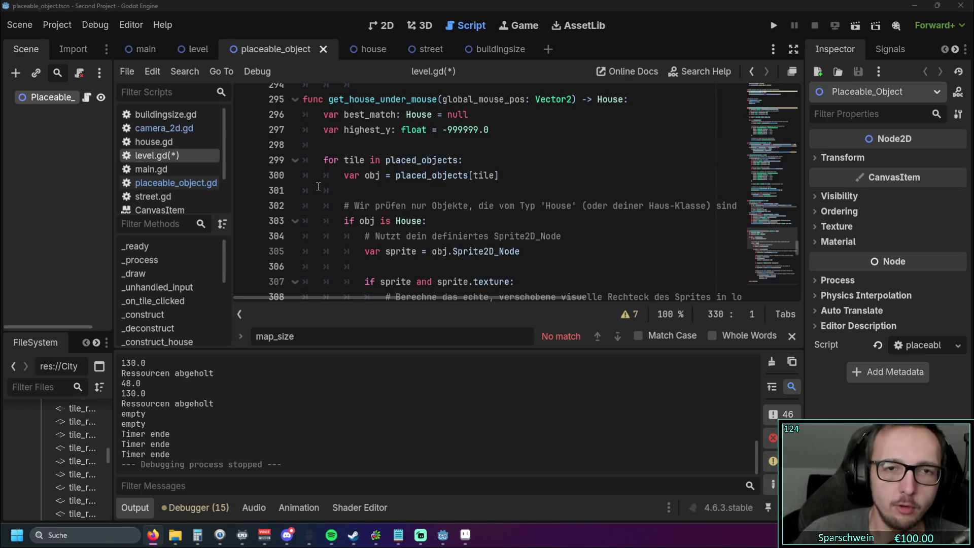
{"action": "scroll", "coordinate": [318, 186], "scroll_direction": "down", "scroll_amount": 1}
{"action": "scroll", "coordinate": [318, 187], "scroll_direction": "up", "scroll_amount": 1}
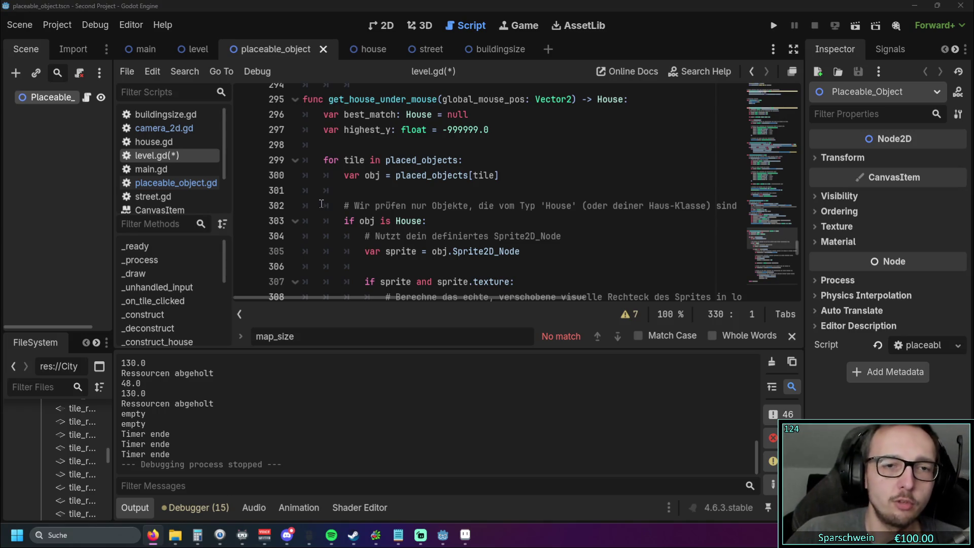
{"action": "scroll", "coordinate": [321, 203], "scroll_direction": "down", "scroll_amount": 1}
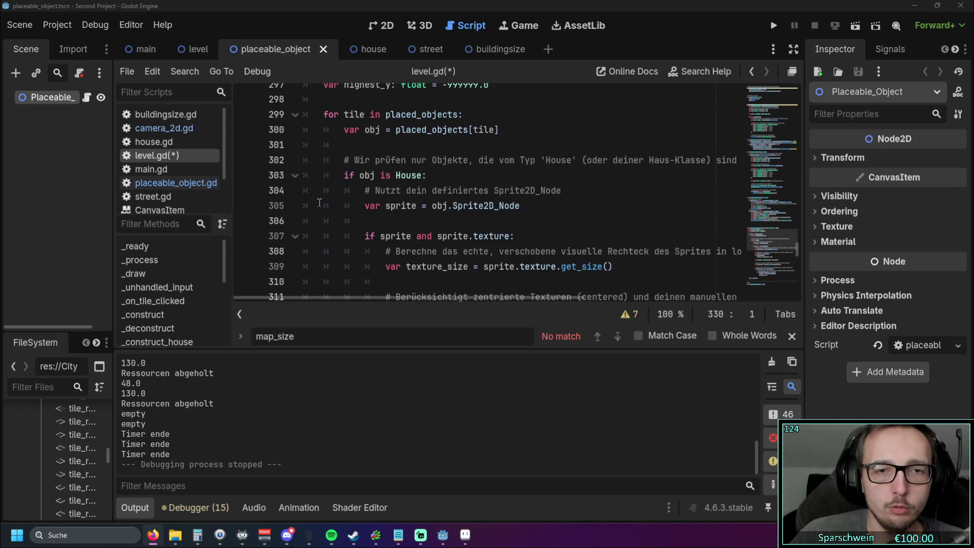
{"action": "left_click_drag", "start_coordinate": [541, 211], "coordinate": [365, 205]}
{"action": "scroll", "coordinate": [405, 192], "scroll_direction": "down", "scroll_amount": 1}
{"action": "left_click", "coordinate": [434, 175]}
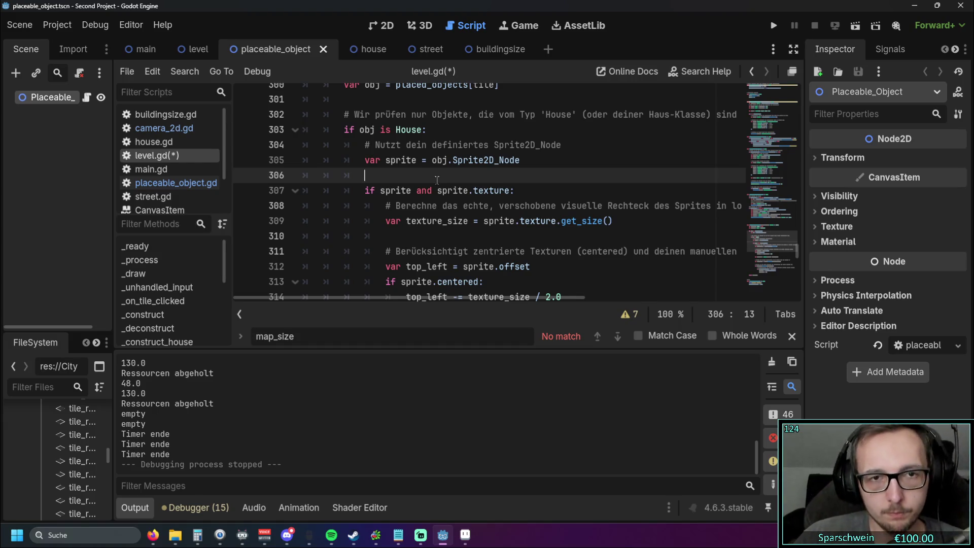
{"action": "scroll", "coordinate": [434, 180], "scroll_direction": "up", "scroll_amount": 1}
{"action": "scroll", "coordinate": [436, 181], "scroll_direction": "up", "scroll_amount": 1}
{"action": "scroll", "coordinate": [436, 180], "scroll_direction": "down", "scroll_amount": 2}
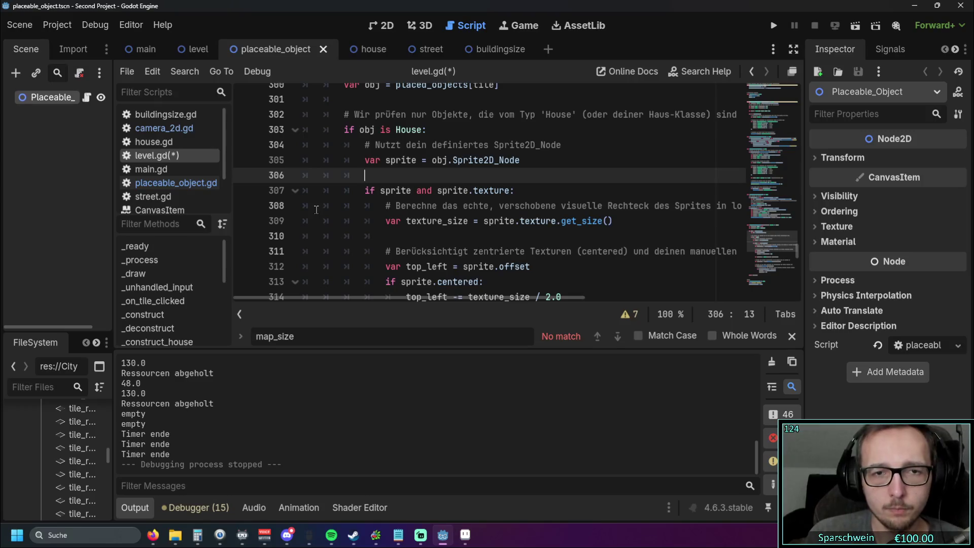
{"action": "mouse_move", "coordinate": [403, 298]}
{"action": "left_mouse_down"}
{"action": "mouse_move", "coordinate": [510, 300]}
{"action": "mouse_move", "coordinate": [413, 294]}
{"action": "left_mouse_up"}
{"action": "scroll", "coordinate": [489, 235], "scroll_direction": "down", "scroll_amount": 2}
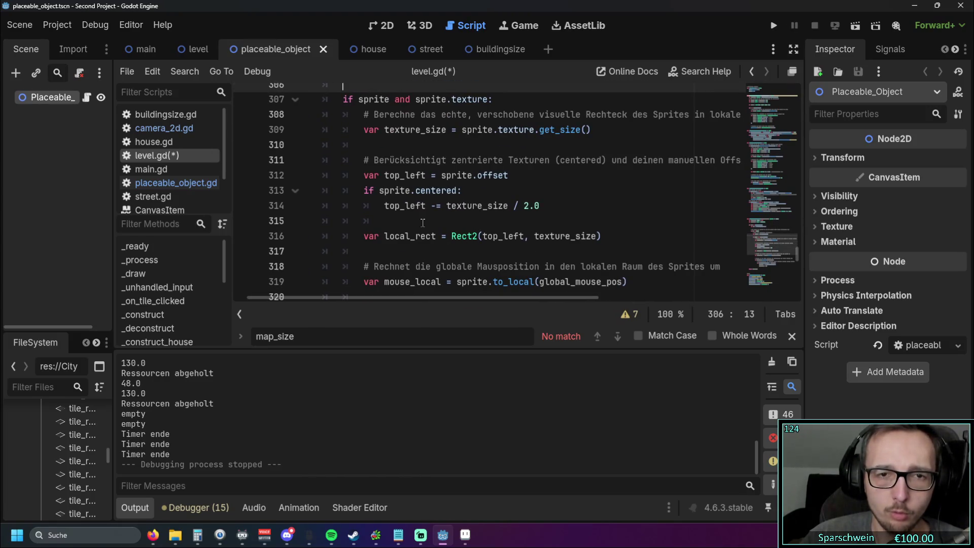
{"action": "scroll", "coordinate": [424, 222], "scroll_direction": "down", "scroll_amount": 3}
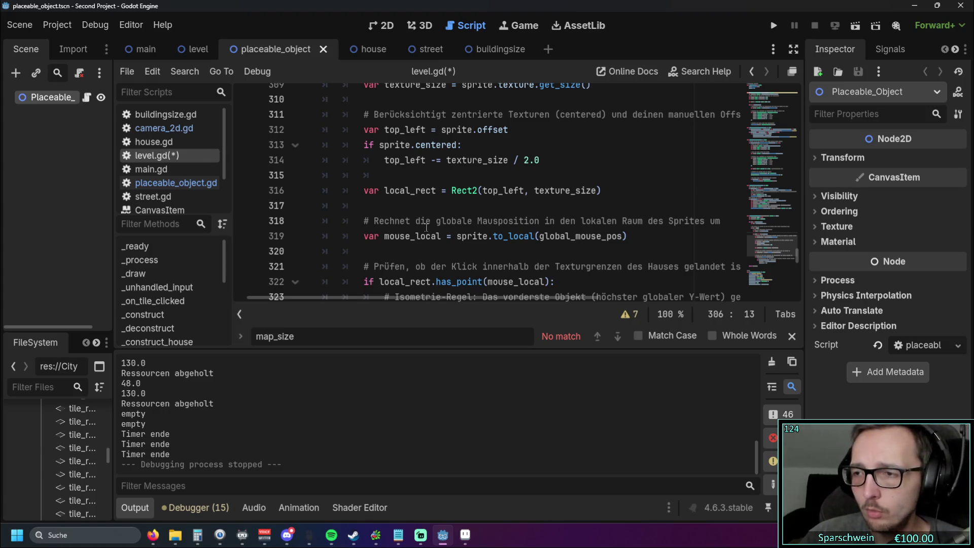
{"action": "mouse_move", "coordinate": [463, 193]}
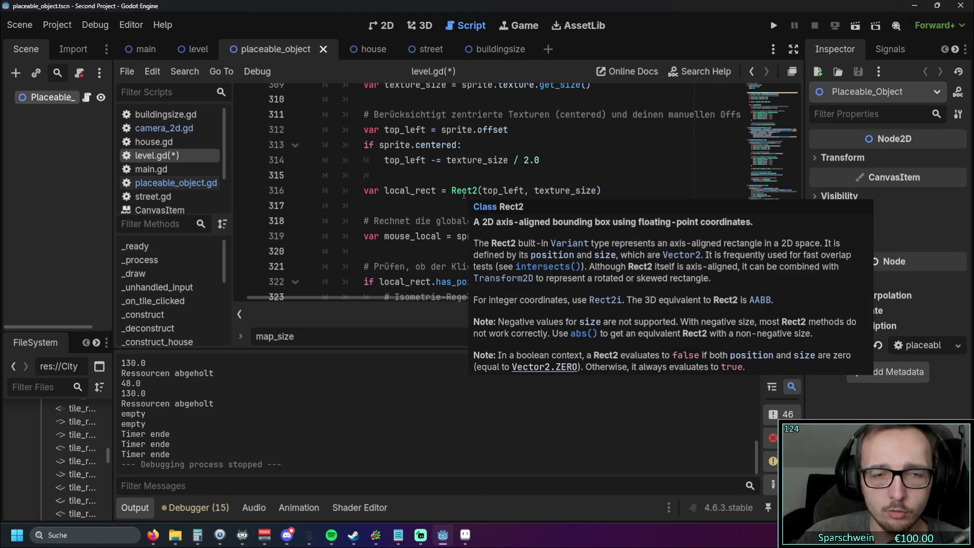
{"action": "scroll", "coordinate": [436, 201], "scroll_direction": "down", "scroll_amount": 1}
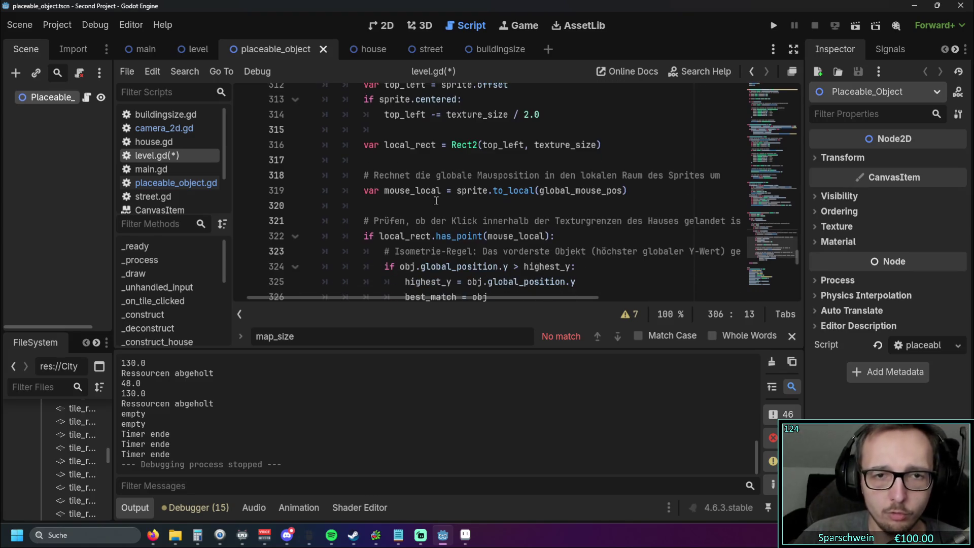
{"action": "left_click", "coordinate": [457, 145]}
{"action": "left_click", "coordinate": [395, 175]}
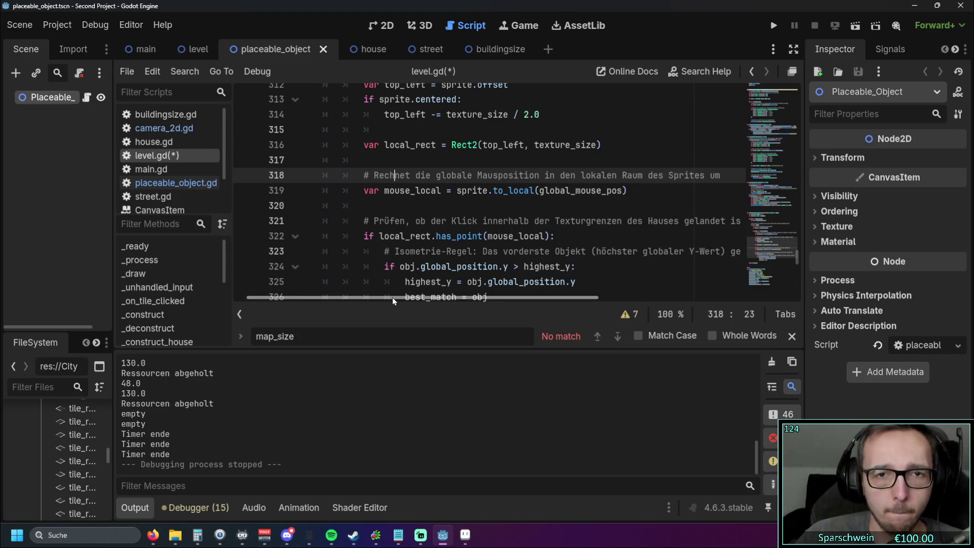
{"action": "mouse_move", "coordinate": [392, 296]}
{"action": "left_mouse_down"}
{"action": "mouse_move", "coordinate": [422, 301]}
{"action": "mouse_move", "coordinate": [380, 300]}
{"action": "mouse_move", "coordinate": [417, 304]}
{"action": "mouse_move", "coordinate": [400, 303]}
{"action": "left_mouse_up"}
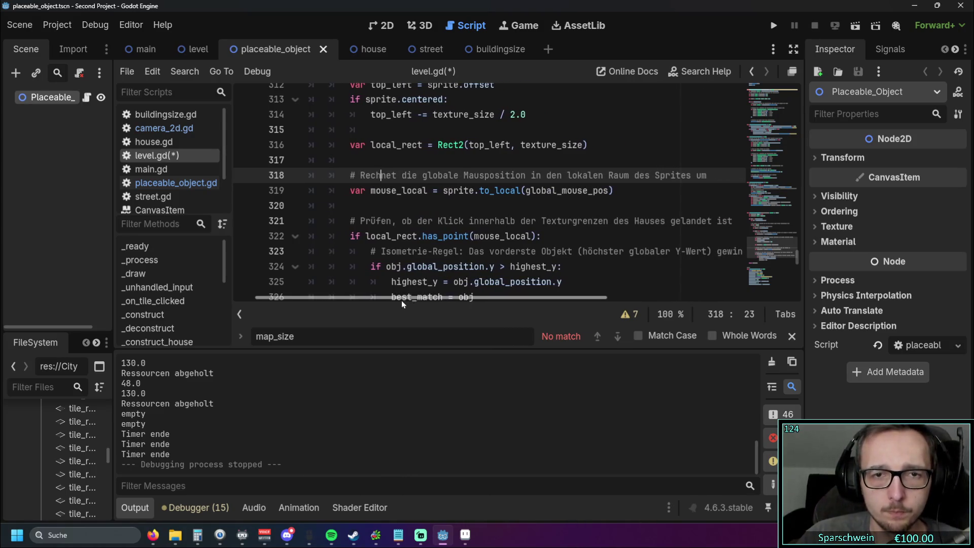
{"action": "scroll", "coordinate": [439, 214], "scroll_direction": "down", "scroll_amount": 1}
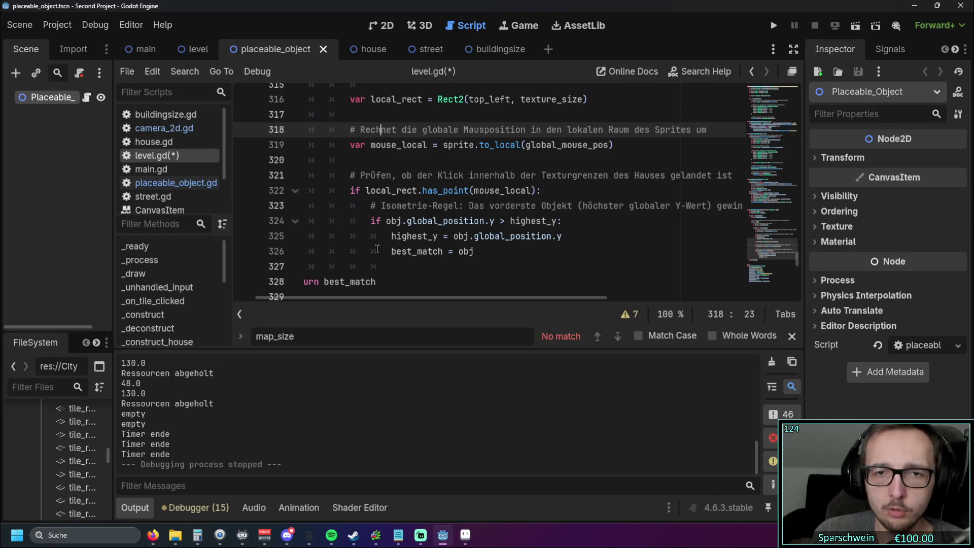
{"action": "mouse_move", "coordinate": [426, 297]}
{"action": "left_mouse_down"}
{"action": "mouse_move", "coordinate": [473, 294]}
{"action": "mouse_move", "coordinate": [398, 294]}
{"action": "left_mouse_up"}
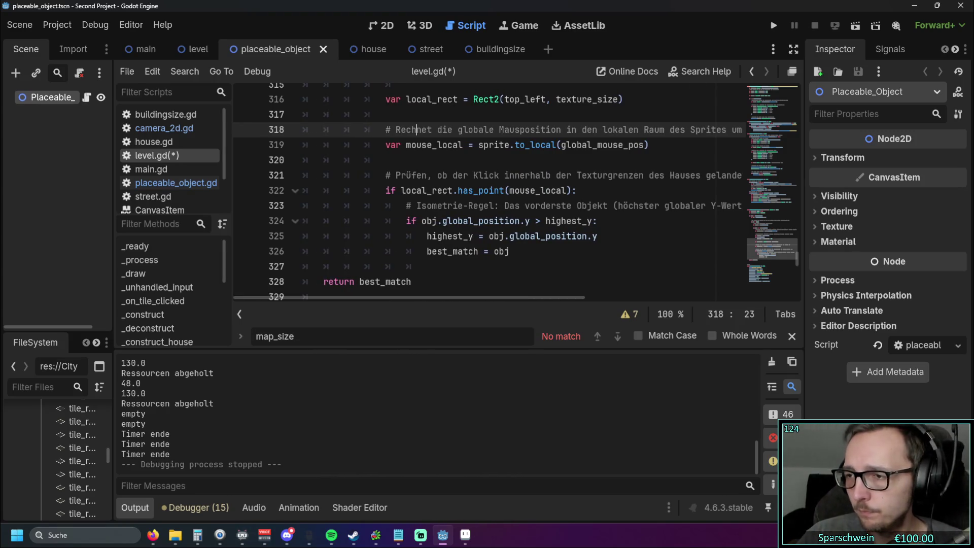
{"action": "key", "text": "alt+Tab"}
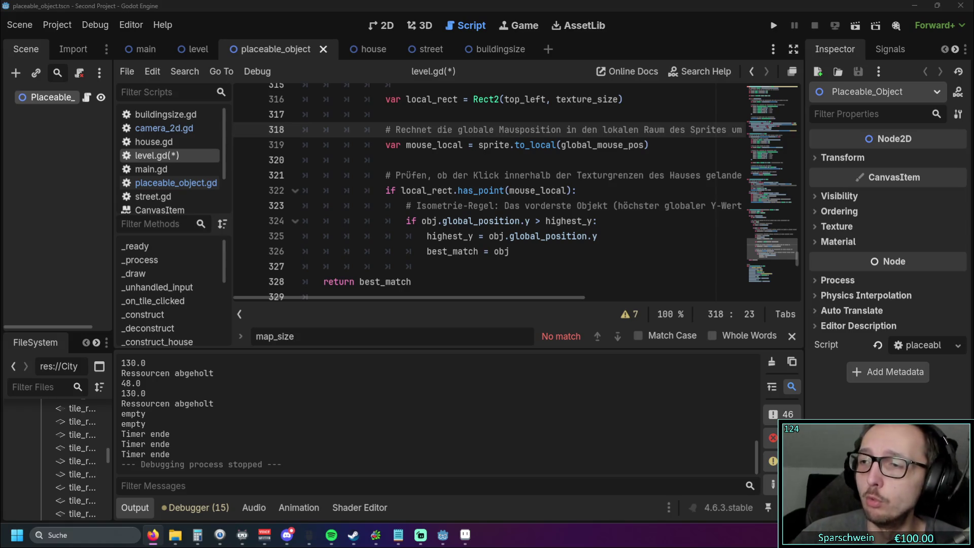
{"action": "scroll", "coordinate": [623, 233], "scroll_direction": "up", "scroll_amount": 15}
{"action": "scroll", "coordinate": [624, 233], "scroll_direction": "up", "scroll_amount": 2}
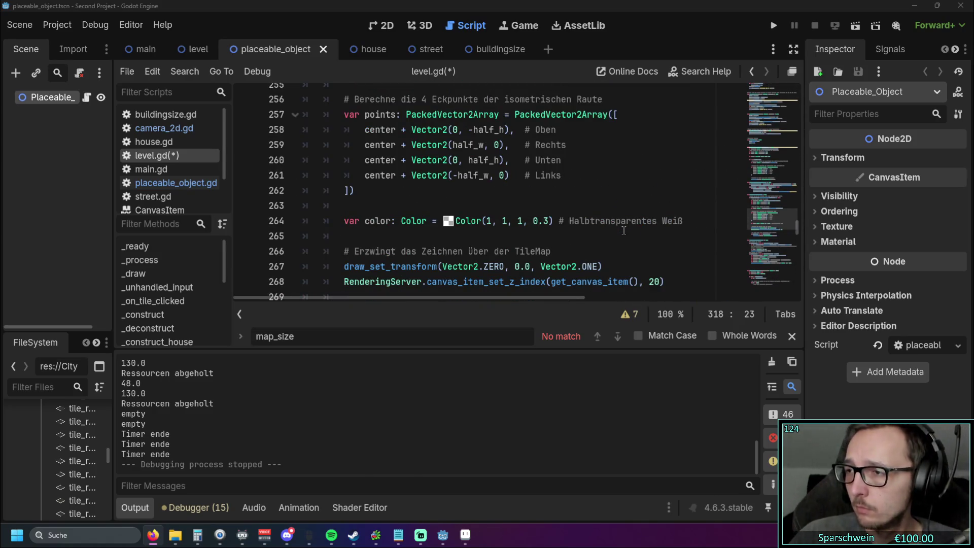
{"action": "scroll", "coordinate": [648, 232], "scroll_direction": "down", "scroll_amount": 2}
{"action": "scroll", "coordinate": [631, 235], "scroll_direction": "up", "scroll_amount": 2}
{"action": "scroll", "coordinate": [632, 234], "scroll_direction": "down", "scroll_amount": 5}
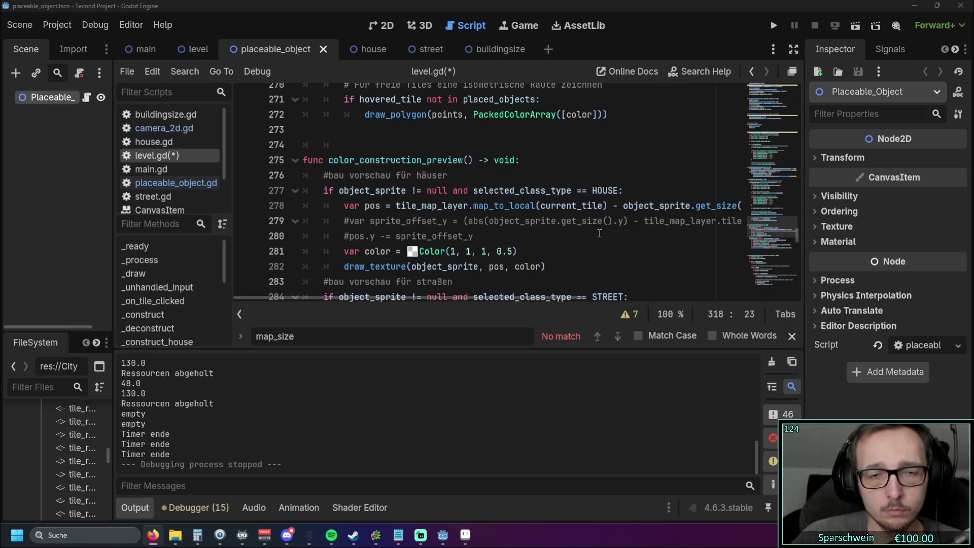
{"action": "scroll", "coordinate": [557, 233], "scroll_direction": "up", "scroll_amount": 1}
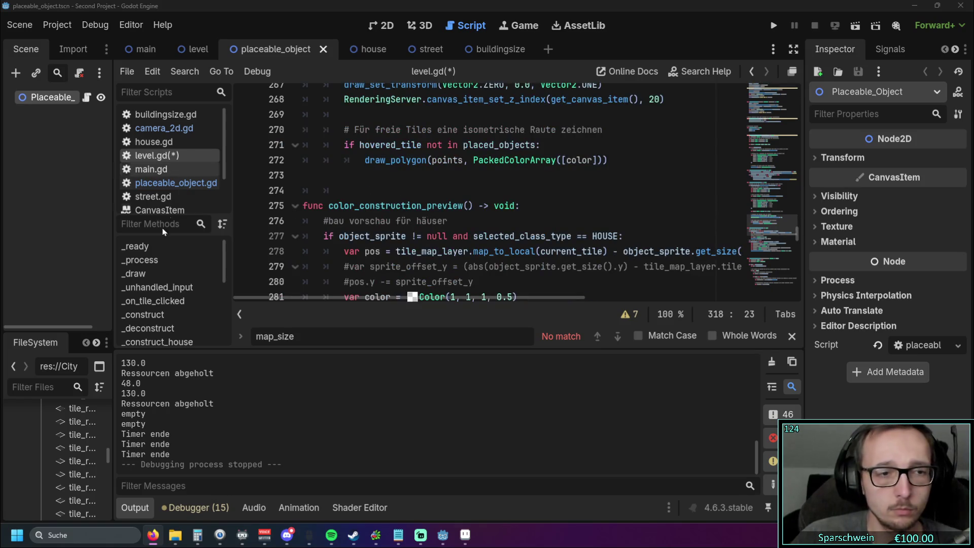
Jump to _unhandled_input from the method filter and review its left-click build and collect branches
{"action": "left_click", "coordinate": [162, 287]}
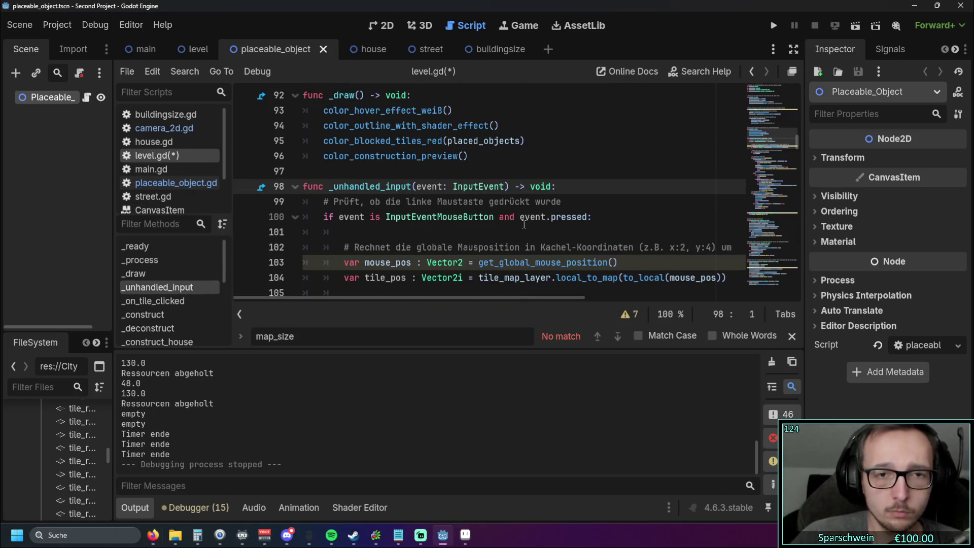
{"action": "scroll", "coordinate": [507, 233], "scroll_direction": "down", "scroll_amount": 2}
{"action": "scroll", "coordinate": [533, 230], "scroll_direction": "down", "scroll_amount": 1}
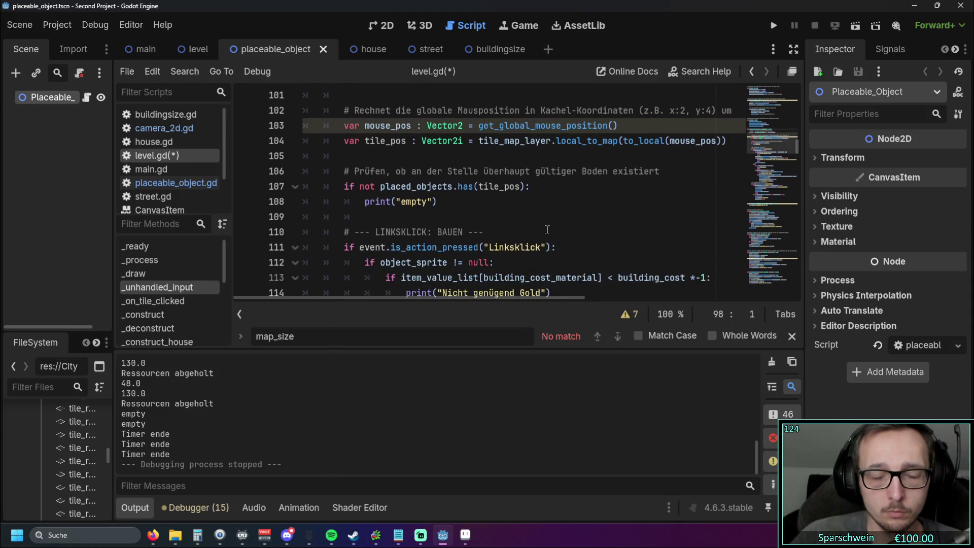
{"action": "scroll", "coordinate": [572, 219], "scroll_direction": "down", "scroll_amount": 1}
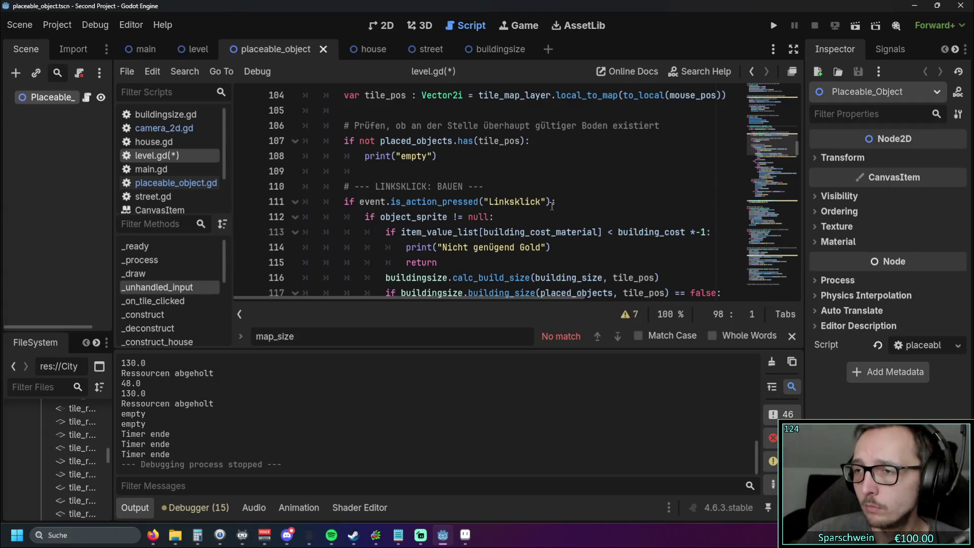
{"action": "scroll", "coordinate": [551, 204], "scroll_direction": "up", "scroll_amount": 3}
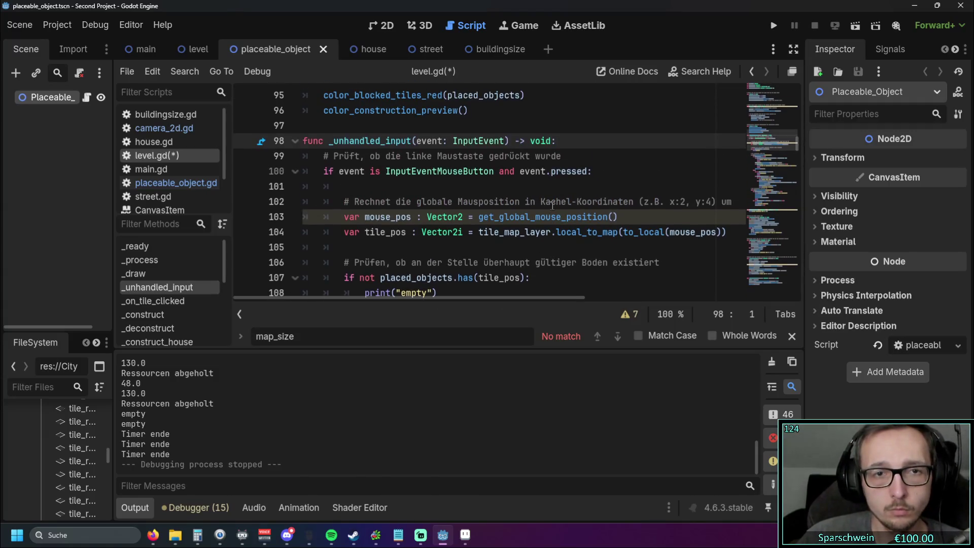
{"action": "scroll", "coordinate": [552, 204], "scroll_direction": "down", "scroll_amount": 1}
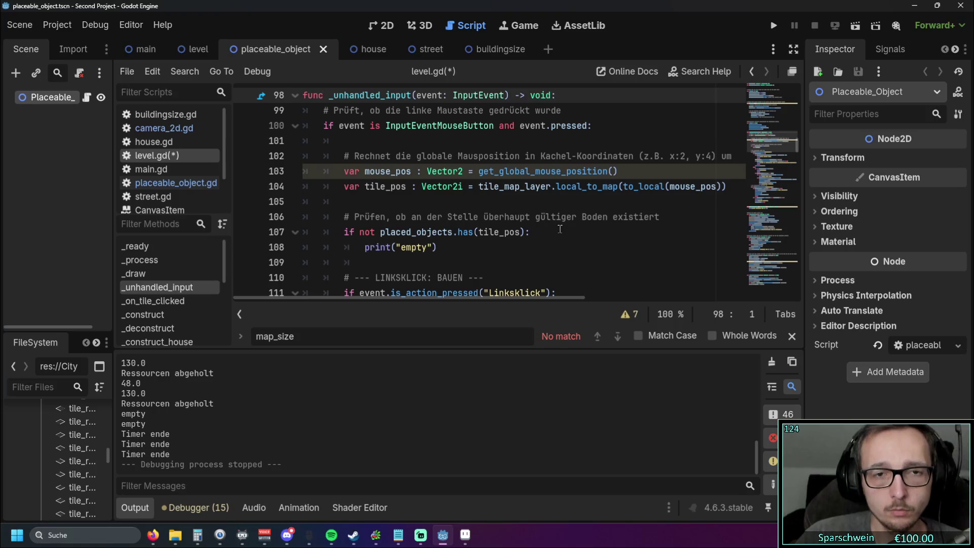
{"action": "scroll", "coordinate": [558, 228], "scroll_direction": "down", "scroll_amount": 7}
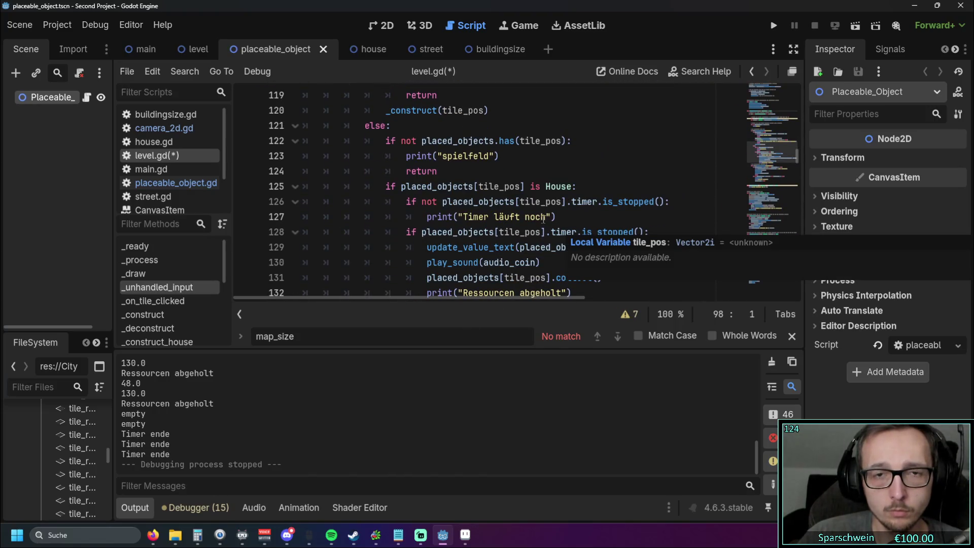
{"action": "scroll", "coordinate": [543, 219], "scroll_direction": "down", "scroll_amount": 2}
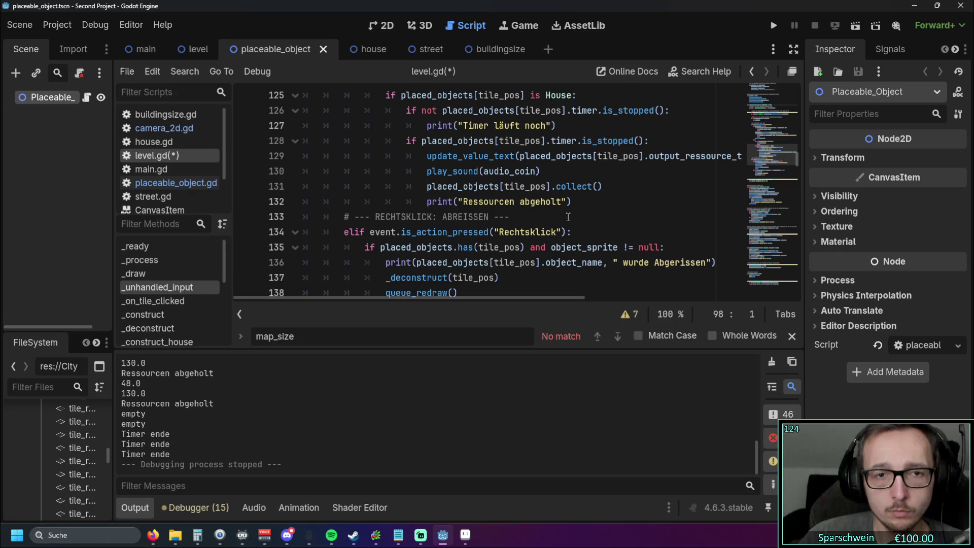
{"action": "scroll", "coordinate": [566, 213], "scroll_direction": "down", "scroll_amount": 2}
{"action": "scroll", "coordinate": [566, 214], "scroll_direction": "up", "scroll_amount": 6}
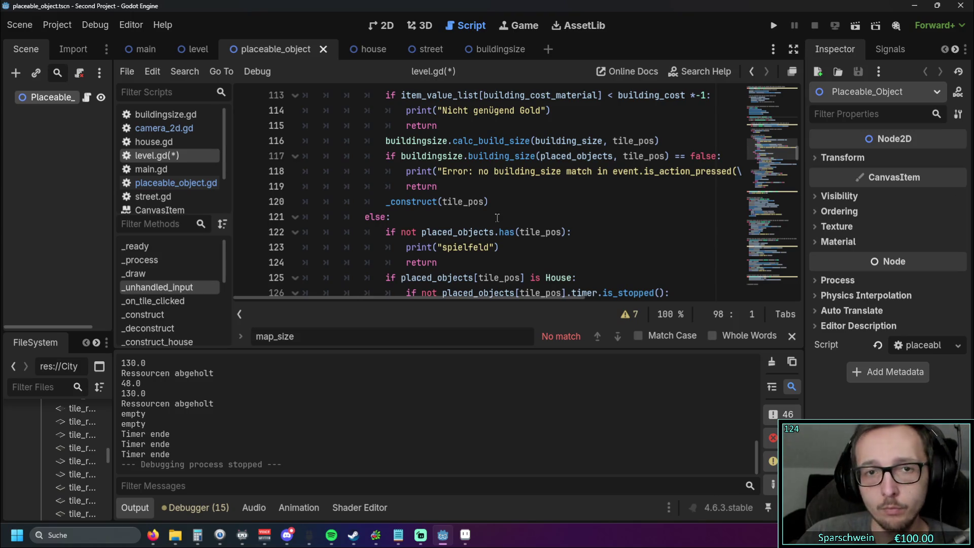
{"action": "scroll", "coordinate": [497, 218], "scroll_direction": "up", "scroll_amount": 5}
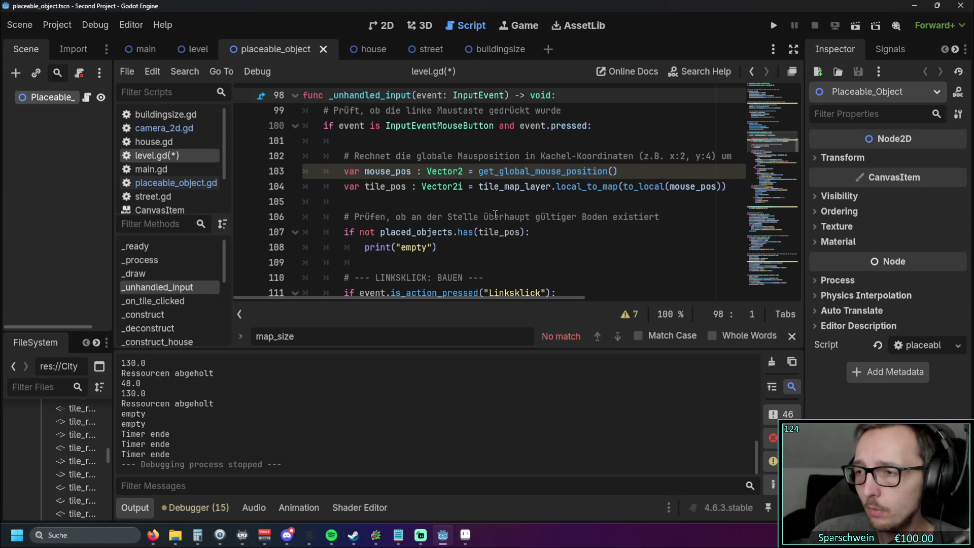
{"action": "scroll", "coordinate": [495, 213], "scroll_direction": "down", "scroll_amount": 3}
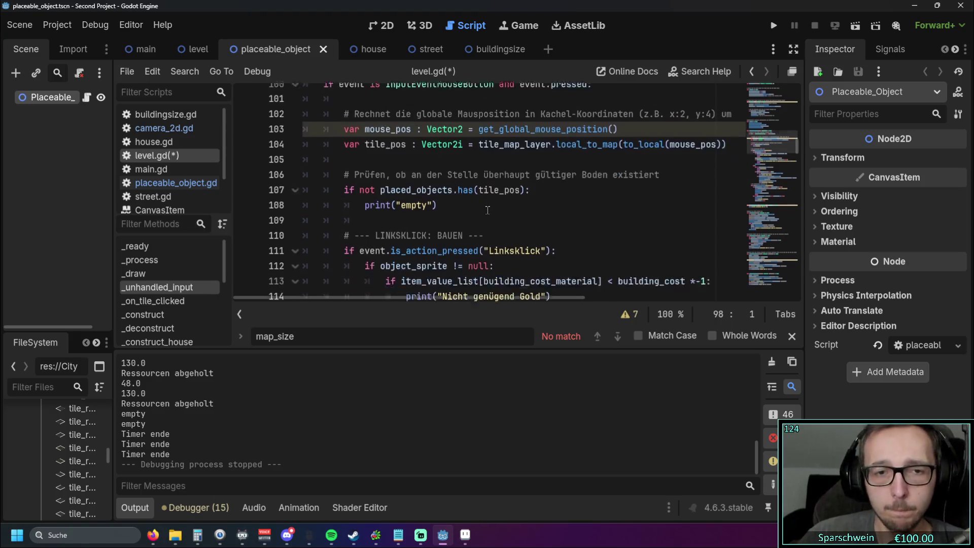
{"action": "scroll", "coordinate": [487, 212], "scroll_direction": "down", "scroll_amount": 1}
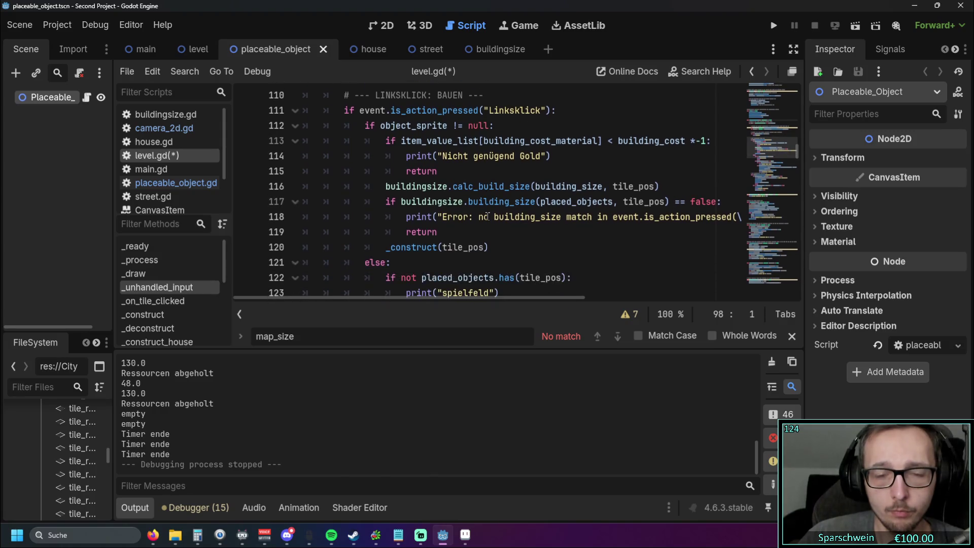
{"action": "scroll", "coordinate": [458, 265], "scroll_direction": "down", "scroll_amount": 4}
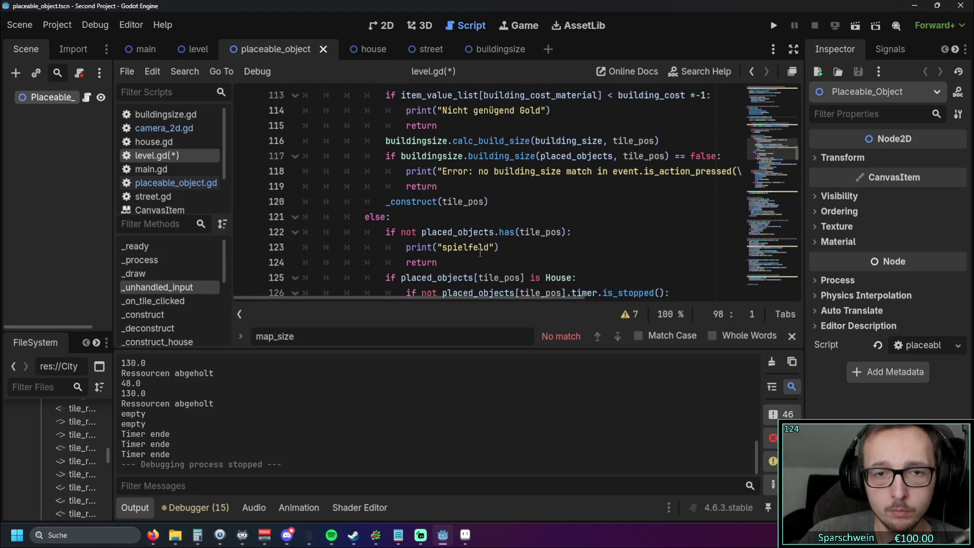
{"action": "scroll", "coordinate": [531, 264], "scroll_direction": "up", "scroll_amount": 5}
{"action": "scroll", "coordinate": [531, 263], "scroll_direction": "down", "scroll_amount": 1}
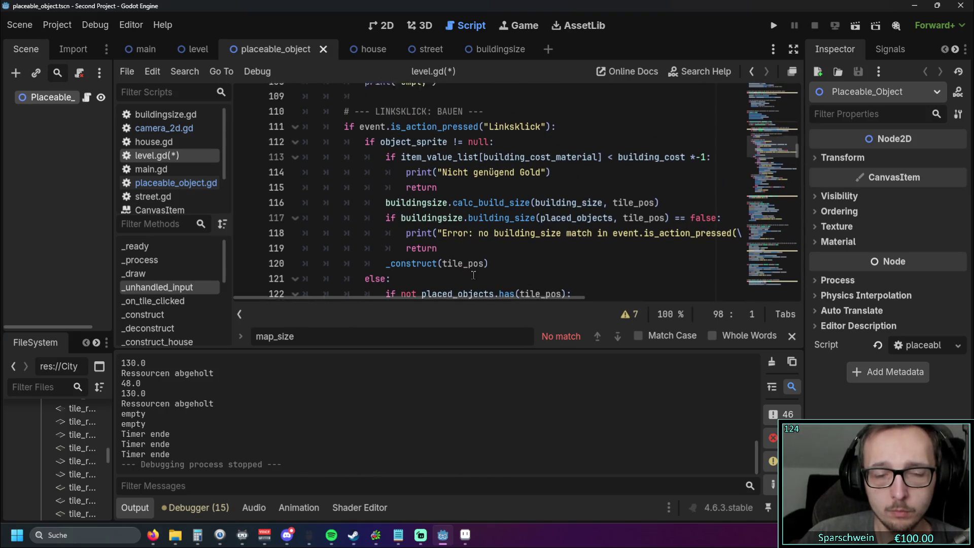
{"action": "scroll", "coordinate": [486, 279], "scroll_direction": "up", "scroll_amount": 1}
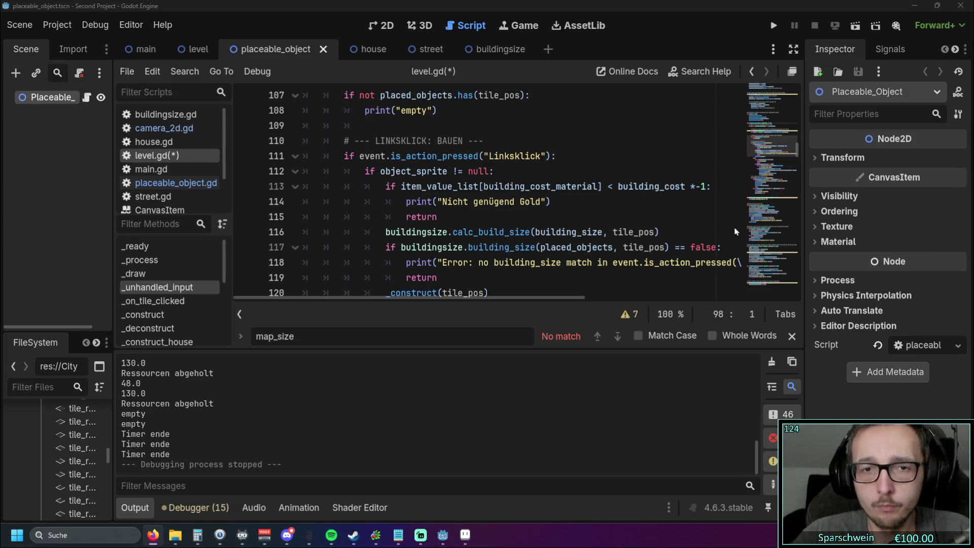
Paste the clicked_house lookup under the Linksklick check, nesting tile_pos = clicked_house.base_tile under its null check
{"action": "left_click", "coordinate": [567, 156]}
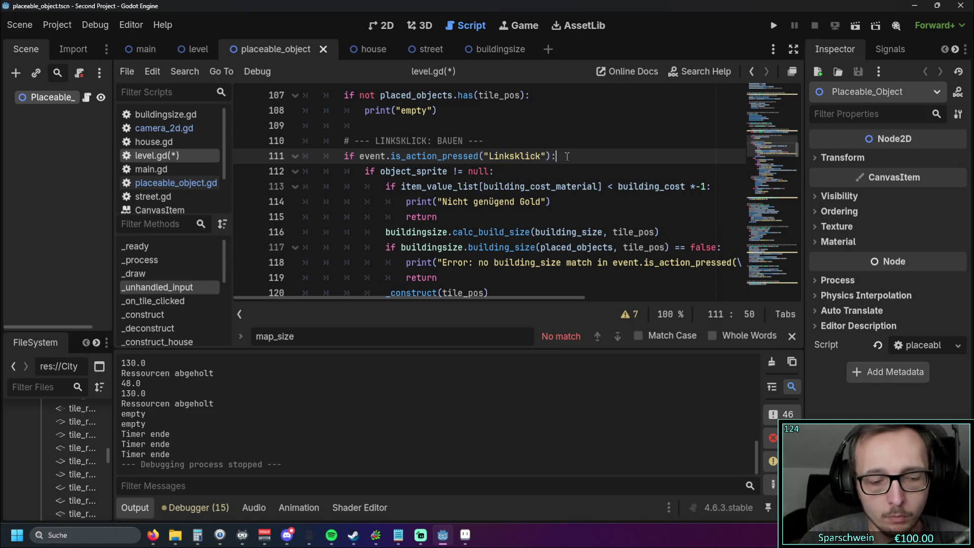
{"action": "key", "text": "Return"}
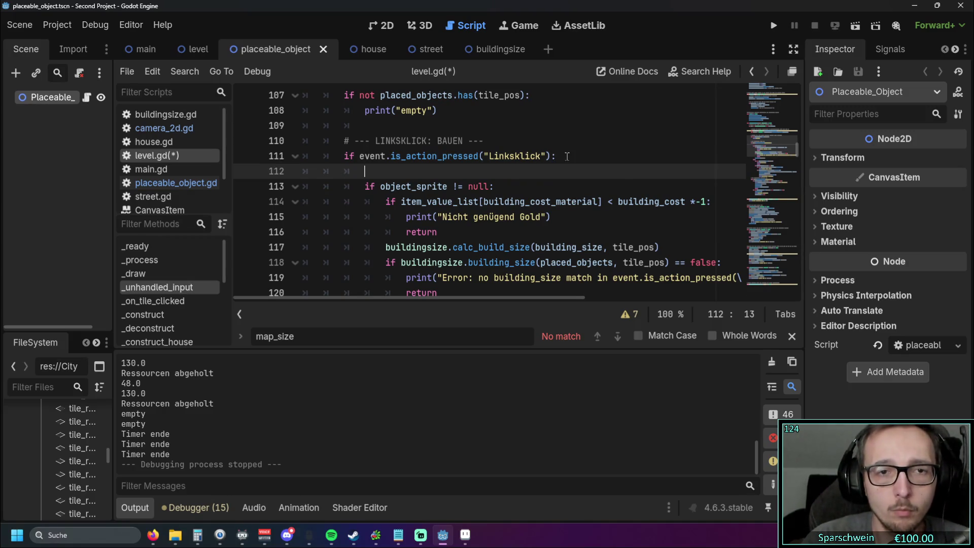
{"action": "key", "text": "ctrl+v"}
{"action": "left_click", "coordinate": [304, 187]}
{"action": "key", "text": "Tab"}
{"action": "key", "text": "Tab"}
{"action": "key", "text": "Tab"}
{"action": "left_click", "coordinate": [320, 202]}
{"action": "key", "text": "Tab"}
{"action": "key", "text": "Tab"}
{"action": "key", "text": "Tab"}
{"action": "left_click", "coordinate": [381, 217]}
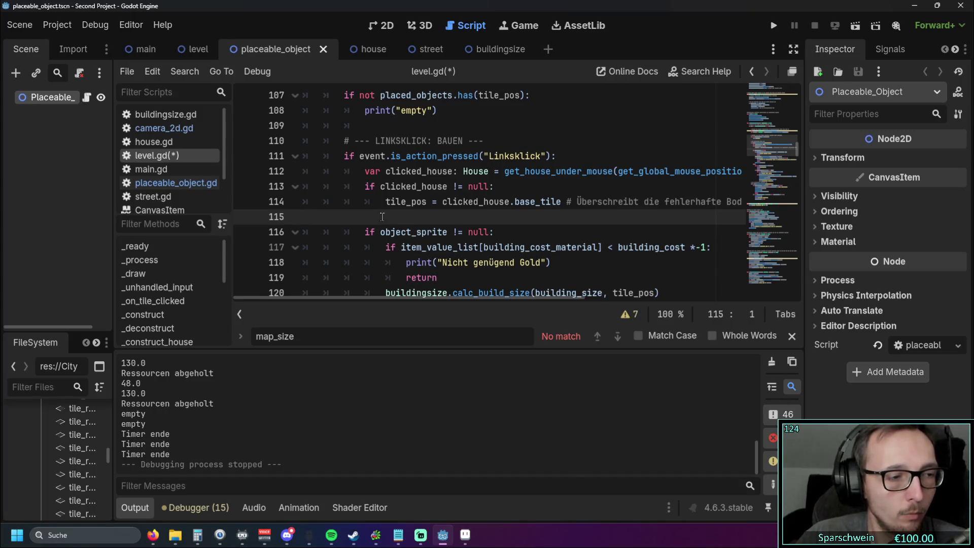
{"action": "key", "text": "Left"}
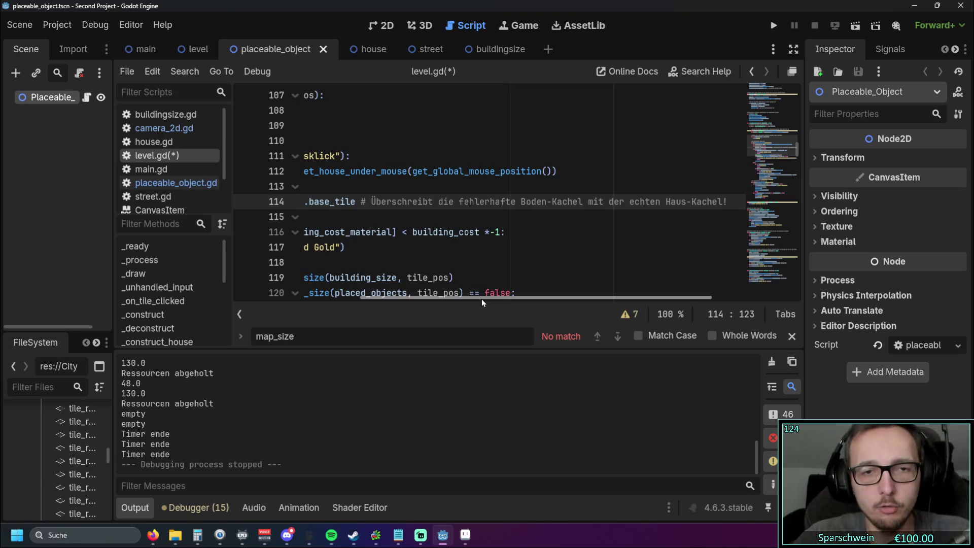
Move the trailing comment off the tile_pos line onto the clicked_house check line
{"action": "scroll", "coordinate": [482, 299], "scroll_direction": "left", "scroll_amount": 5}
{"action": "left_click", "coordinate": [567, 201]}
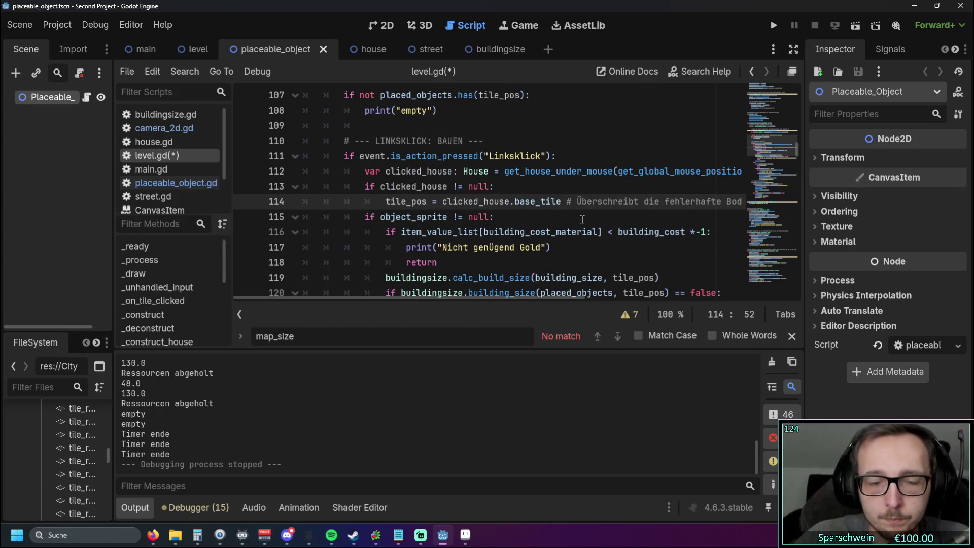
{"action": "key", "text": "BackSpace"}
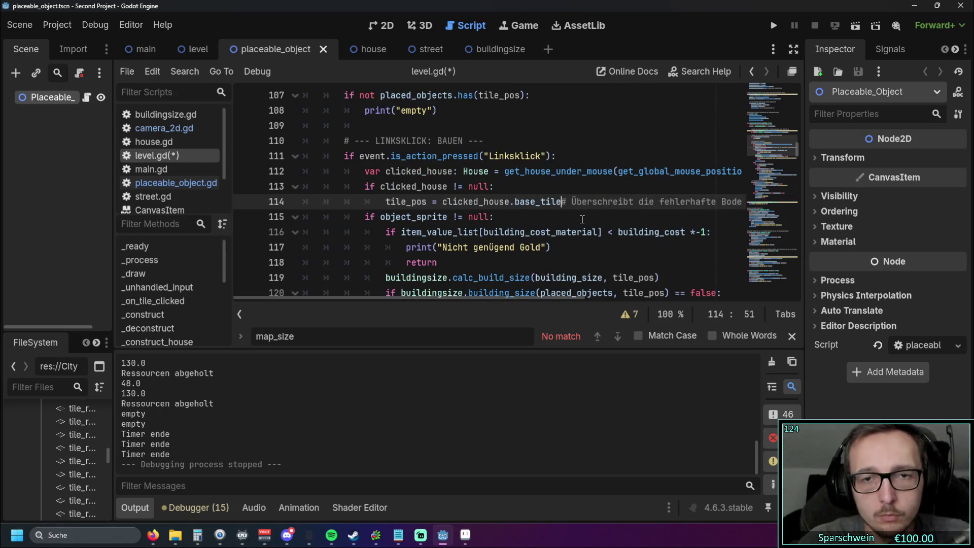
{"action": "key", "text": "Return"}
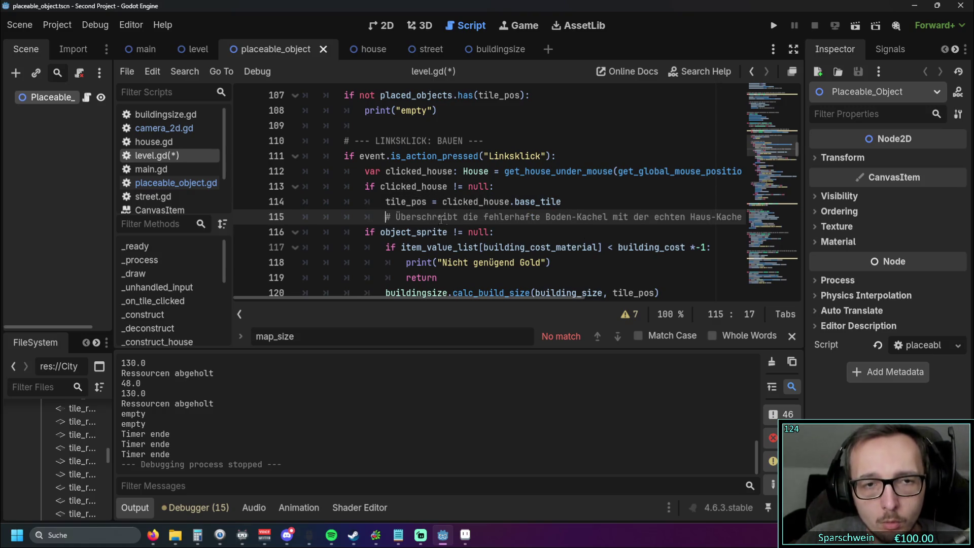
{"action": "left_click_drag", "start_coordinate": [385, 216], "coordinate": [850, 211]}
{"action": "key", "text": "ctrl+c"}
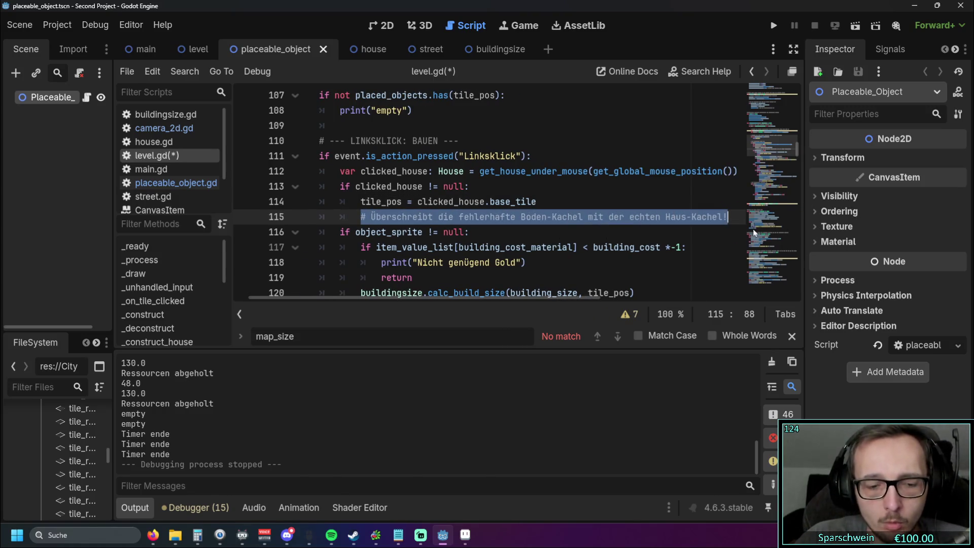
{"action": "key", "text": "BackSpace"}
{"action": "key", "text": "BackSpace"}
{"action": "key", "text": "BackSpace"}
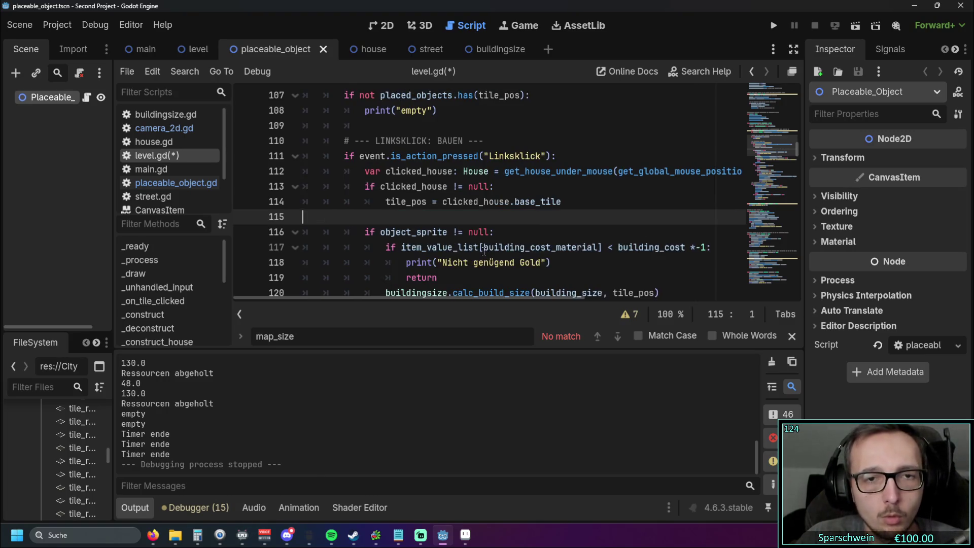
{"action": "left_click", "coordinate": [510, 187]}
{"action": "key", "text": "ctrl+v"}
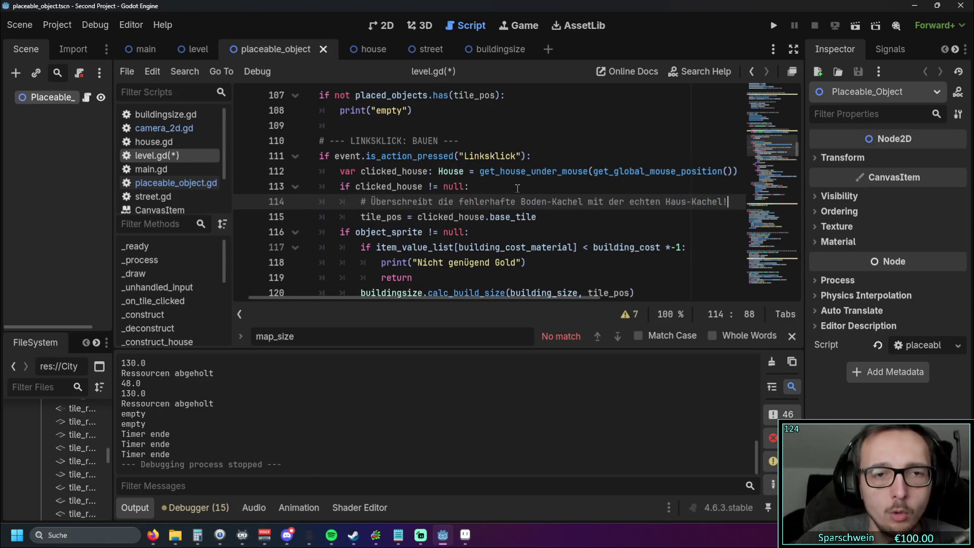
{"action": "scroll", "coordinate": [388, 299], "scroll_direction": "left", "scroll_amount": 1}
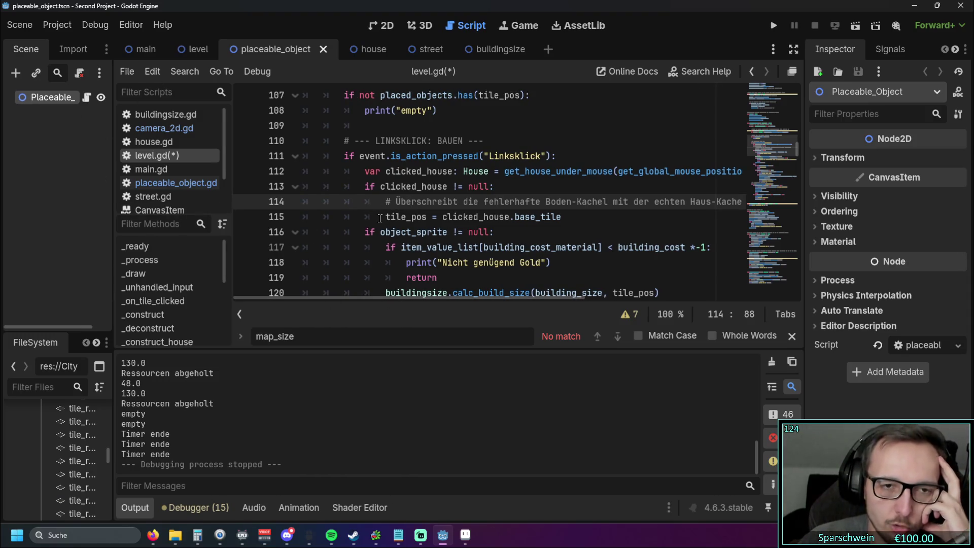
{"action": "left_click", "coordinate": [364, 232]}
{"action": "mouse_move", "coordinate": [401, 298]}
{"action": "left_mouse_down"}
{"action": "mouse_move", "coordinate": [476, 300]}
{"action": "mouse_move", "coordinate": [394, 297]}
{"action": "mouse_move", "coordinate": [424, 298]}
{"action": "left_mouse_up"}
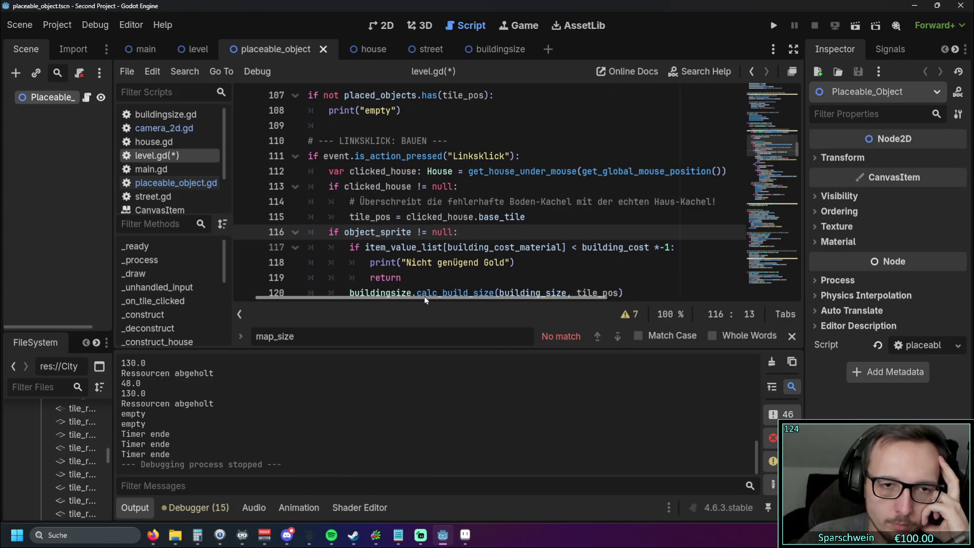
{"action": "left_click_drag", "start_coordinate": [423, 297], "coordinate": [414, 299]}
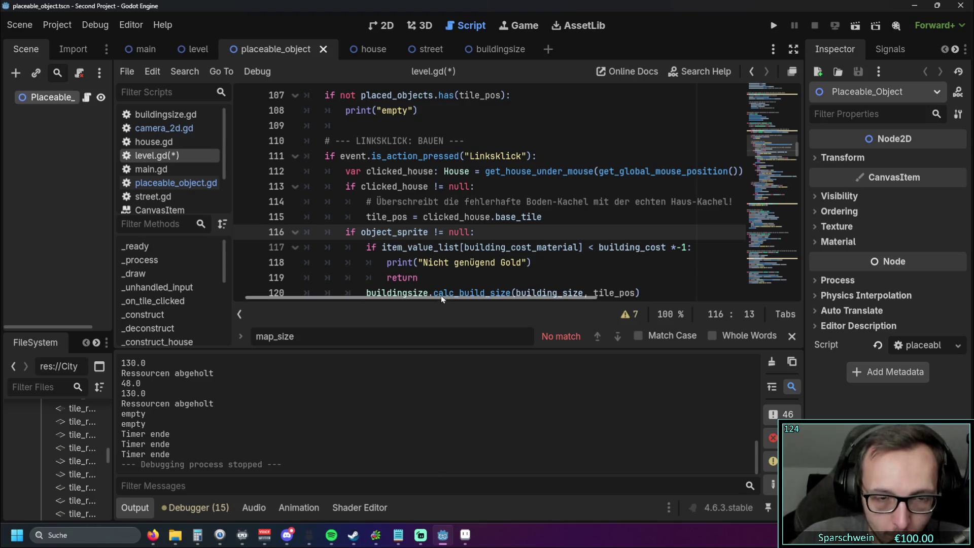
{"action": "left_click", "coordinate": [773, 26]}
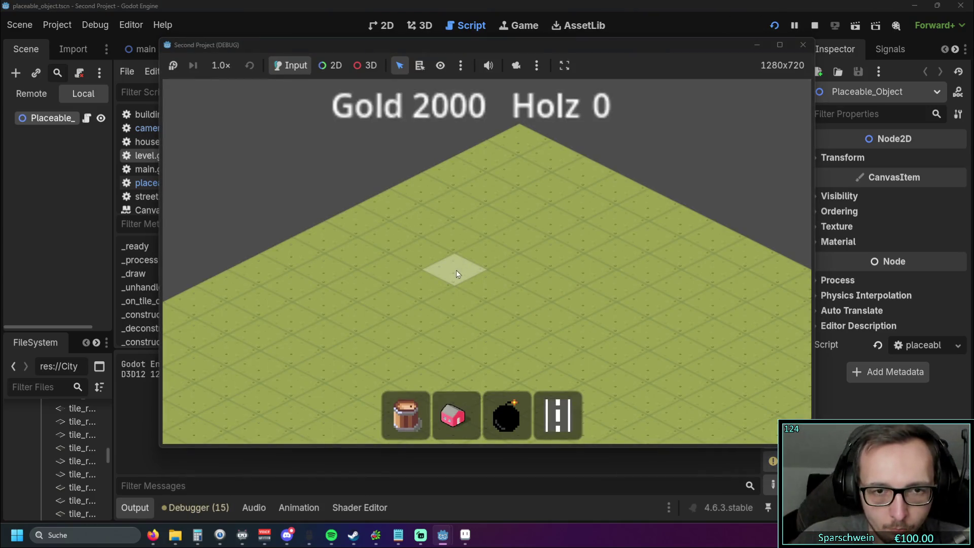
Place a red house from the hotbar, right-click out of build mode, pan with D, then stop
{"action": "left_click", "coordinate": [456, 416]}
{"action": "left_click", "coordinate": [453, 301]}
{"action": "right_click", "coordinate": [401, 320]}
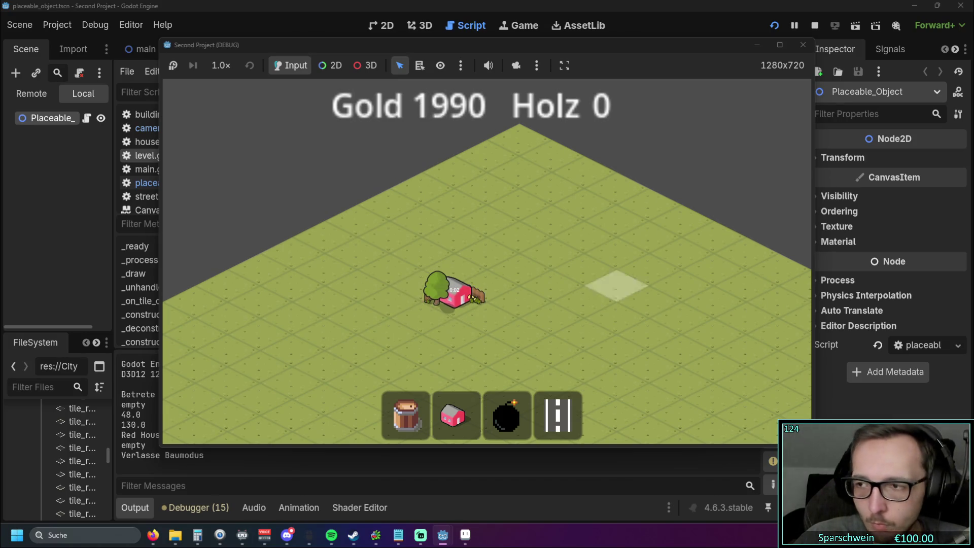
{"action": "key", "text": "d"}
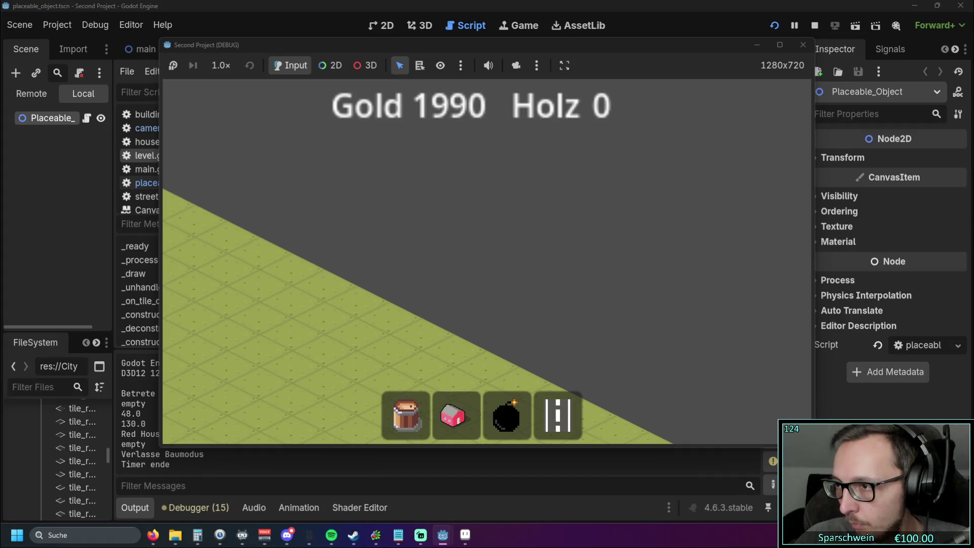
{"action": "left_click", "coordinate": [803, 45]}
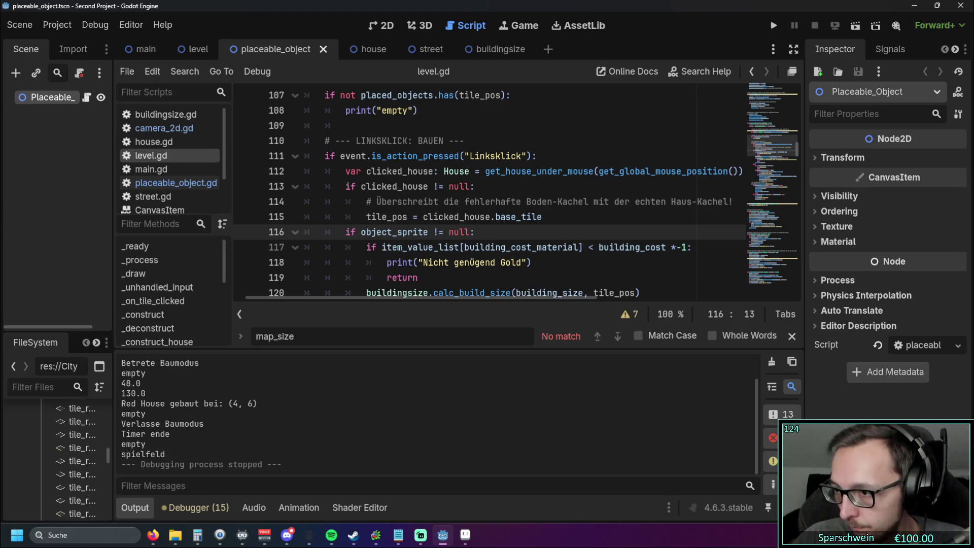
Replace the old _unhandled_input body with the browser's rewritten version computing mouse_pos and tile_pos first
{"action": "key", "text": "alt+Tab"}
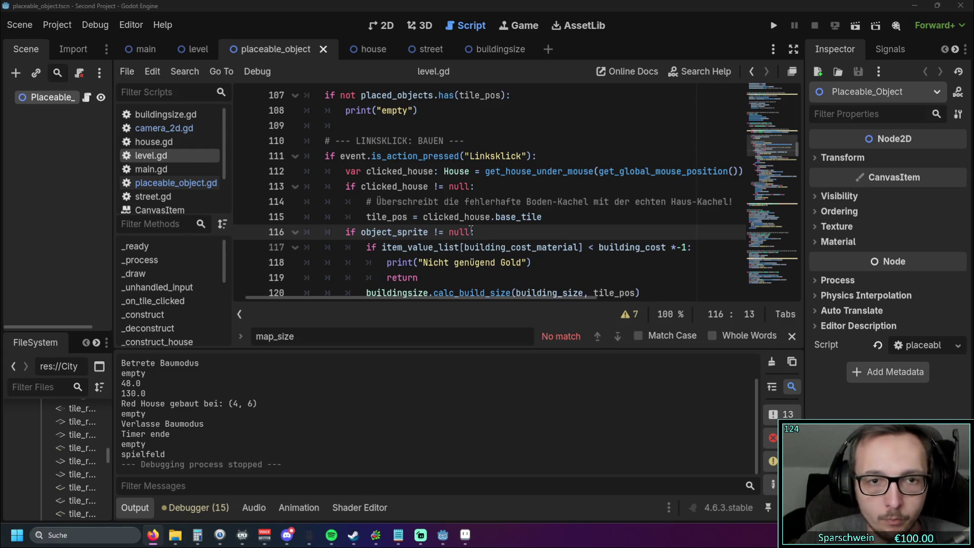
{"action": "scroll", "coordinate": [471, 231], "scroll_direction": "down", "scroll_amount": 4}
{"action": "scroll", "coordinate": [470, 231], "scroll_direction": "down", "scroll_amount": 6}
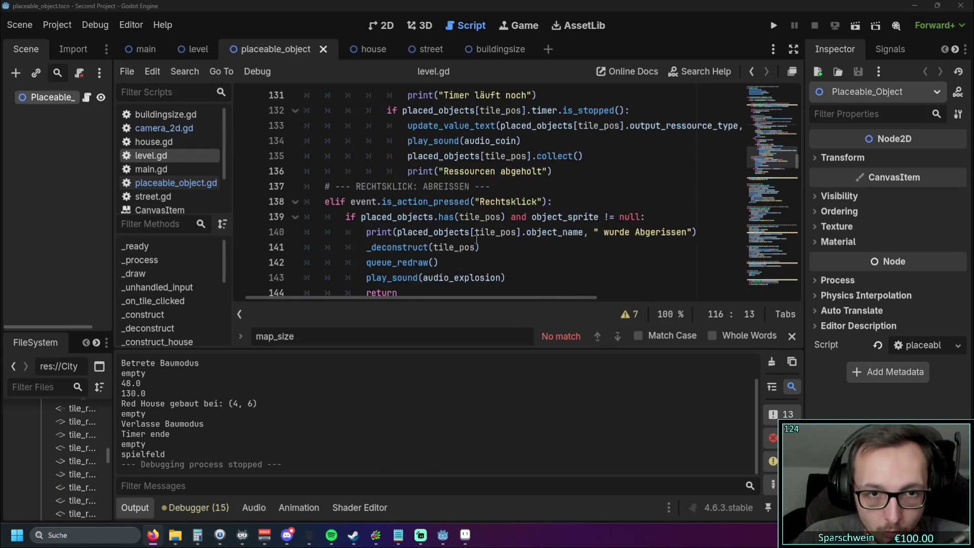
{"action": "scroll", "coordinate": [476, 238], "scroll_direction": "down", "scroll_amount": 2}
{"action": "left_click_drag", "start_coordinate": [467, 297], "coordinate": [334, 296]}
{"action": "left_click", "coordinate": [528, 247]}
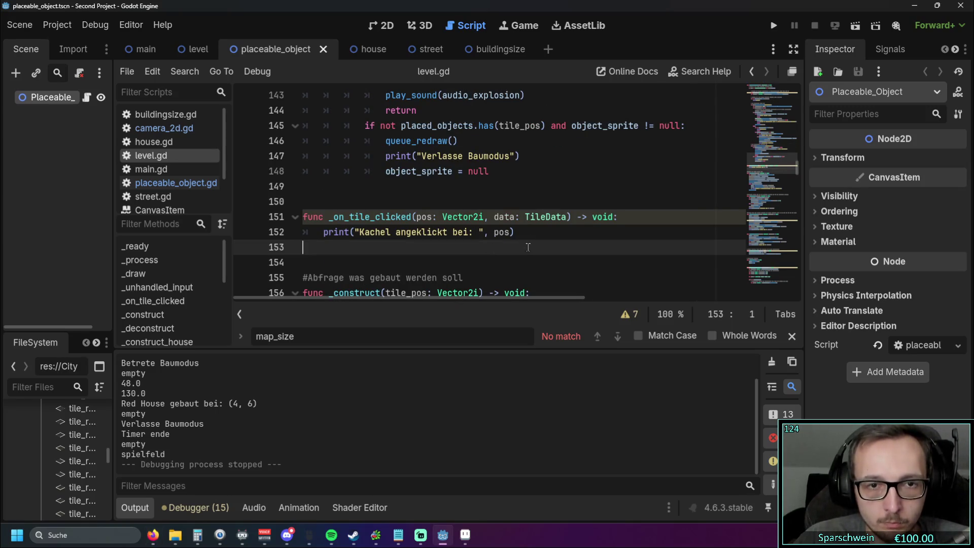
{"action": "mouse_move", "coordinate": [473, 234]}
{"action": "left_mouse_down"}
{"action": "mouse_move", "coordinate": [335, 217]}
{"action": "mouse_move", "coordinate": [294, 166]}
{"action": "mouse_move", "coordinate": [299, 142]}
{"action": "left_mouse_up"}
{"action": "key", "text": "ctrl+v"}
{"action": "scroll", "coordinate": [400, 231], "scroll_direction": "up", "scroll_amount": 10}
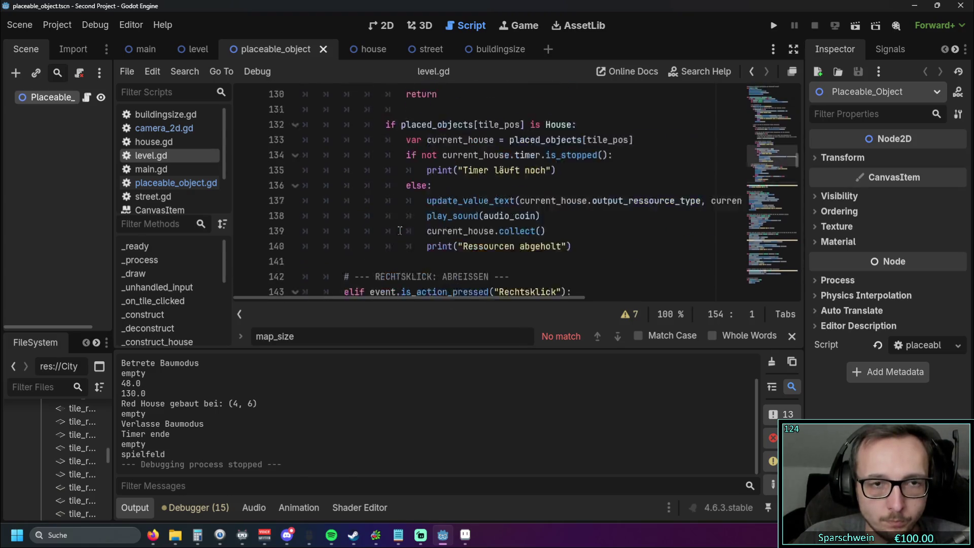
{"action": "scroll", "coordinate": [400, 231], "scroll_direction": "up", "scroll_amount": 5}
{"action": "left_click", "coordinate": [420, 225]}
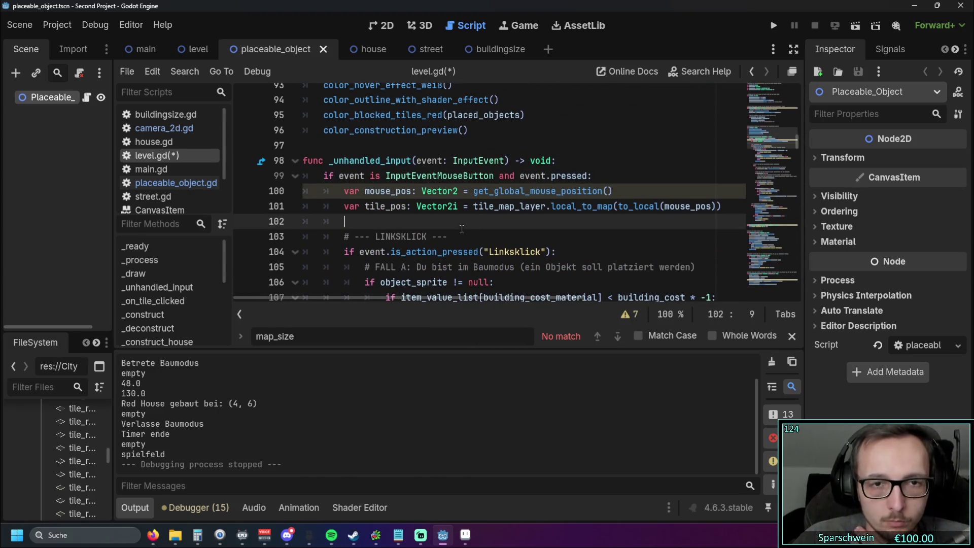
{"action": "scroll", "coordinate": [495, 210], "scroll_direction": "down", "scroll_amount": 1}
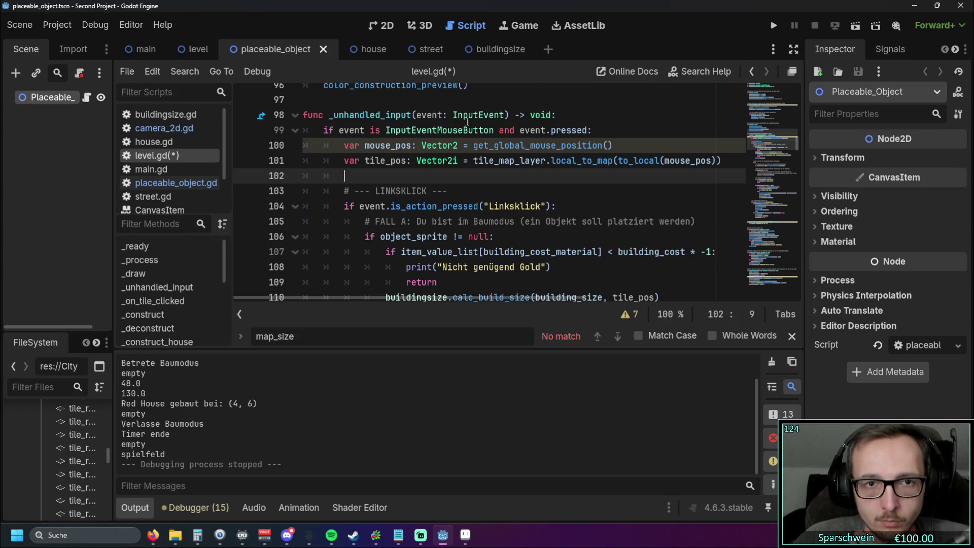
Run the game and build a red house on tile (4, 6), demolishing a first attempt
{"action": "left_click", "coordinate": [571, 206]}
{"action": "left_click", "coordinate": [460, 176]}
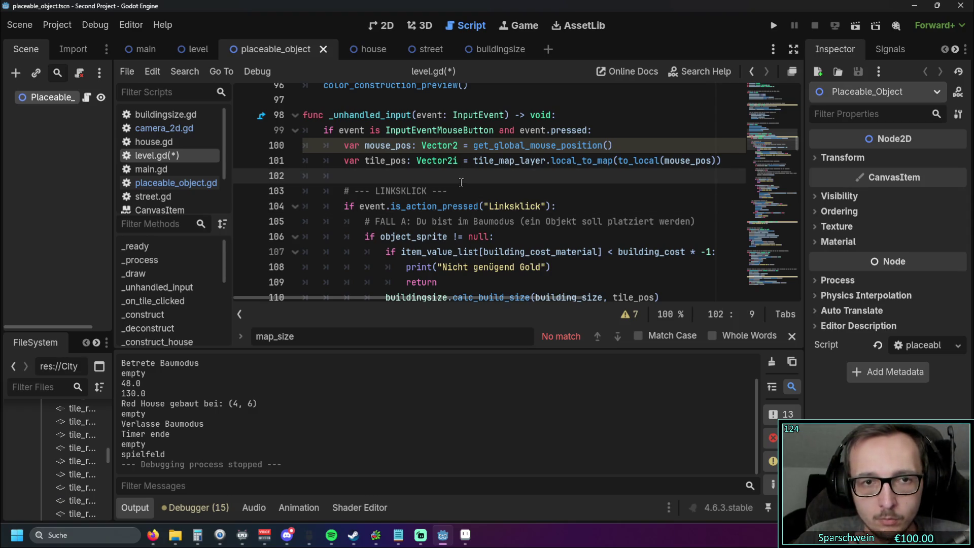
{"action": "left_click", "coordinate": [774, 25]}
{"action": "left_click", "coordinate": [449, 418]}
{"action": "left_click", "coordinate": [443, 302]}
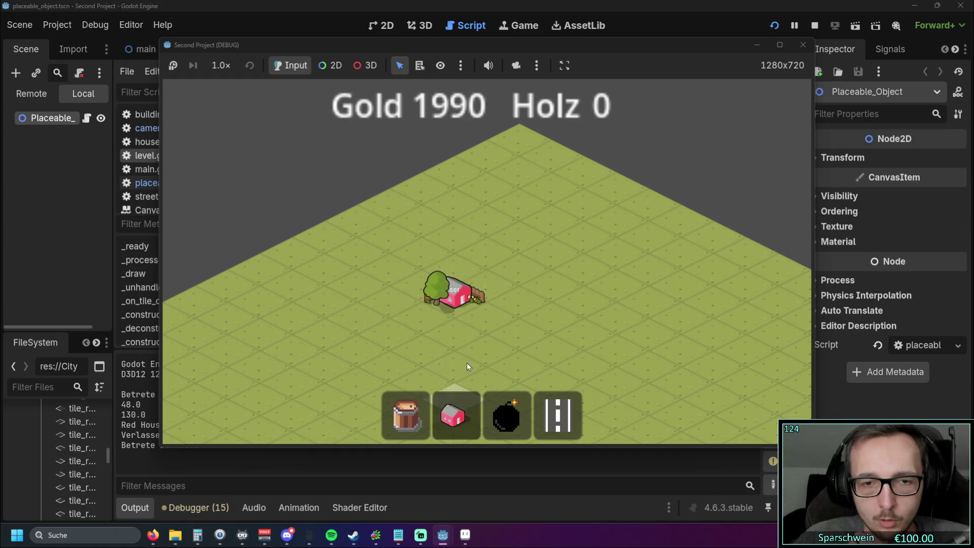
{"action": "left_click", "coordinate": [448, 293]}
{"action": "left_click", "coordinate": [456, 299]}
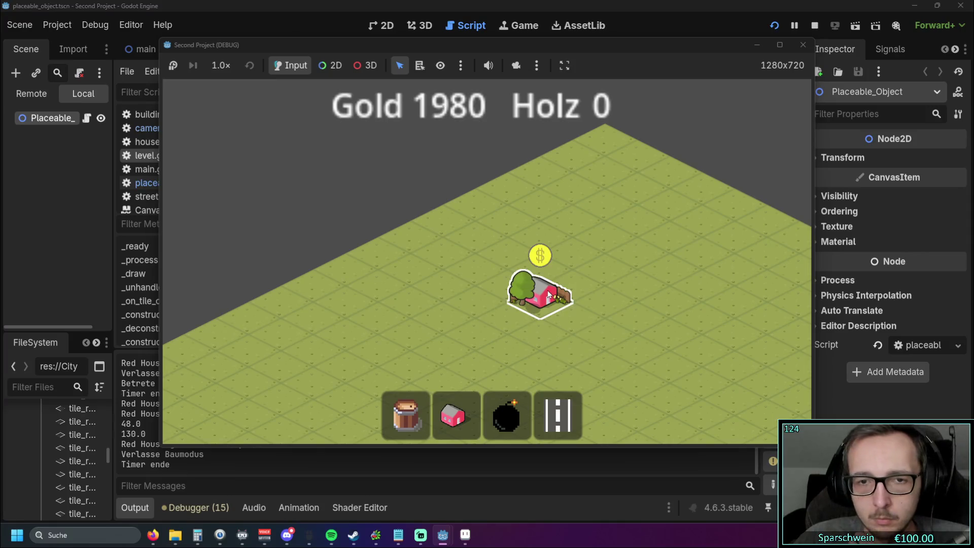
Click the house to collect its rent, check an empty tile collects nothing, then stop
{"action": "left_click", "coordinate": [528, 299]}
{"action": "left_click", "coordinate": [504, 324]}
{"action": "key", "text": "alt+Tab"}
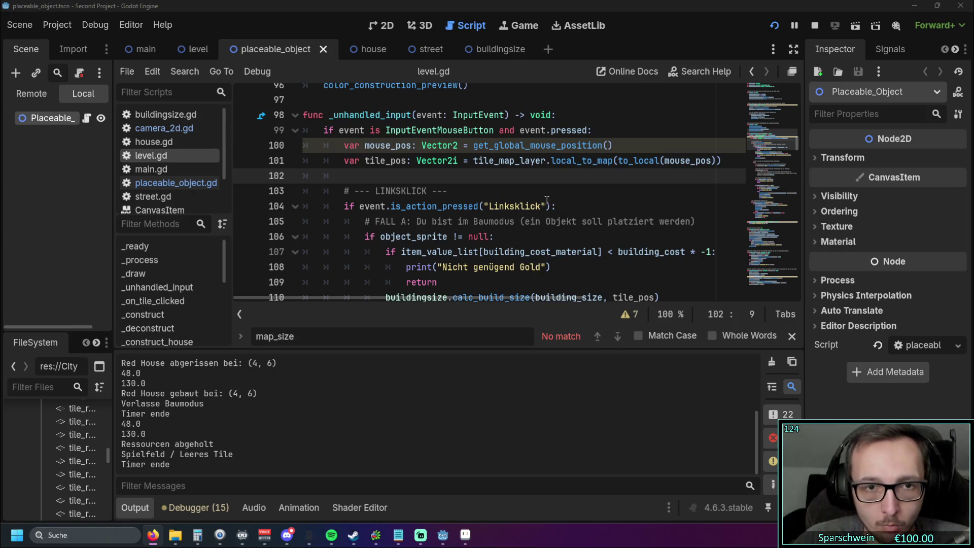
Scroll level.gd down to the 'FALL B' else-branch that sets tile_pos from clicked_house.base_tile
{"action": "scroll", "coordinate": [549, 198], "scroll_direction": "up", "scroll_amount": 2}
{"action": "scroll", "coordinate": [548, 199], "scroll_direction": "down", "scroll_amount": 2}
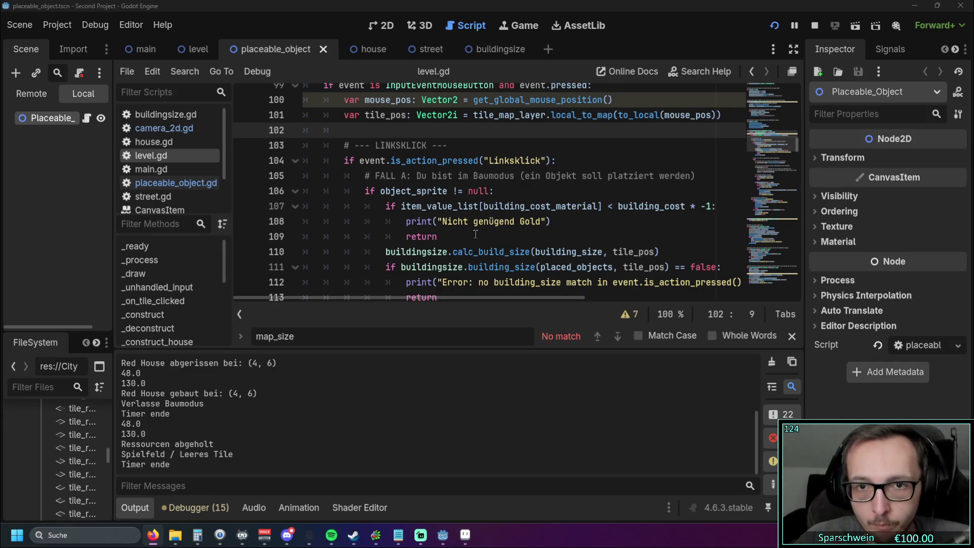
{"action": "scroll", "coordinate": [475, 234], "scroll_direction": "down", "scroll_amount": 2}
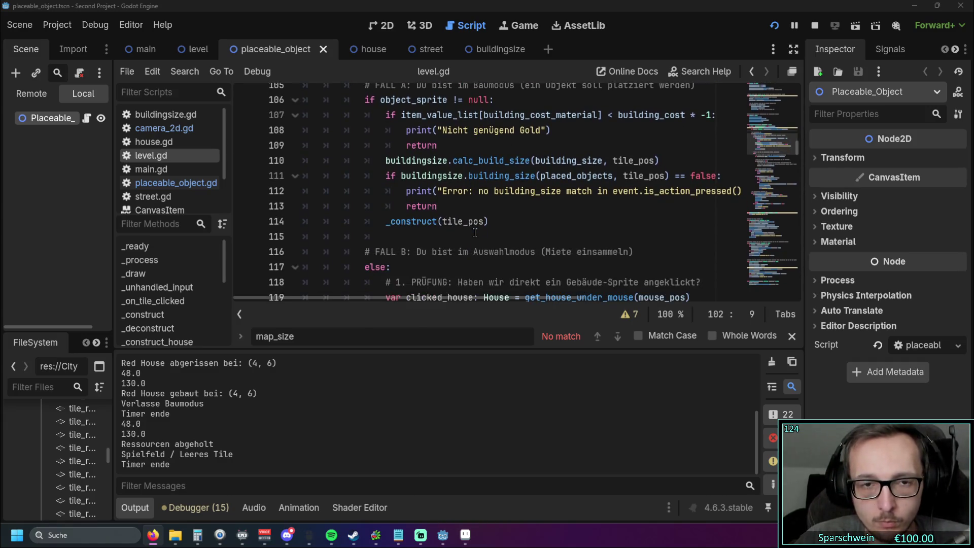
{"action": "scroll", "coordinate": [475, 234], "scroll_direction": "down", "scroll_amount": 1}
{"action": "scroll", "coordinate": [471, 237], "scroll_direction": "down", "scroll_amount": 1}
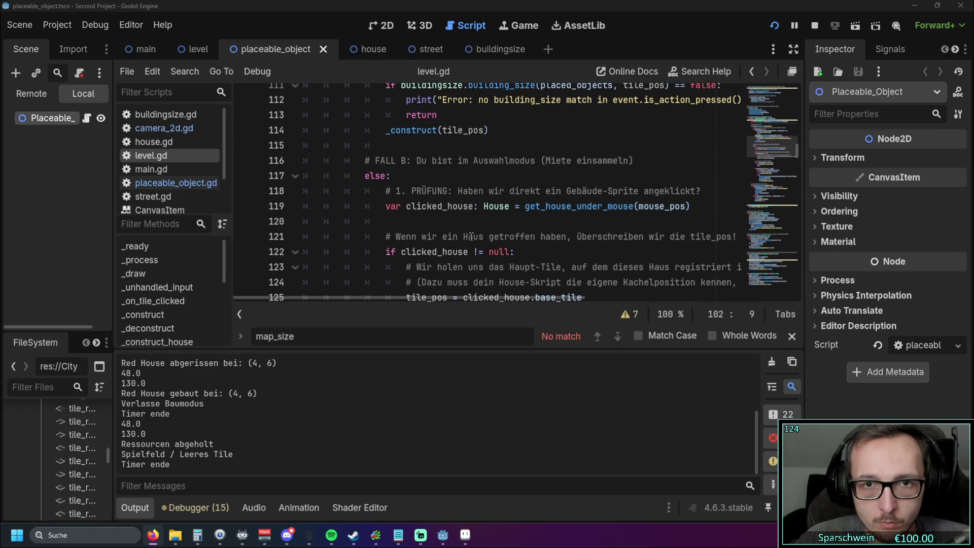
{"action": "scroll", "coordinate": [470, 236], "scroll_direction": "down", "scroll_amount": 1}
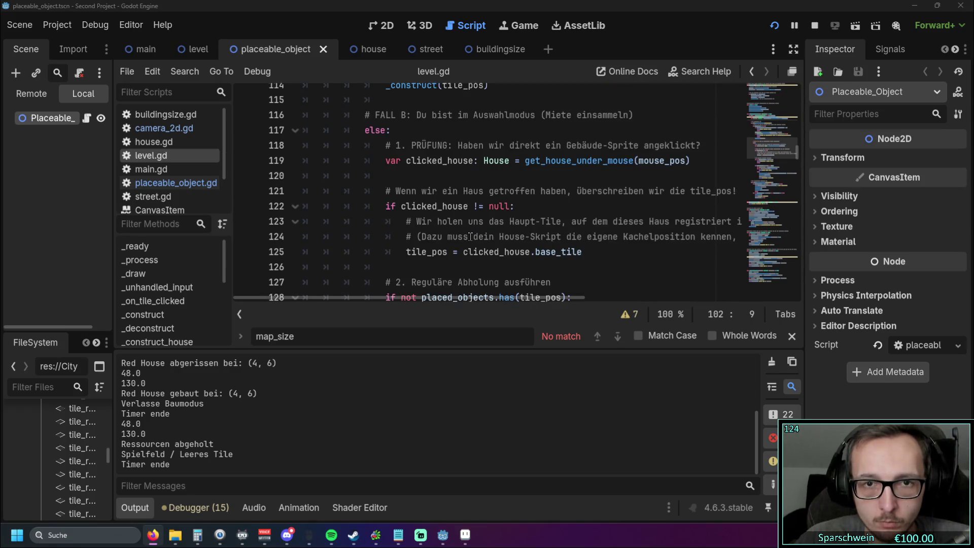
{"action": "scroll", "coordinate": [477, 212], "scroll_direction": "up", "scroll_amount": 7}
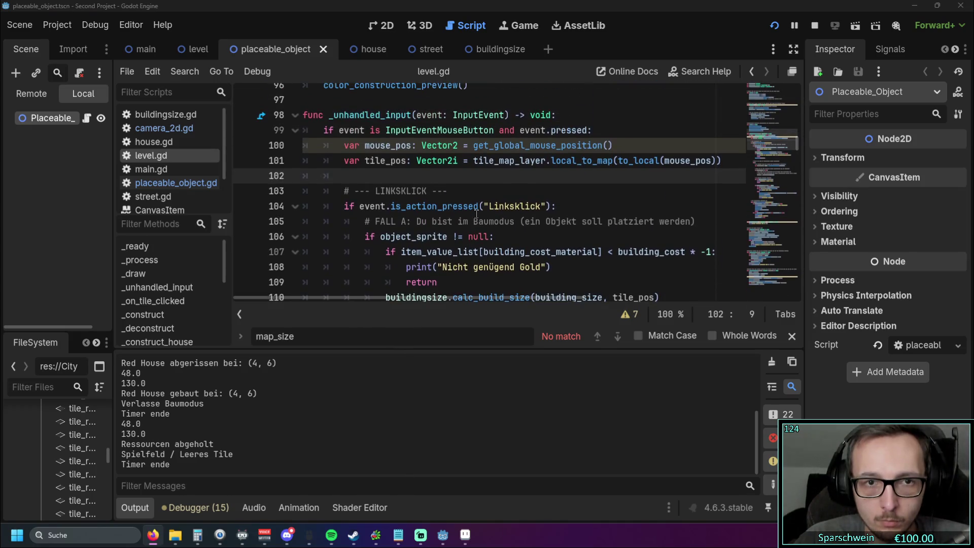
{"action": "scroll", "coordinate": [476, 213], "scroll_direction": "down", "scroll_amount": 5}
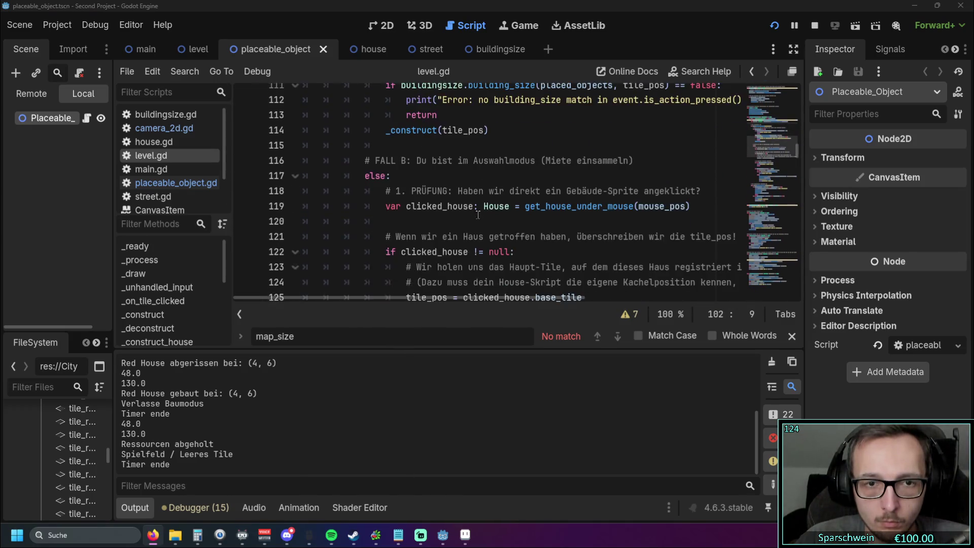
{"action": "mouse_move", "coordinate": [447, 296]}
{"action": "left_mouse_down"}
{"action": "mouse_move", "coordinate": [456, 297]}
{"action": "mouse_move", "coordinate": [441, 298]}
{"action": "left_mouse_up"}
{"action": "scroll", "coordinate": [587, 219], "scroll_direction": "down", "scroll_amount": 2}
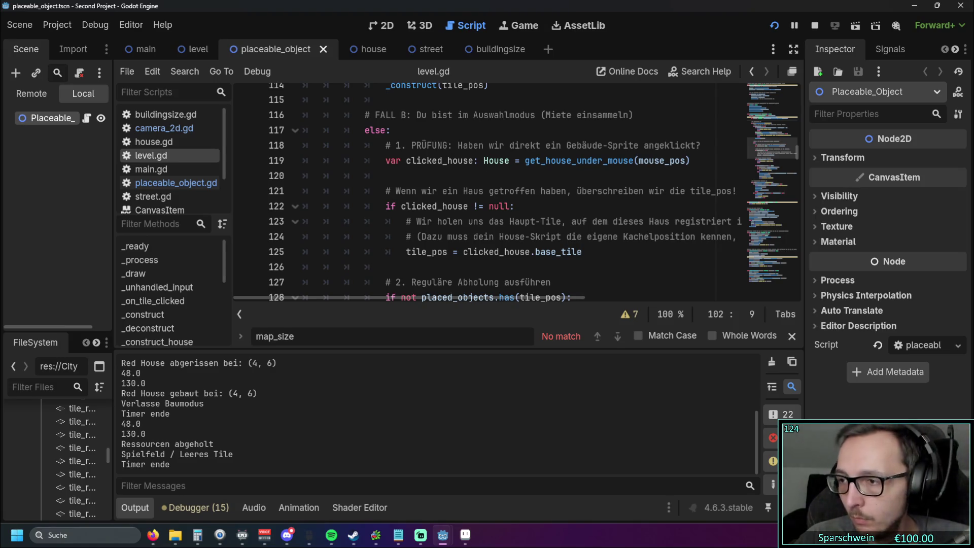
Select the base_tile assignment on line 125 and place the caret on blank line 126
{"action": "key", "text": "alt+Tab"}
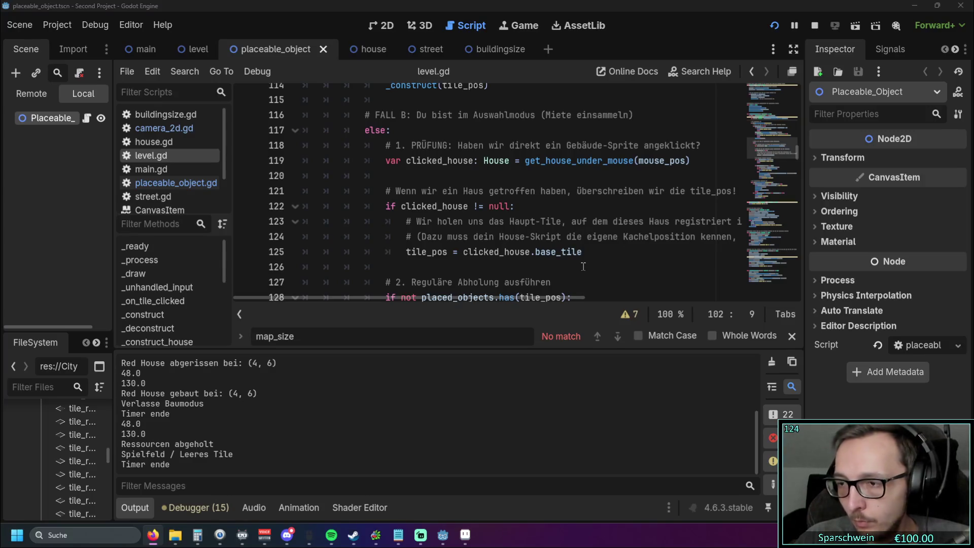
{"action": "left_click_drag", "start_coordinate": [582, 252], "coordinate": [405, 249]}
{"action": "left_click", "coordinate": [410, 265]}
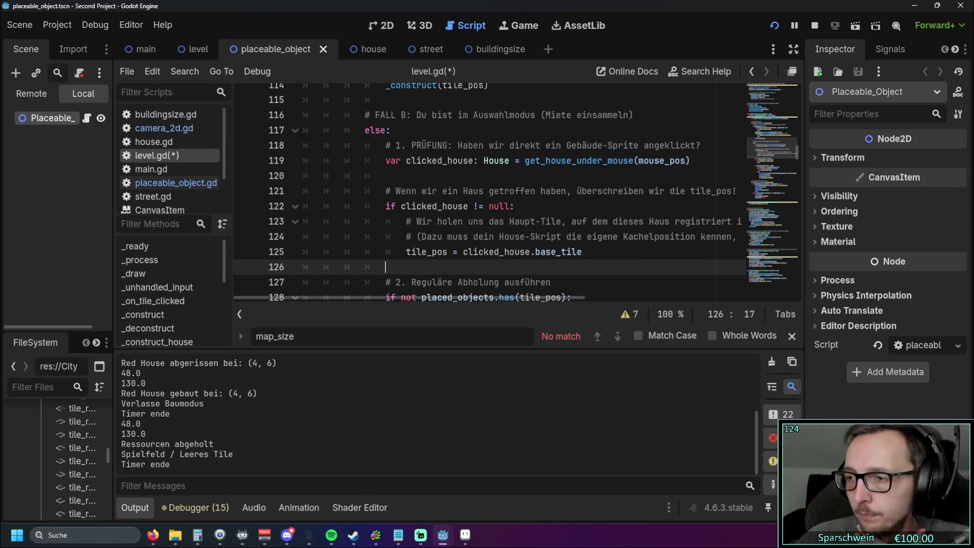
Select the whole level.gd script for the browser, then return and clear the selection
{"action": "scroll", "coordinate": [543, 214], "scroll_direction": "down", "scroll_amount": 2}
{"action": "scroll", "coordinate": [543, 214], "scroll_direction": "down", "scroll_amount": 20}
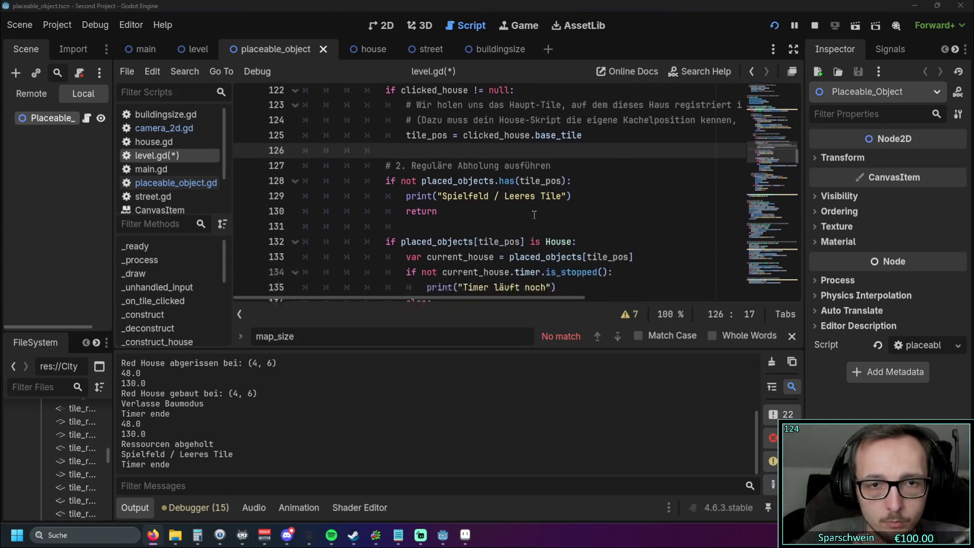
{"action": "left_click_drag", "start_coordinate": [795, 194], "coordinate": [797, 293]}
{"action": "mouse_move", "coordinate": [473, 274]}
{"action": "left_mouse_down"}
{"action": "mouse_move", "coordinate": [326, 206]}
{"action": "mouse_move", "coordinate": [284, 66]}
{"action": "mouse_move", "coordinate": [236, 2]}
{"action": "left_mouse_up"}
{"action": "left_click", "coordinate": [461, 203], "text": "ctrl"}
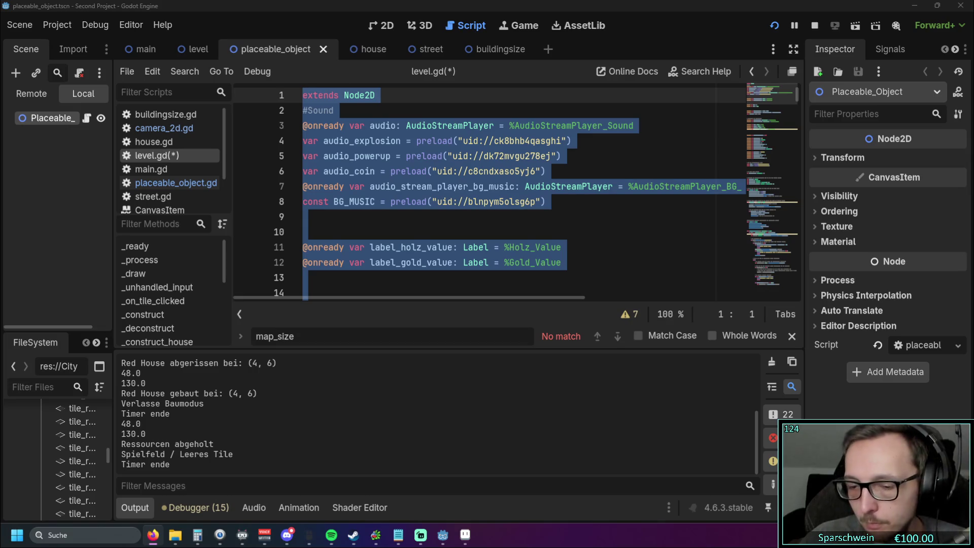
{"action": "left_click", "coordinate": [563, 231]}
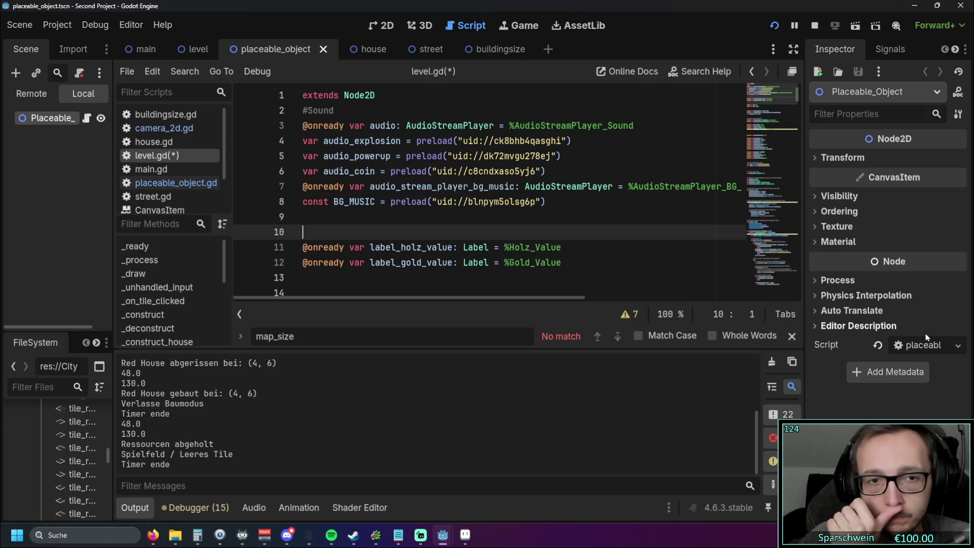
Run the game with F5, build a red house at (4, 6), and stop debugging
{"action": "scroll", "coordinate": [401, 242], "scroll_direction": "down", "scroll_amount": 1}
{"action": "scroll", "coordinate": [400, 242], "scroll_direction": "down", "scroll_amount": 8}
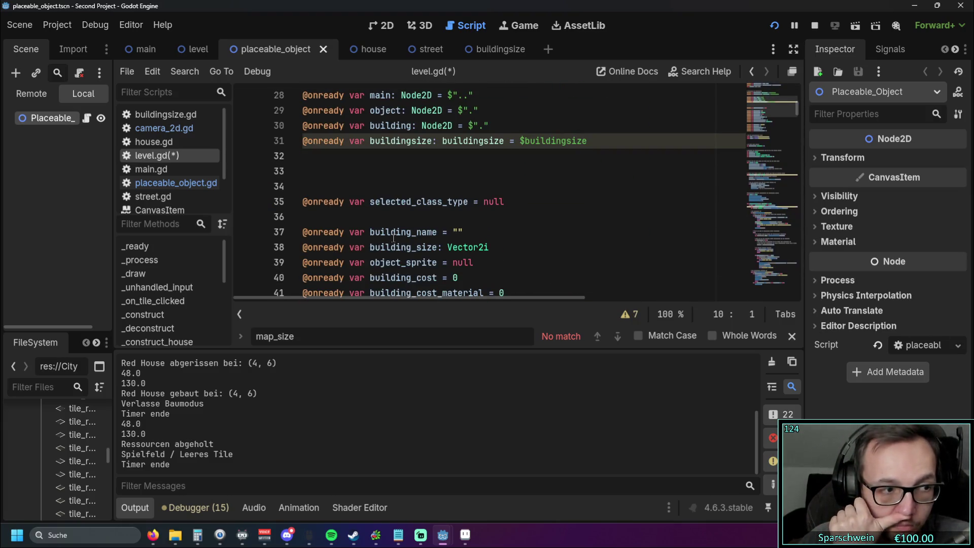
{"action": "scroll", "coordinate": [394, 238], "scroll_direction": "down", "scroll_amount": 9}
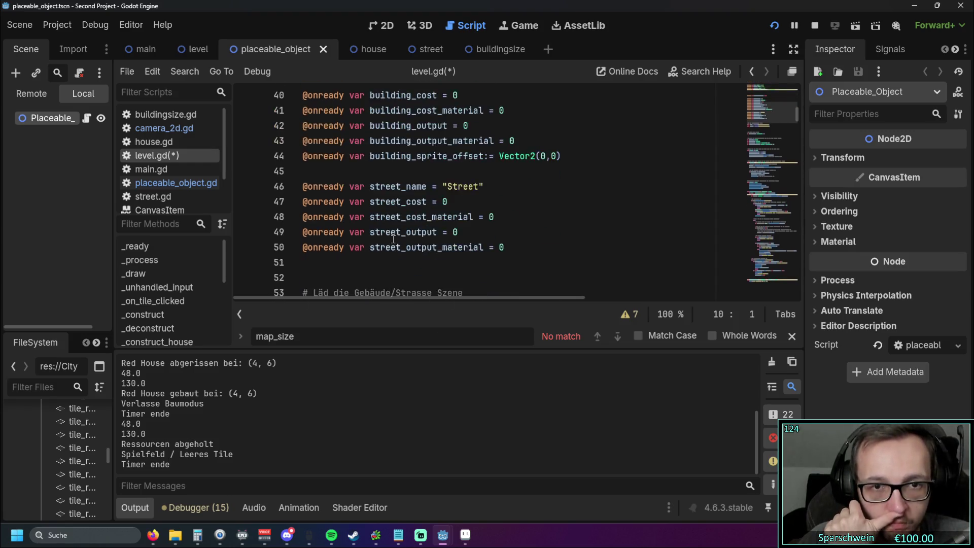
{"action": "scroll", "coordinate": [394, 238], "scroll_direction": "up", "scroll_amount": 2}
{"action": "scroll", "coordinate": [394, 241], "scroll_direction": "down", "scroll_amount": 2}
{"action": "scroll", "coordinate": [394, 241], "scroll_direction": "down", "scroll_amount": 14}
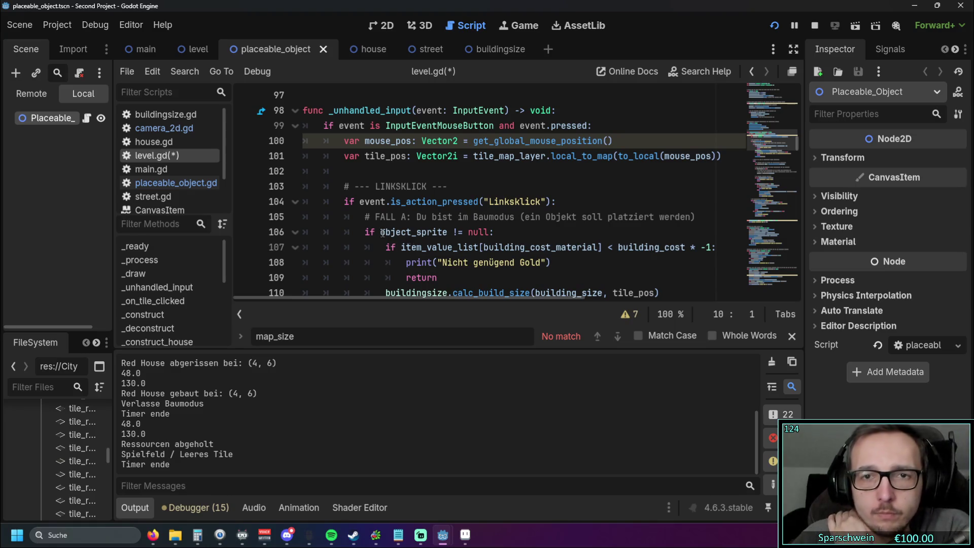
{"action": "key", "text": "F5"}
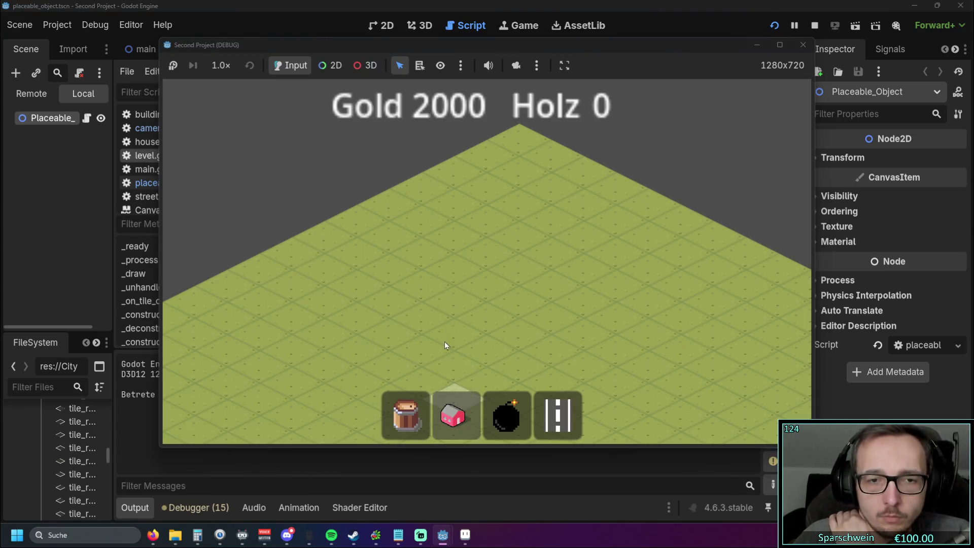
{"action": "left_click", "coordinate": [455, 293]}
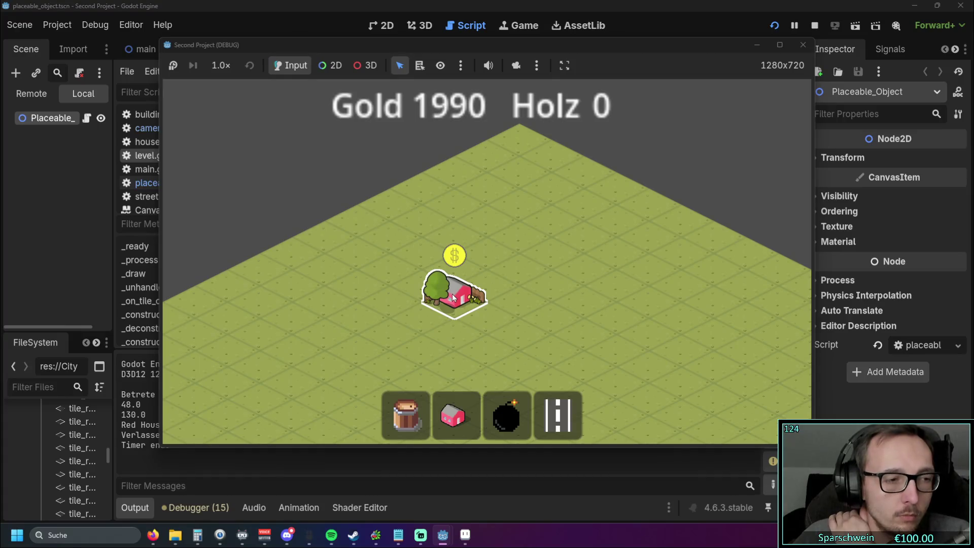
{"action": "left_click", "coordinate": [802, 45]}
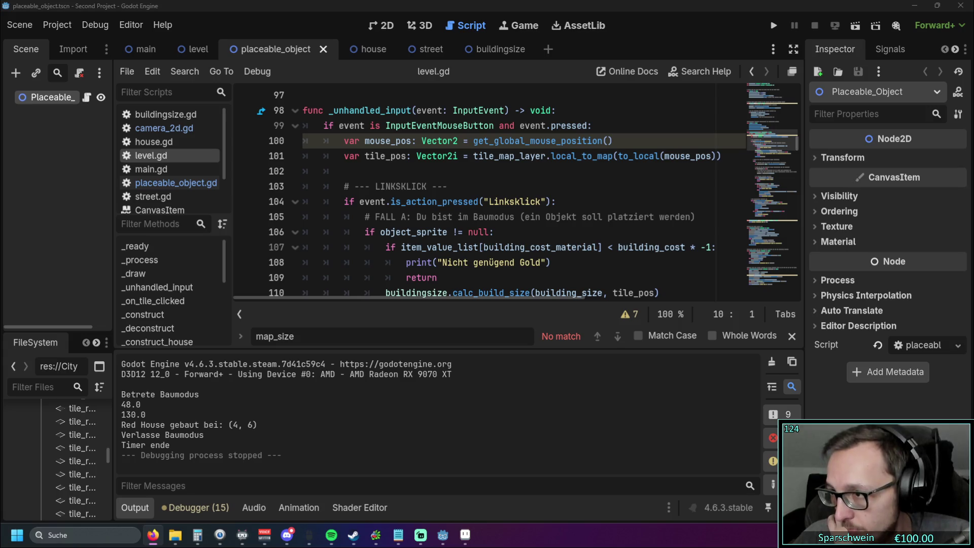
{"action": "scroll", "coordinate": [554, 234], "scroll_direction": "up", "scroll_amount": 3}
{"action": "scroll", "coordinate": [554, 234], "scroll_direction": "down", "scroll_amount": 3}
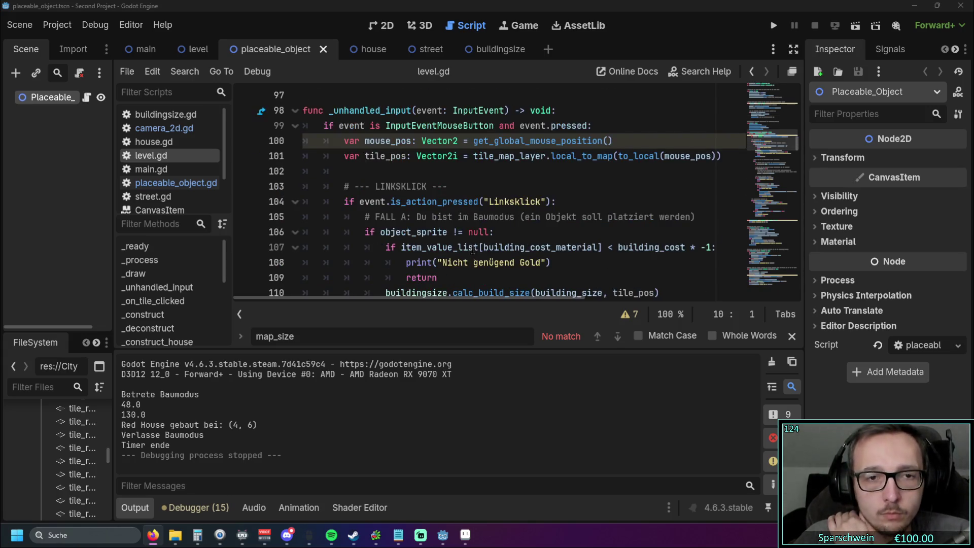
{"action": "scroll", "coordinate": [548, 231], "scroll_direction": "down", "scroll_amount": 1}
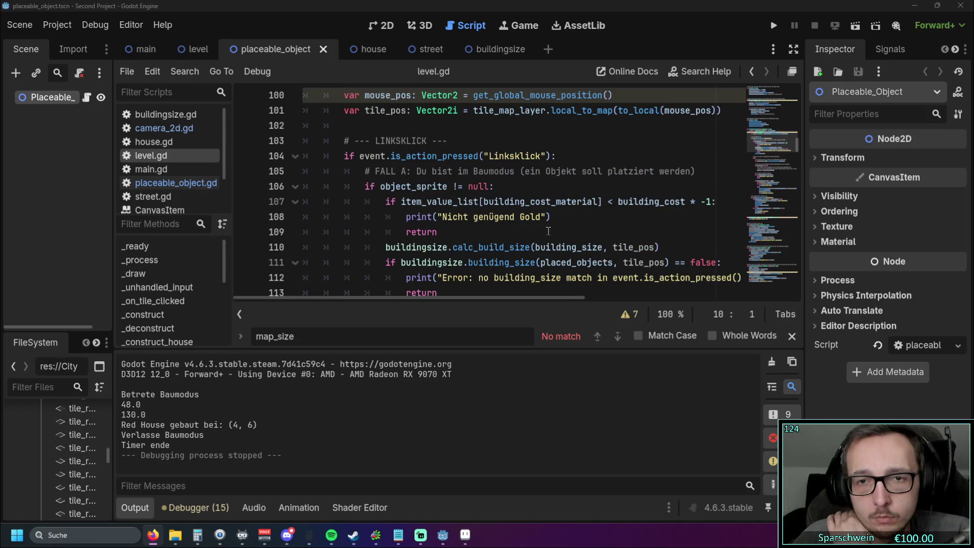
{"action": "scroll", "coordinate": [553, 218], "scroll_direction": "down", "scroll_amount": 1}
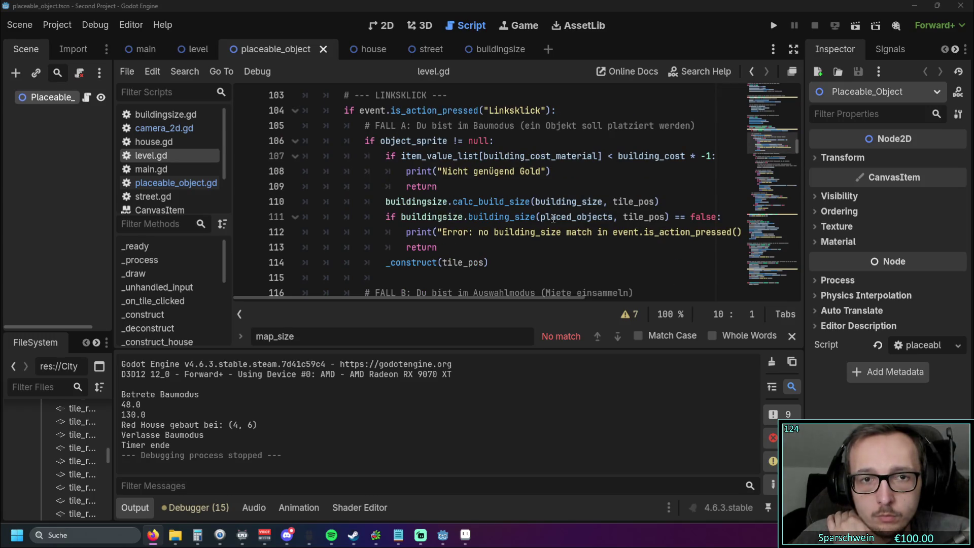
{"action": "mouse_move", "coordinate": [448, 297]}
{"action": "left_mouse_down"}
{"action": "mouse_move", "coordinate": [476, 299]}
{"action": "mouse_move", "coordinate": [461, 299]}
{"action": "left_mouse_up"}
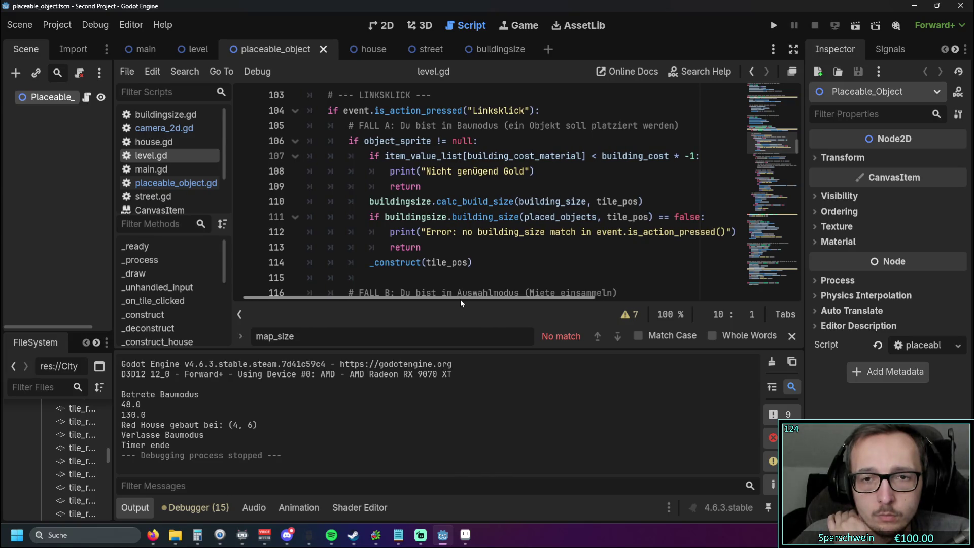
{"action": "scroll", "coordinate": [477, 252], "scroll_direction": "down", "scroll_amount": 1}
{"action": "scroll", "coordinate": [477, 251], "scroll_direction": "up", "scroll_amount": 2}
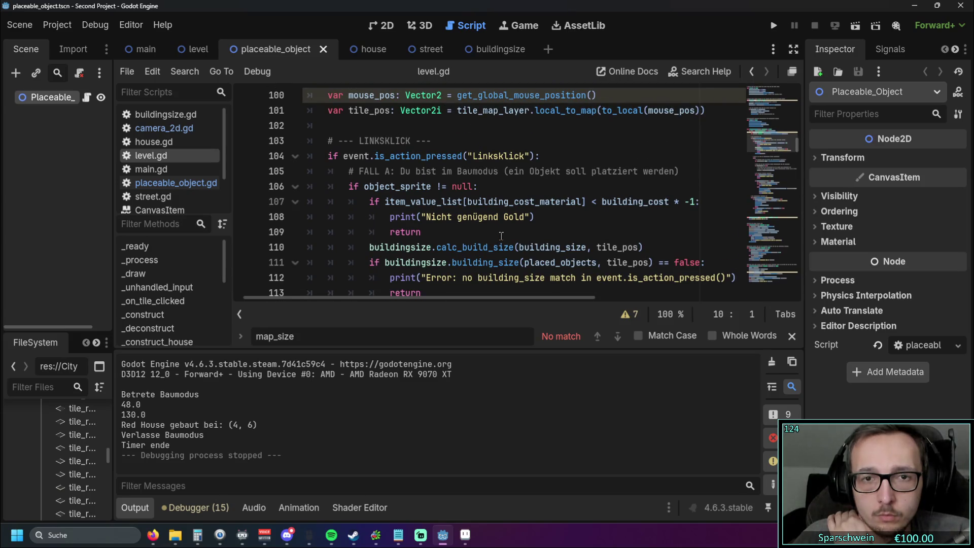
{"action": "scroll", "coordinate": [501, 236], "scroll_direction": "down", "scroll_amount": 1}
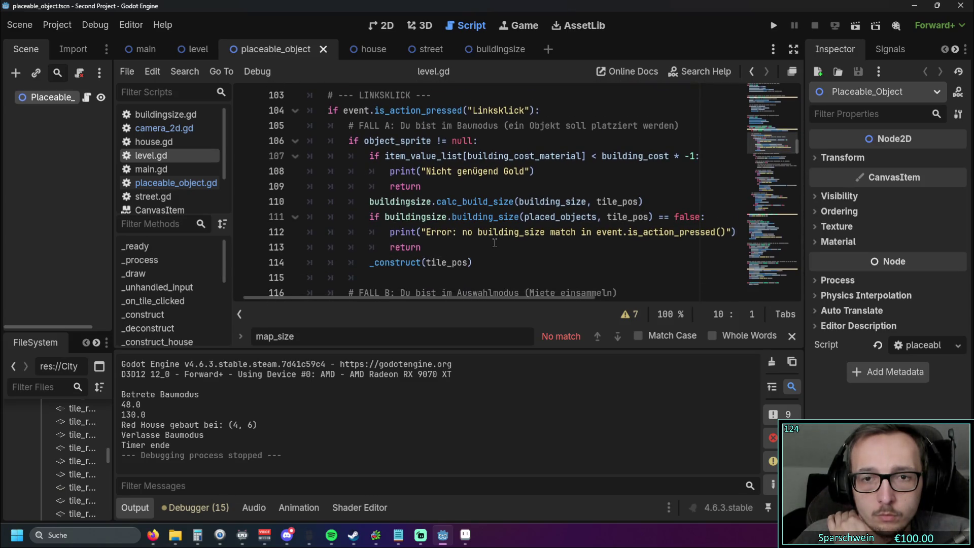
{"action": "scroll", "coordinate": [494, 242], "scroll_direction": "down", "scroll_amount": 1}
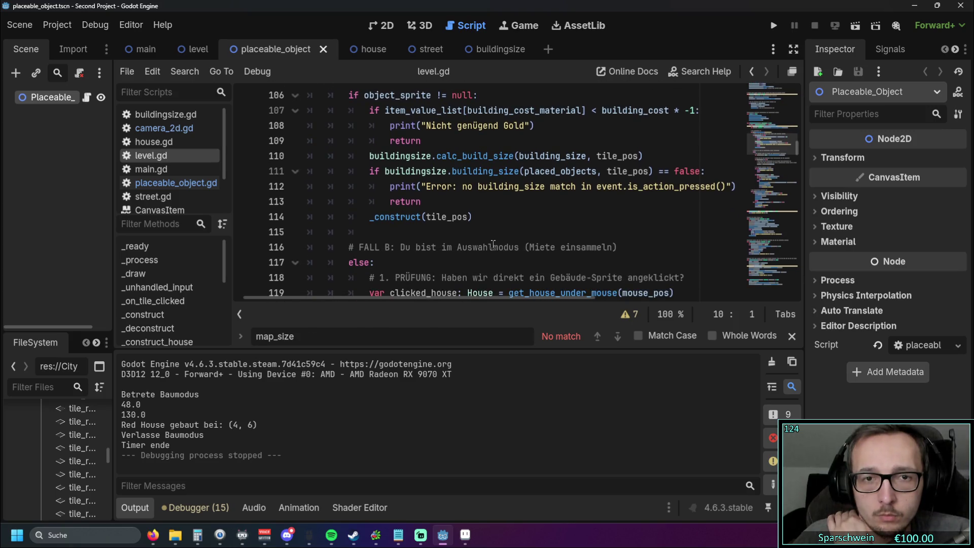
{"action": "scroll", "coordinate": [492, 244], "scroll_direction": "down", "scroll_amount": 3}
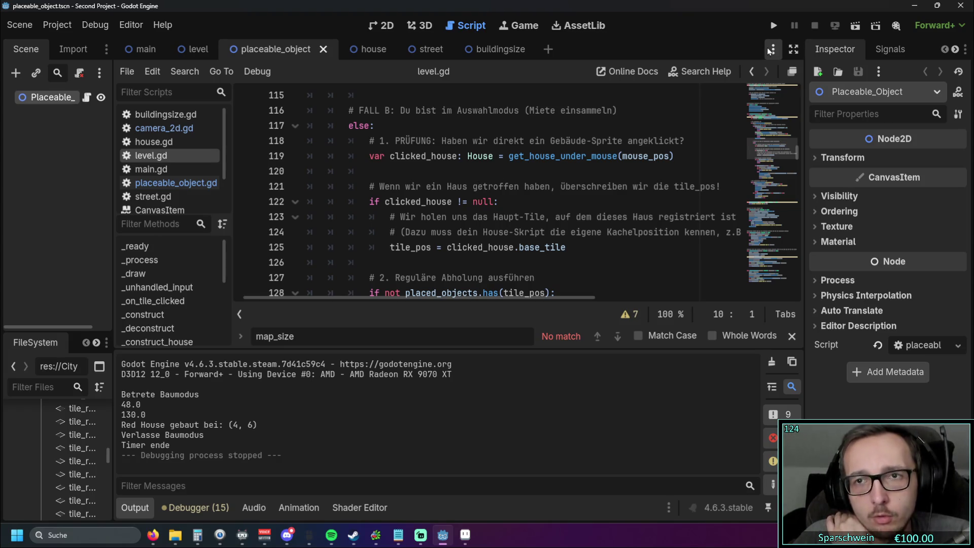
{"action": "left_click", "coordinate": [773, 26]}
Build a house and click it repeatedly to collect rent, logging 'Ressourcen abgeholt' twice, then stop
{"action": "left_click", "coordinate": [456, 415]}
{"action": "left_click", "coordinate": [432, 284]}
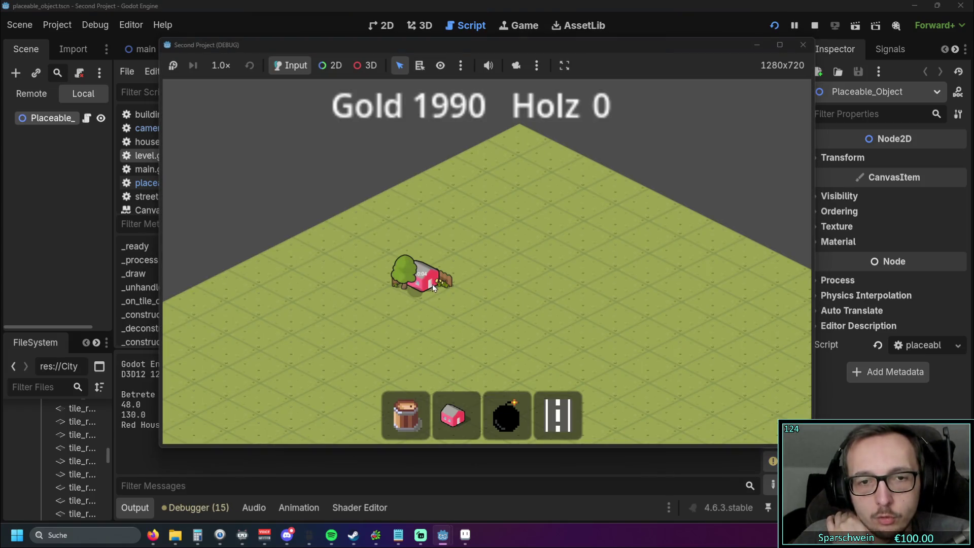
{"action": "left_click", "coordinate": [405, 263]}
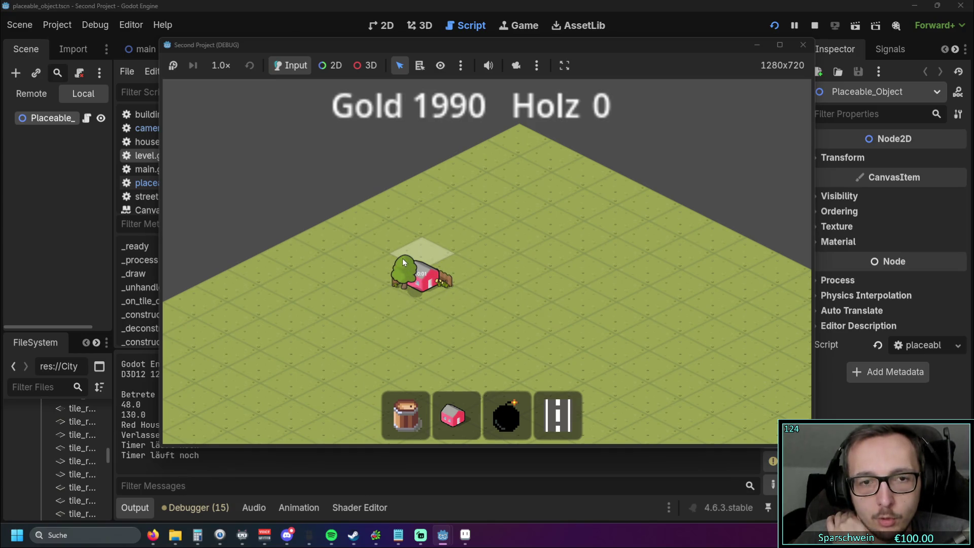
{"action": "left_click", "coordinate": [416, 309]}
{"action": "left_click", "coordinate": [419, 327]}
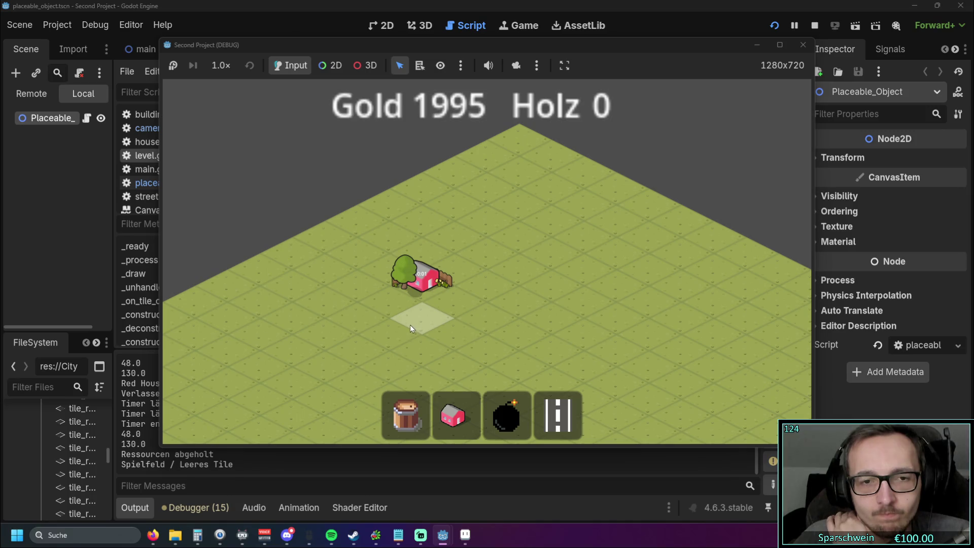
{"action": "left_click", "coordinate": [406, 315]}
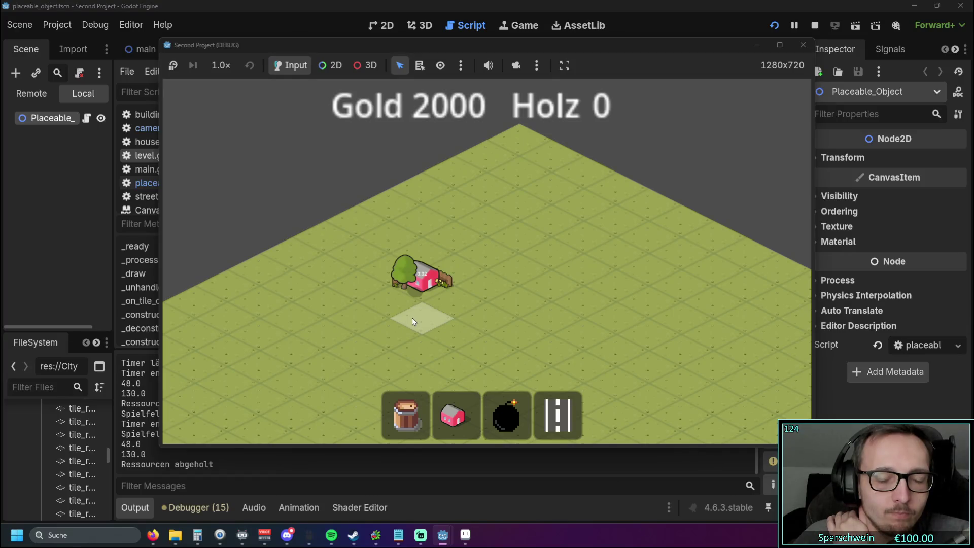
{"action": "left_click", "coordinate": [409, 314]}
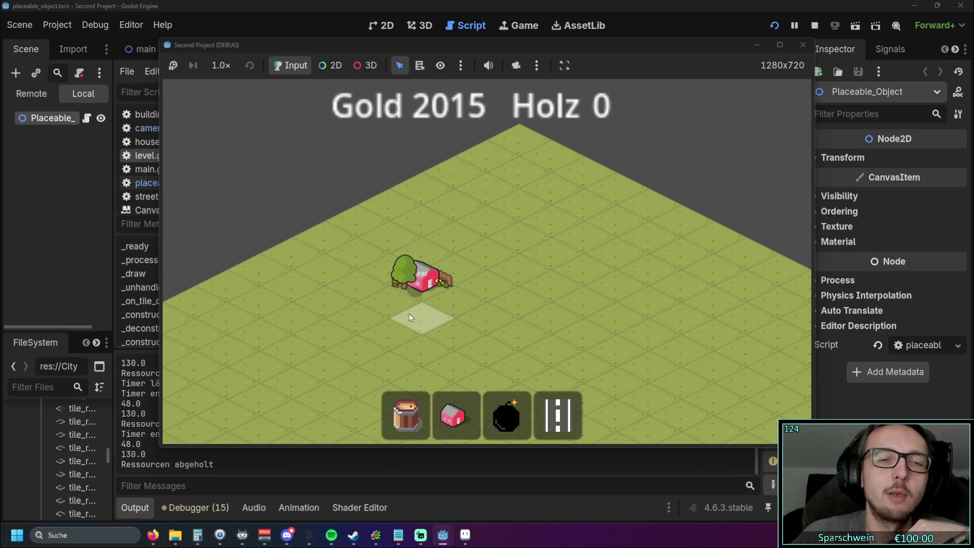
{"action": "mouse_move", "coordinate": [807, 439]}
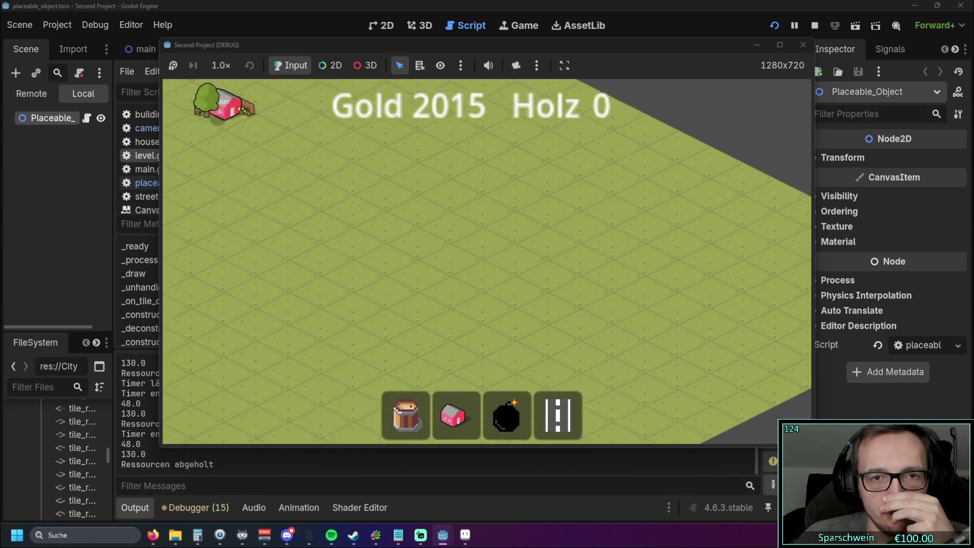
{"action": "left_click", "coordinate": [801, 45]}
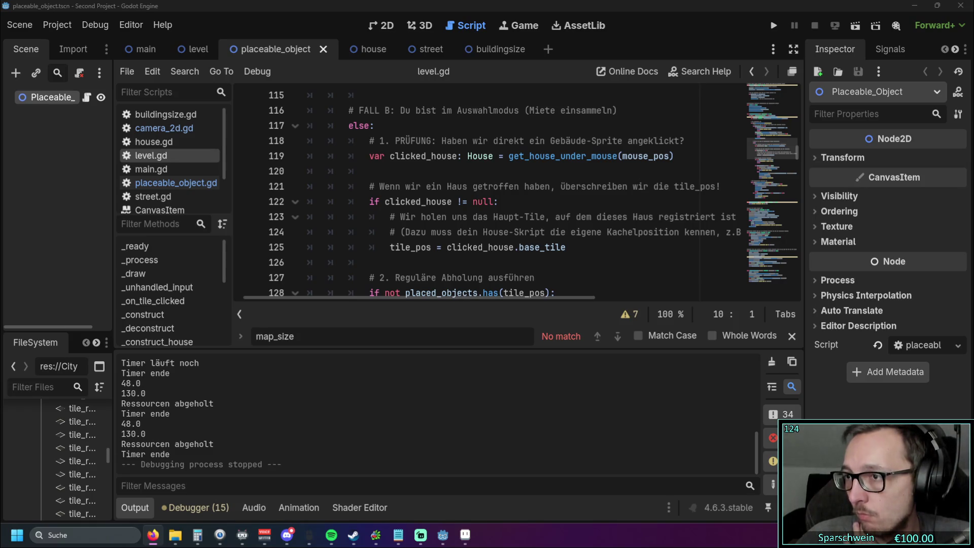
Scroll to get_house_under_mouse in level.gd and select its lines
{"action": "scroll", "coordinate": [532, 219], "scroll_direction": "down", "scroll_amount": 20}
{"action": "scroll", "coordinate": [531, 218], "scroll_direction": "down", "scroll_amount": 20}
{"action": "left_click", "coordinate": [603, 233]}
{"action": "scroll", "coordinate": [604, 239], "scroll_direction": "down", "scroll_amount": 6}
{"action": "scroll", "coordinate": [605, 238], "scroll_direction": "down", "scroll_amount": 20}
{"action": "scroll", "coordinate": [603, 240], "scroll_direction": "up", "scroll_amount": 20}
{"action": "mouse_move", "coordinate": [601, 242]}
{"action": "left_mouse_down"}
{"action": "mouse_move", "coordinate": [507, 224]}
{"action": "mouse_move", "coordinate": [355, 102]}
{"action": "mouse_move", "coordinate": [314, 89]}
{"action": "mouse_move", "coordinate": [307, 221]}
{"action": "mouse_move", "coordinate": [330, 236]}
{"action": "mouse_move", "coordinate": [397, 205]}
{"action": "left_mouse_up"}
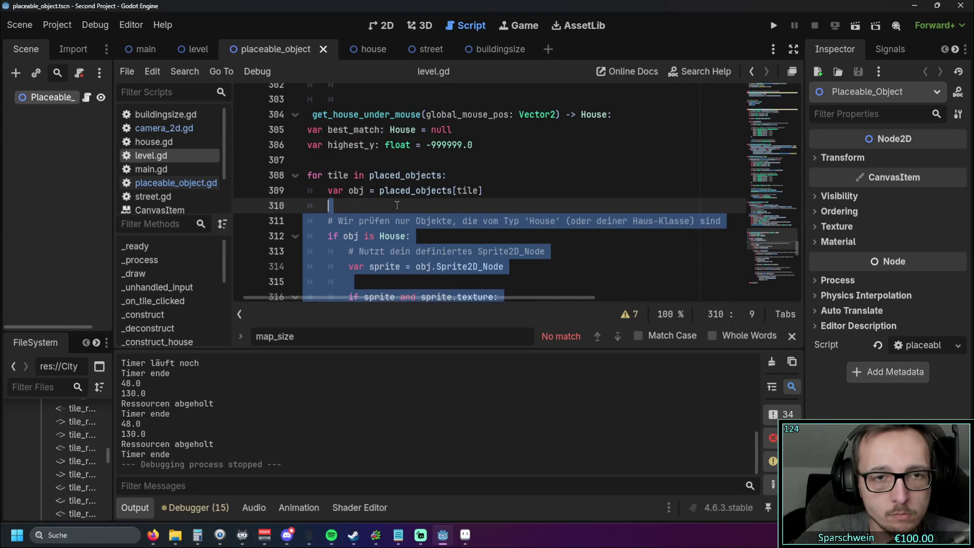
Replace get_house_under_mouse with the texture-pixel hit-test version and run the game
{"action": "left_click", "coordinate": [506, 197]}
{"action": "scroll", "coordinate": [450, 290], "scroll_direction": "left", "scroll_amount": 1}
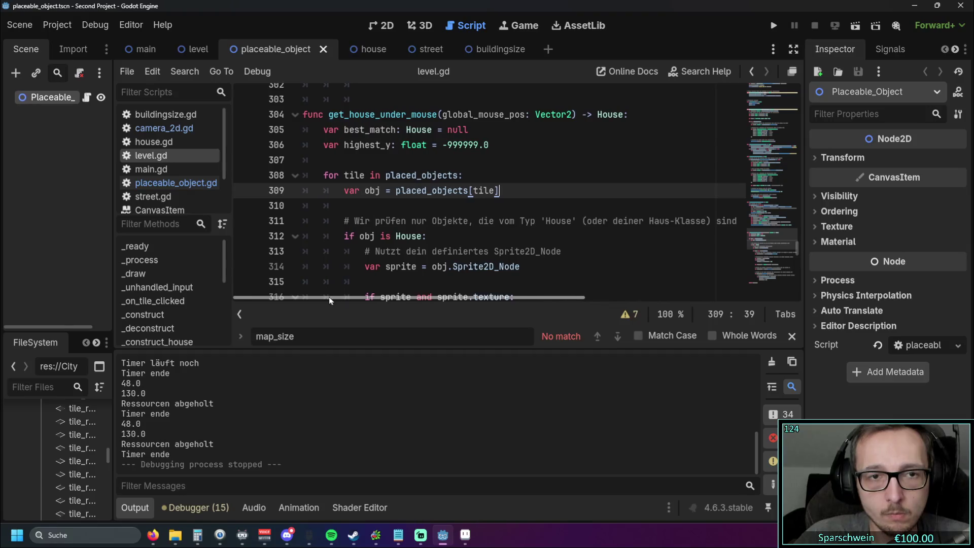
{"action": "scroll", "coordinate": [310, 231], "scroll_direction": "down", "scroll_amount": 9}
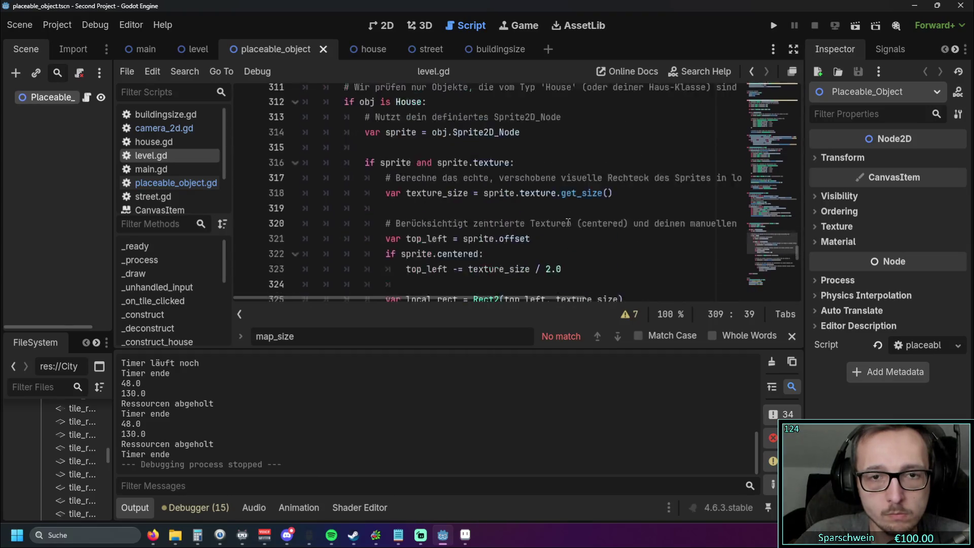
{"action": "mouse_move", "coordinate": [310, 231]}
{"action": "left_mouse_down"}
{"action": "mouse_move", "coordinate": [305, 167]}
{"action": "mouse_move", "coordinate": [304, 218]}
{"action": "mouse_move", "coordinate": [303, 205]}
{"action": "left_mouse_up"}
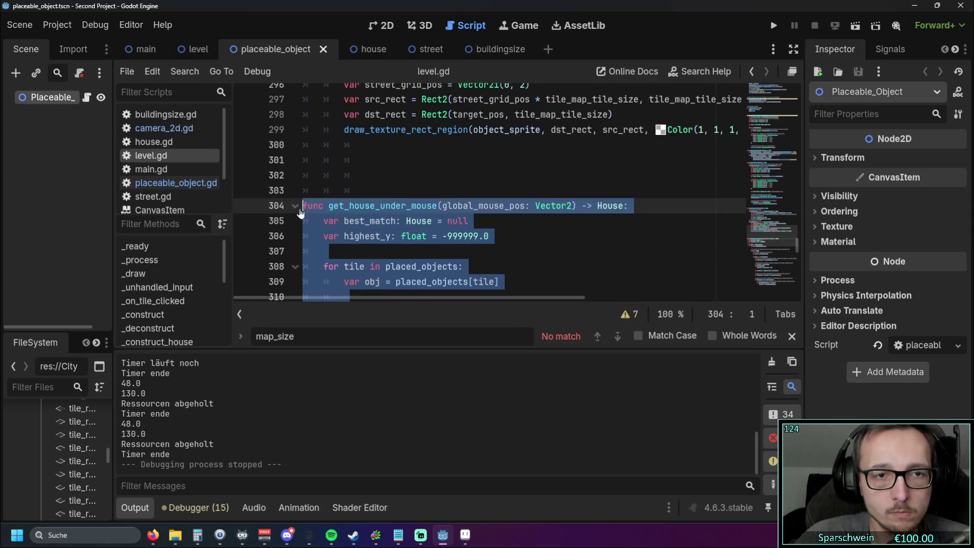
{"action": "key", "text": "ctrl+End"}
{"action": "key", "text": "ctrl+z"}
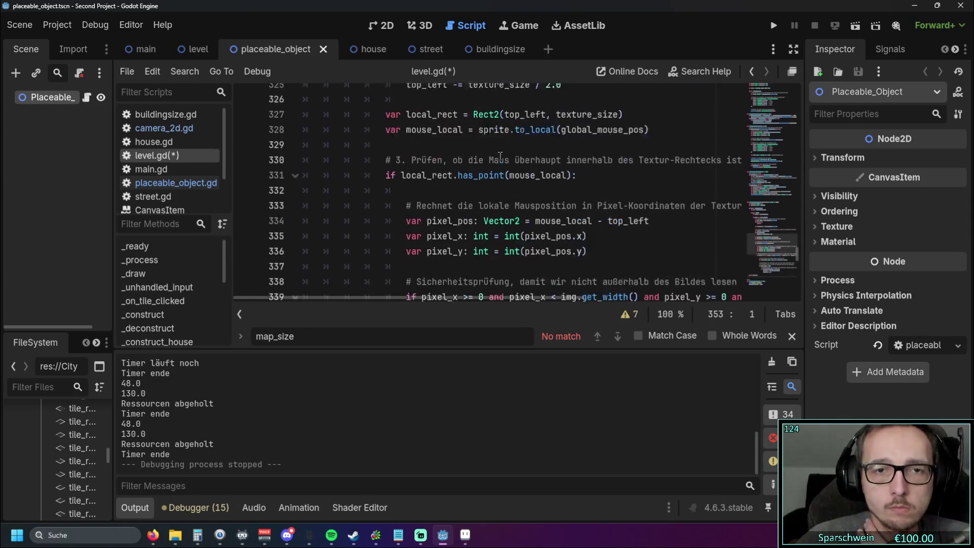
{"action": "left_click", "coordinate": [773, 26]}
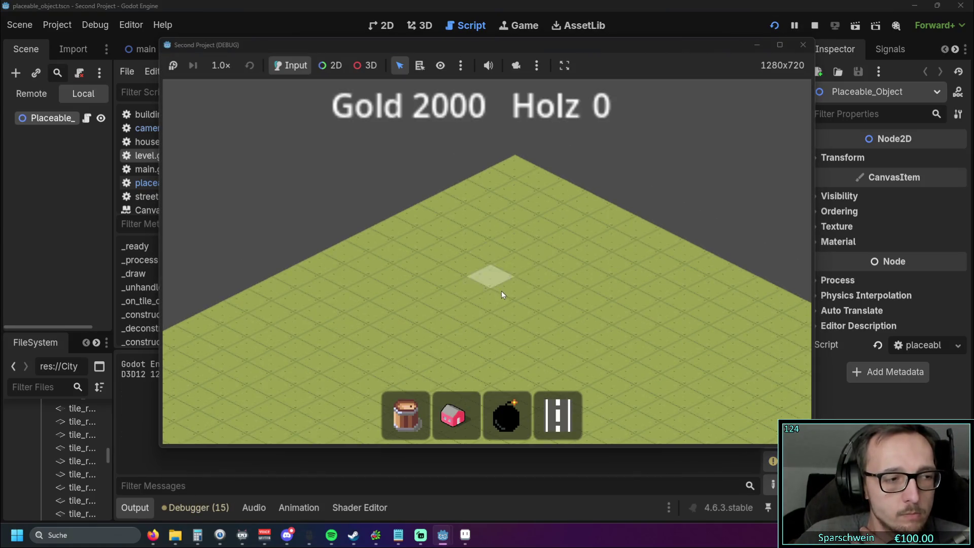
Build a house on the map and collect its first rent
{"action": "left_click", "coordinate": [455, 415]}
{"action": "left_click", "coordinate": [466, 271]}
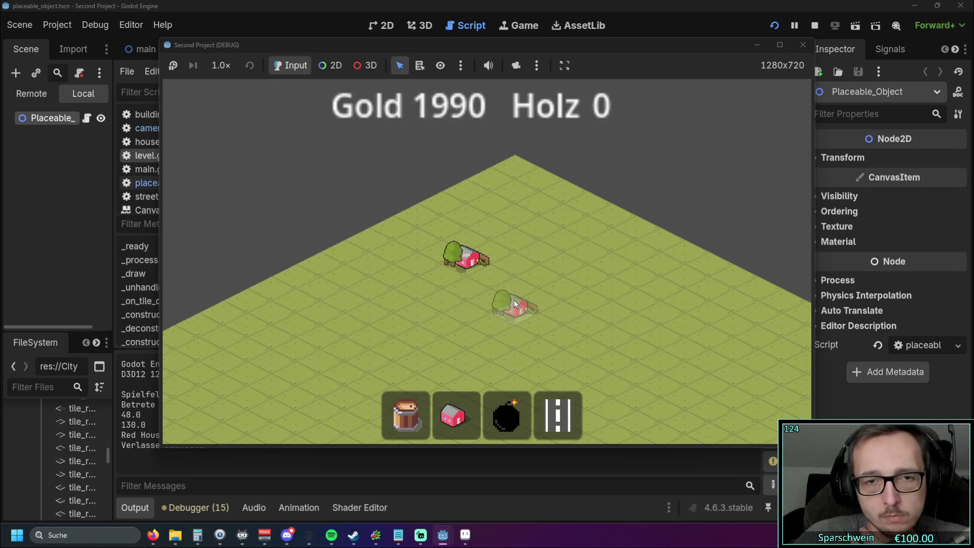
{"action": "scroll", "coordinate": [516, 302], "scroll_direction": "up", "scroll_amount": 2}
{"action": "scroll", "coordinate": [544, 271], "scroll_direction": "up", "scroll_amount": 1}
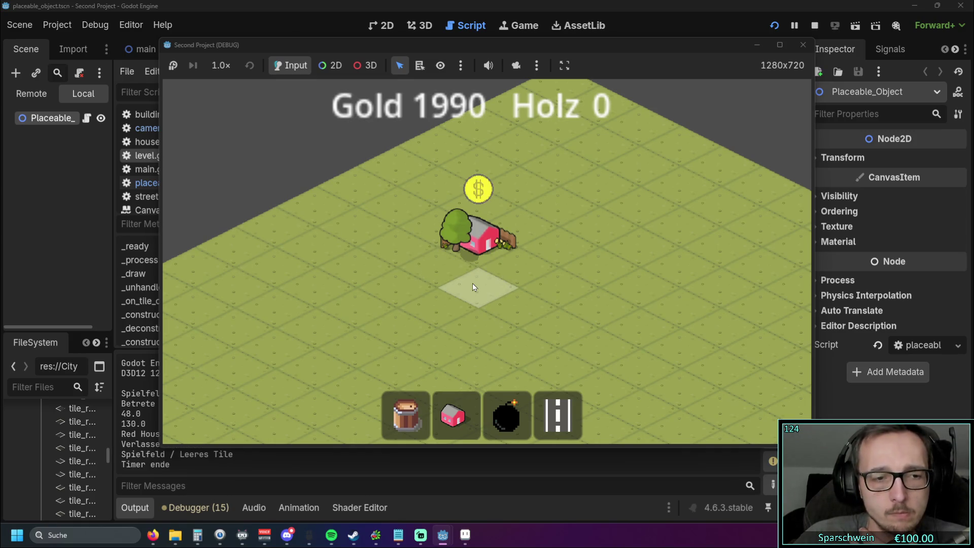
{"action": "left_click", "coordinate": [444, 241]}
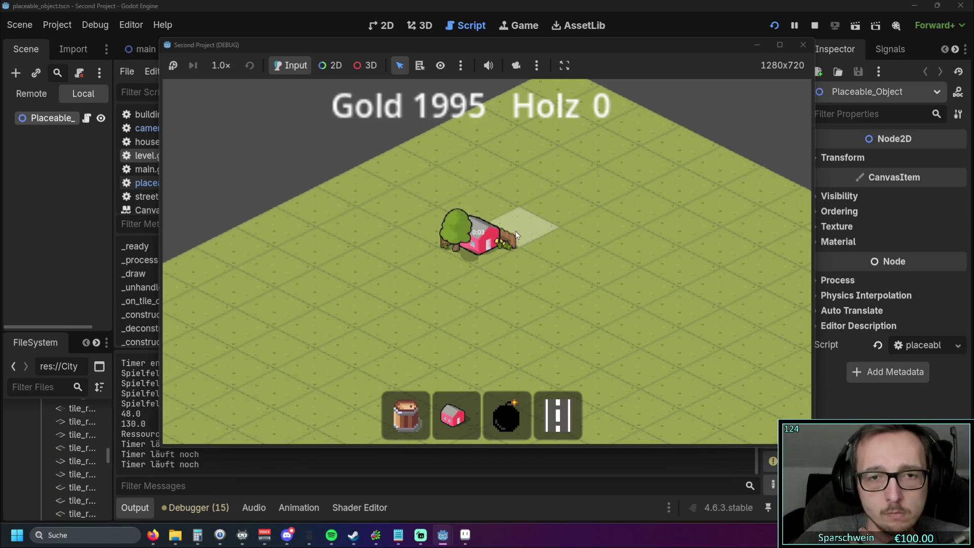
Collect the house's rent repeatedly as its timer finishes, bringing Gold to 2010, then stop the game with F8
{"action": "scroll", "coordinate": [532, 247], "scroll_direction": "down", "scroll_amount": 2}
{"action": "scroll", "coordinate": [455, 222], "scroll_direction": "up", "scroll_amount": 2}
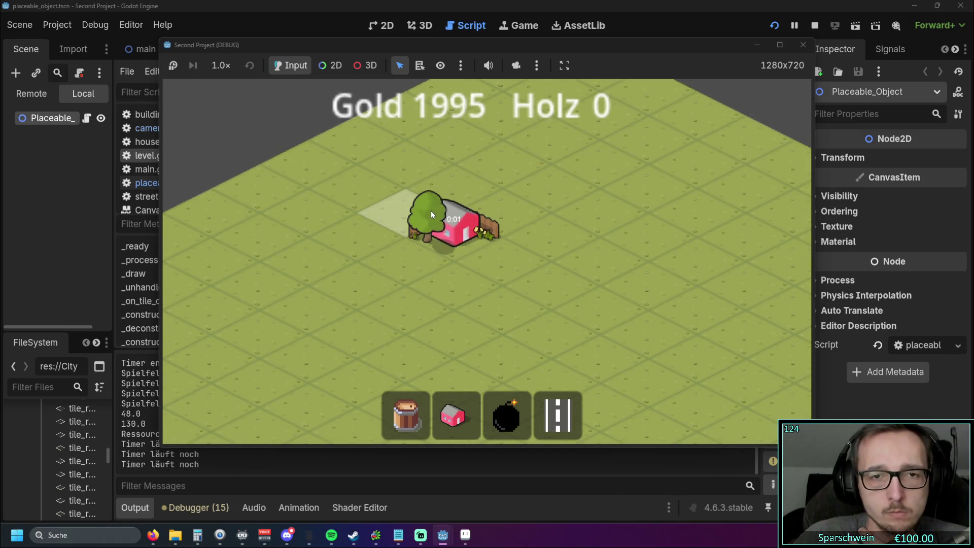
{"action": "left_click", "coordinate": [443, 209]}
{"action": "left_click", "coordinate": [449, 231]}
{"action": "left_click", "coordinate": [477, 234]}
{"action": "left_click", "coordinate": [495, 239]}
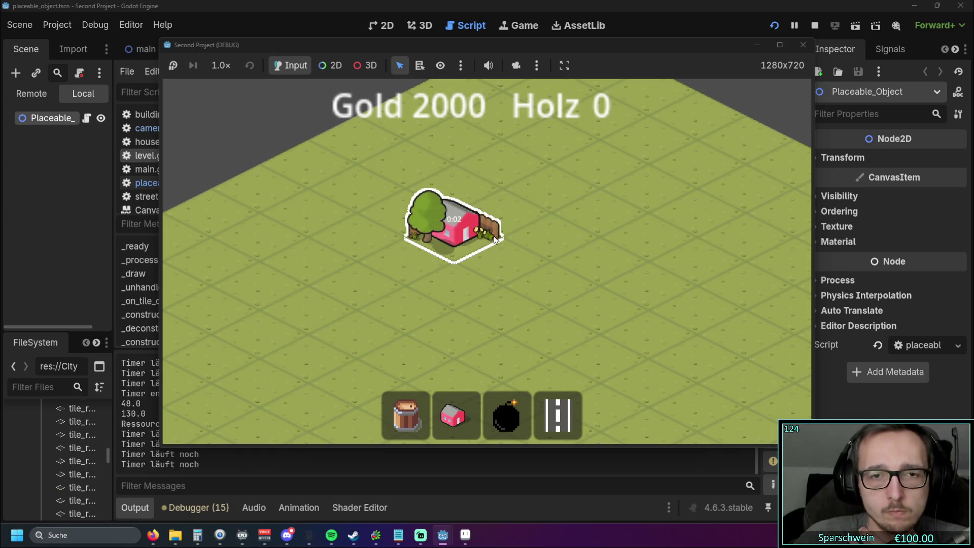
{"action": "left_click", "coordinate": [426, 203]}
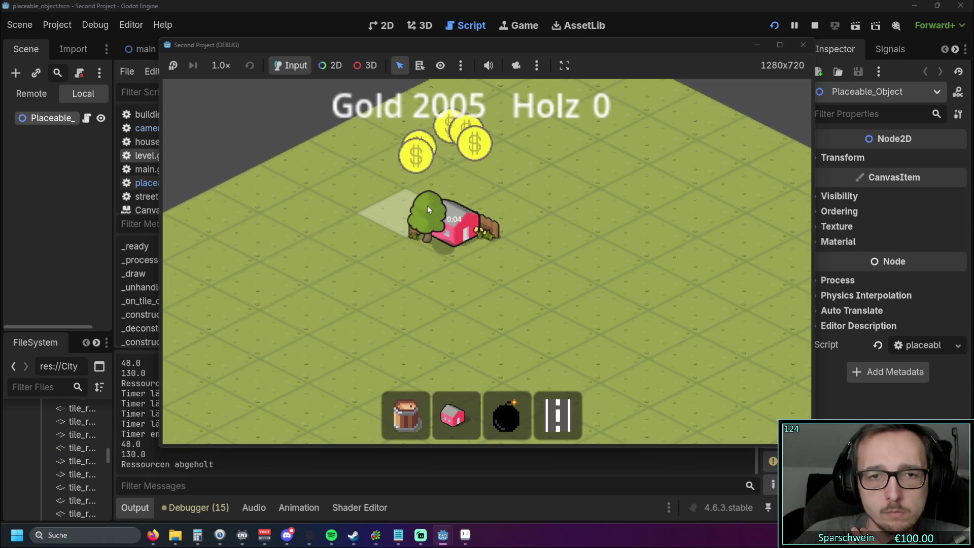
{"action": "mouse_move", "coordinate": [797, 54]}
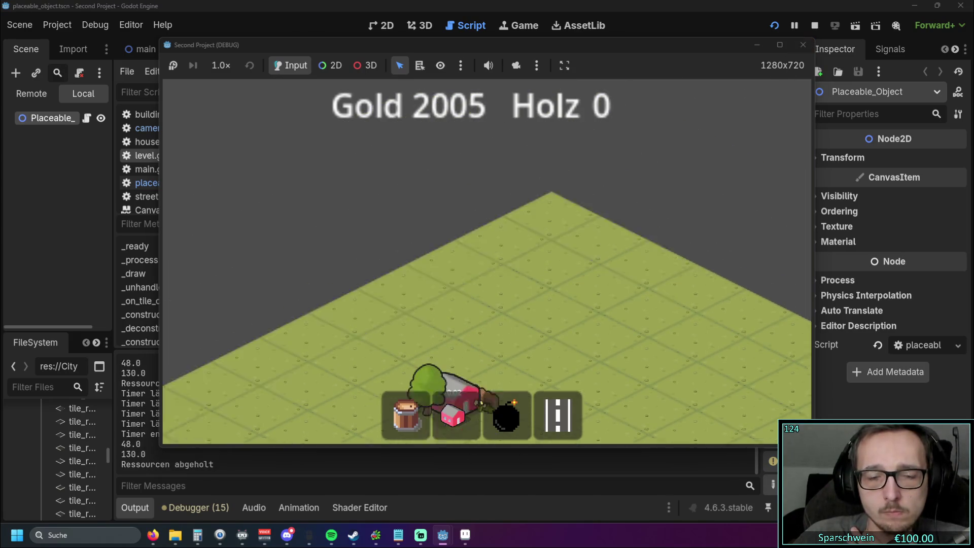
{"action": "left_click", "coordinate": [434, 299]}
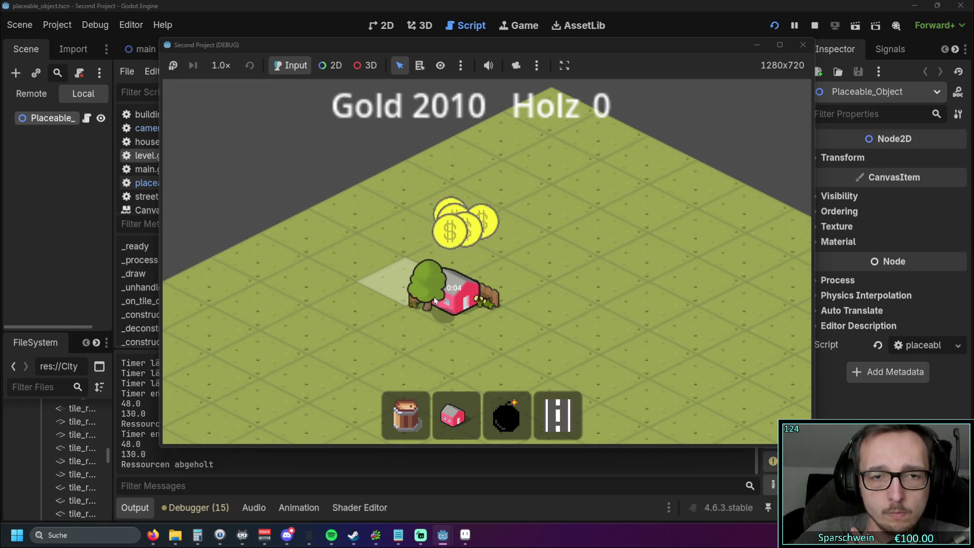
{"action": "key", "text": "F8"}
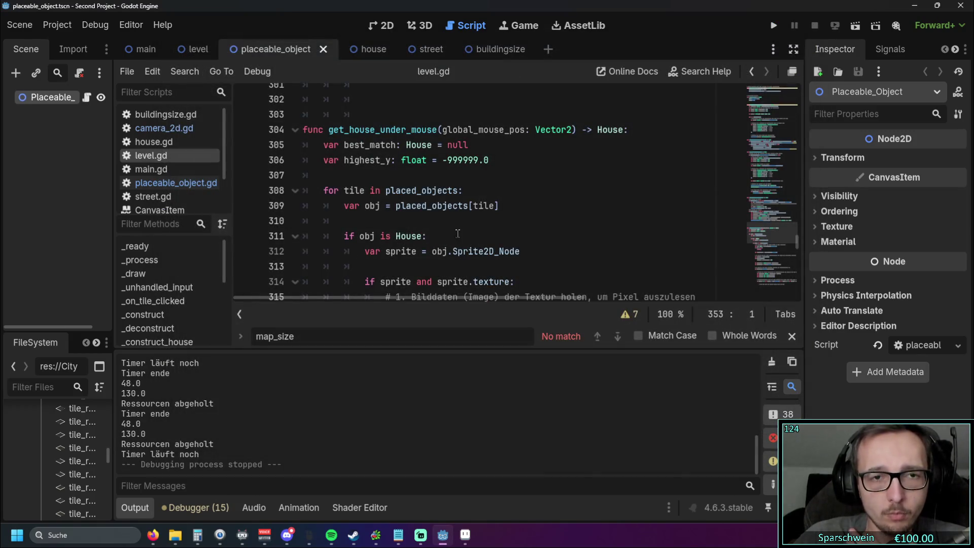
Select the old color_outline_with_shader_effect function in level.gd
{"action": "scroll", "coordinate": [450, 236], "scroll_direction": "up", "scroll_amount": 20}
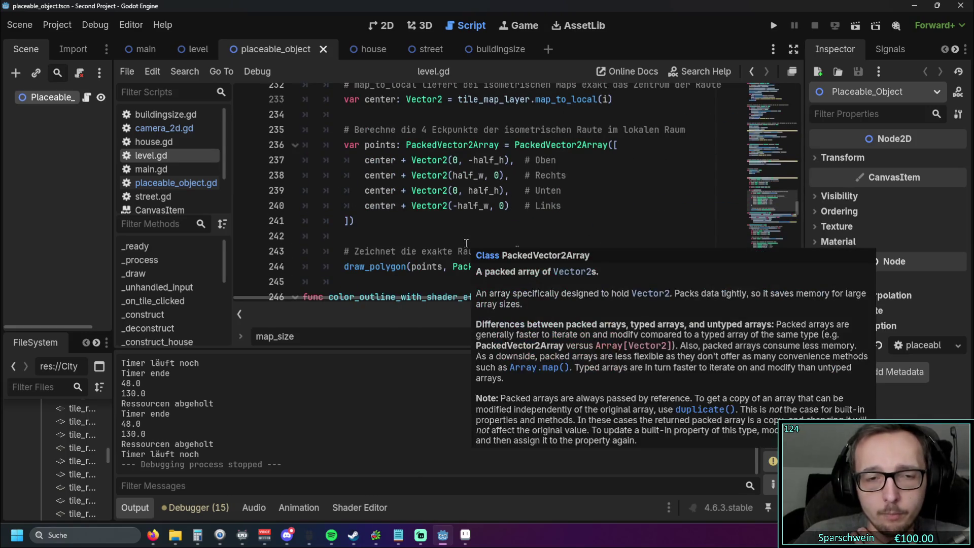
{"action": "scroll", "coordinate": [466, 243], "scroll_direction": "down", "scroll_amount": 3}
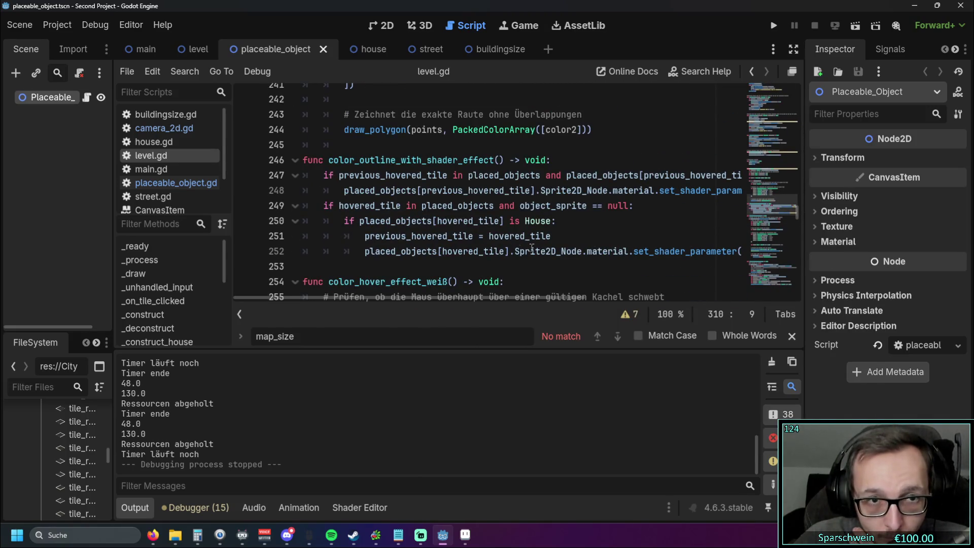
{"action": "left_click_drag", "start_coordinate": [303, 160], "coordinate": [782, 269]}
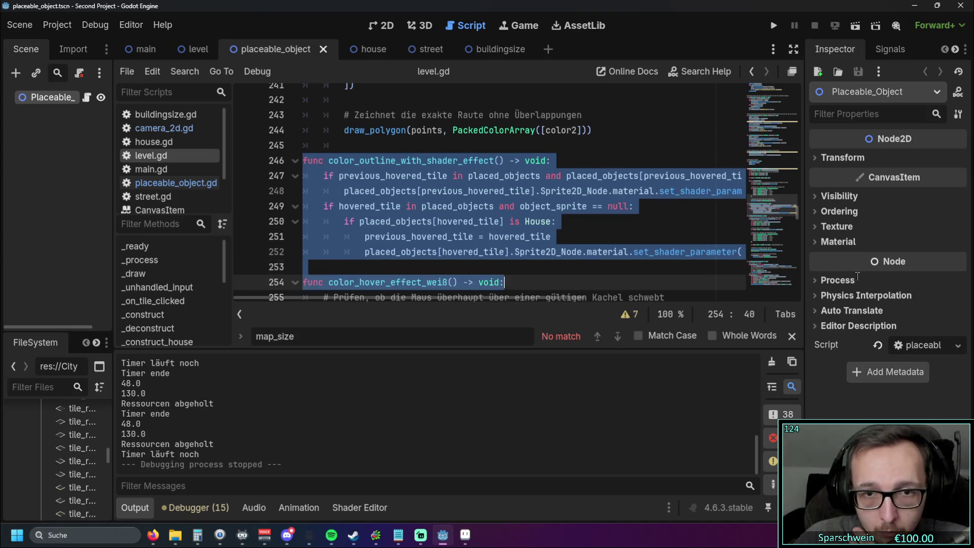
{"action": "key", "text": "alt+Tab"}
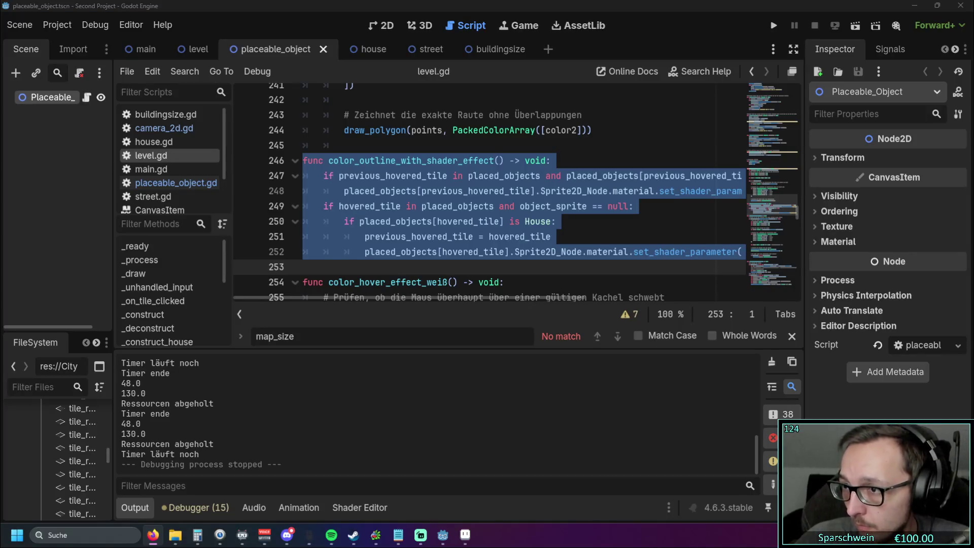
{"action": "left_click", "coordinate": [529, 249]}
Paste the pixel-precise version over color_outline_with_shader_effect
{"action": "mouse_move", "coordinate": [304, 160]}
{"action": "left_mouse_down"}
{"action": "mouse_move", "coordinate": [507, 252]}
{"action": "mouse_move", "coordinate": [804, 260]}
{"action": "mouse_move", "coordinate": [804, 252]}
{"action": "left_mouse_up"}
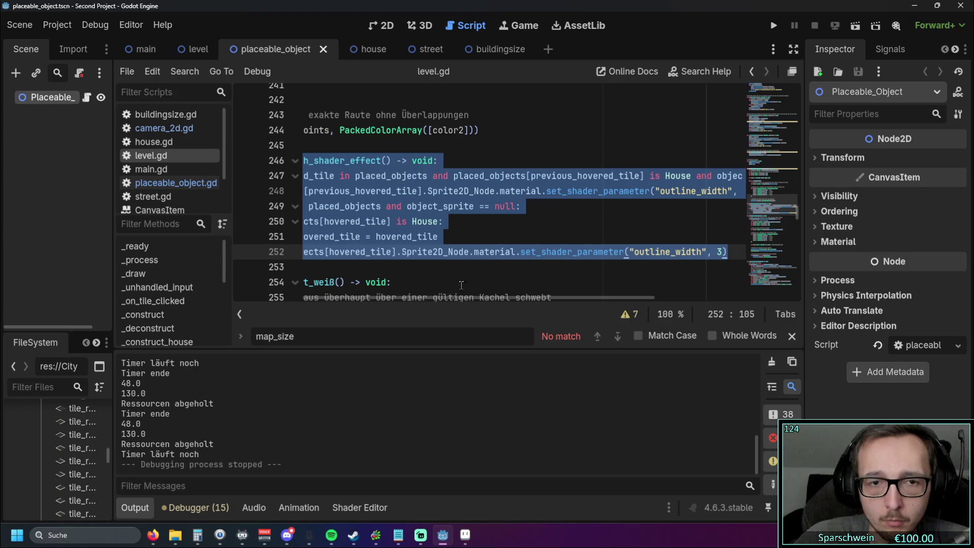
{"action": "key", "text": "ctrl+v"}
{"action": "scroll", "coordinate": [418, 242], "scroll_direction": "up", "scroll_amount": 5}
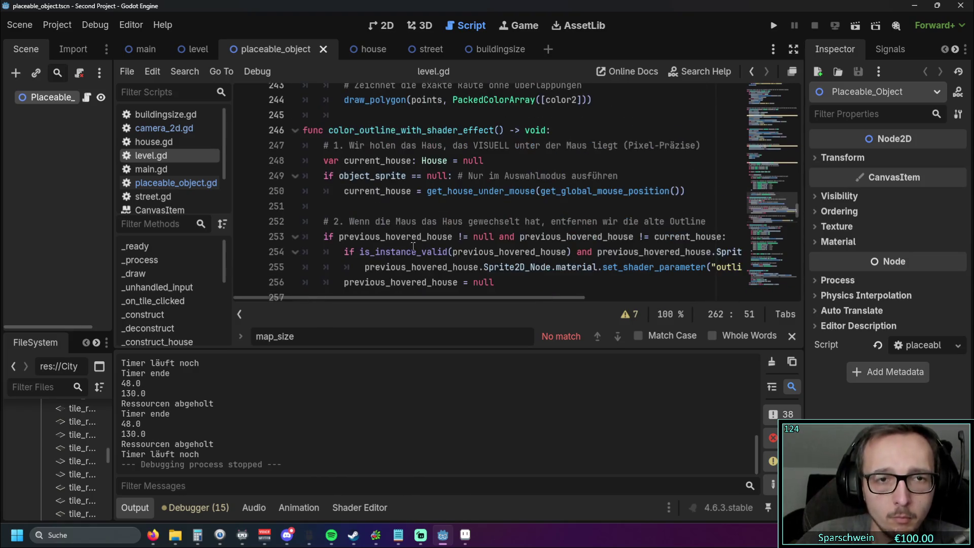
{"action": "scroll", "coordinate": [457, 246], "scroll_direction": "down", "scroll_amount": 4}
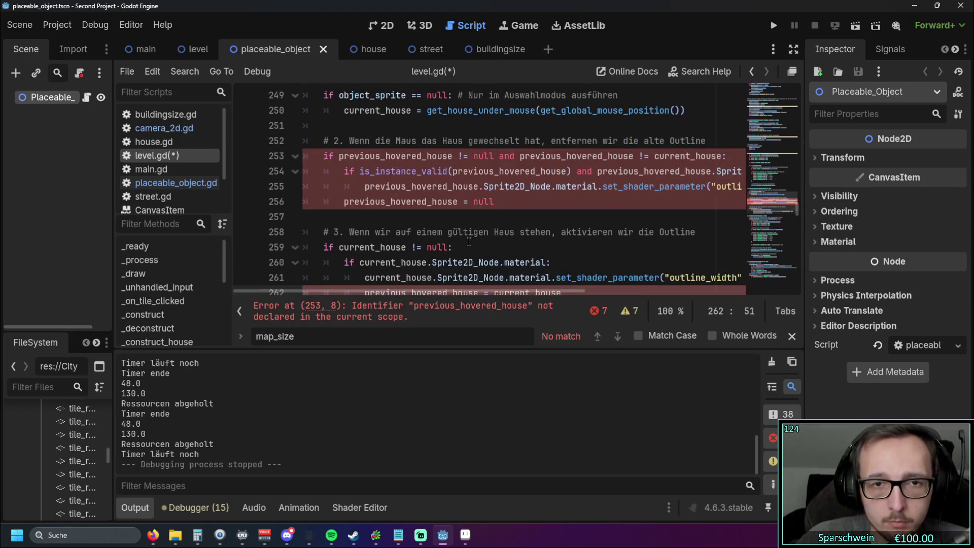
Locate the variable declarations near the top of level.gd, around previous_hovered_tile
{"action": "key", "text": "alt+Tab"}
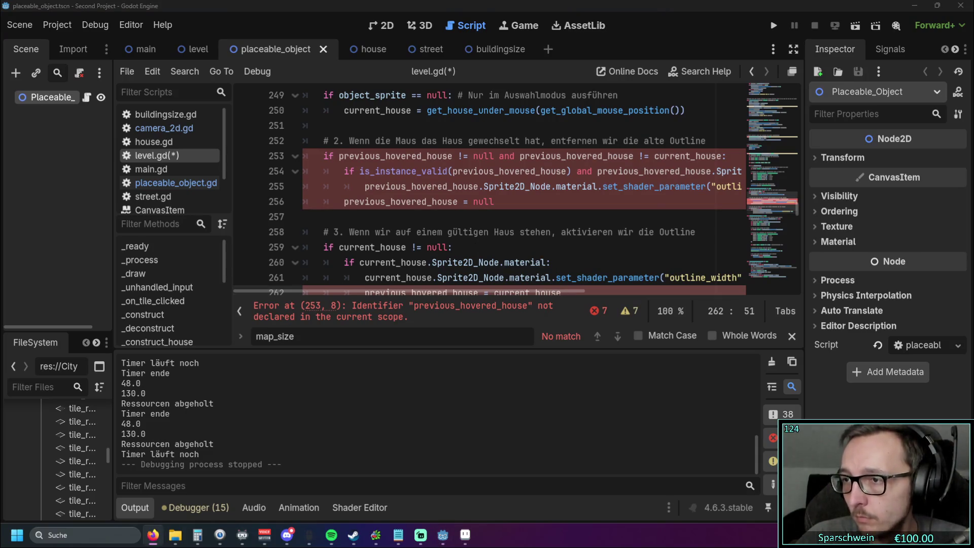
{"action": "left_click", "coordinate": [741, 199]}
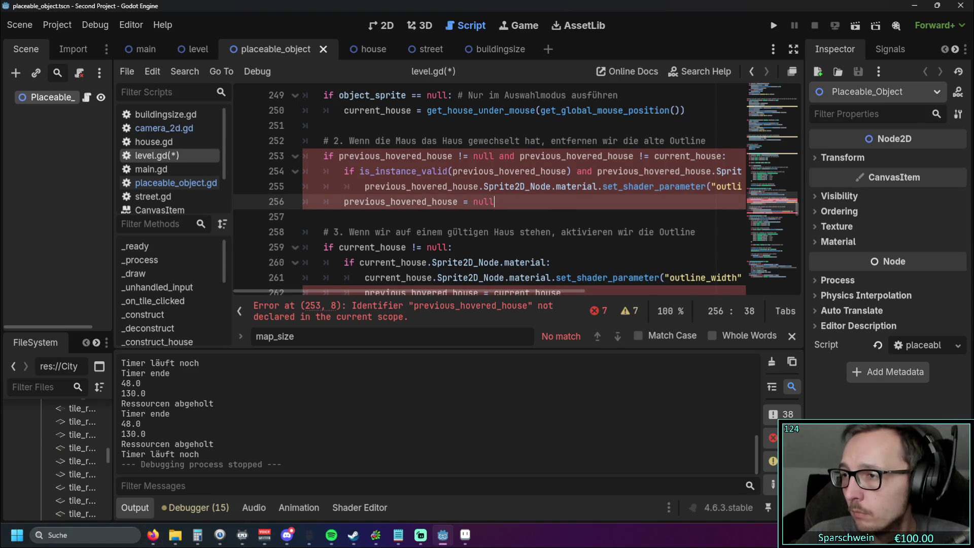
{"action": "scroll", "coordinate": [571, 207], "scroll_direction": "up", "scroll_amount": 20}
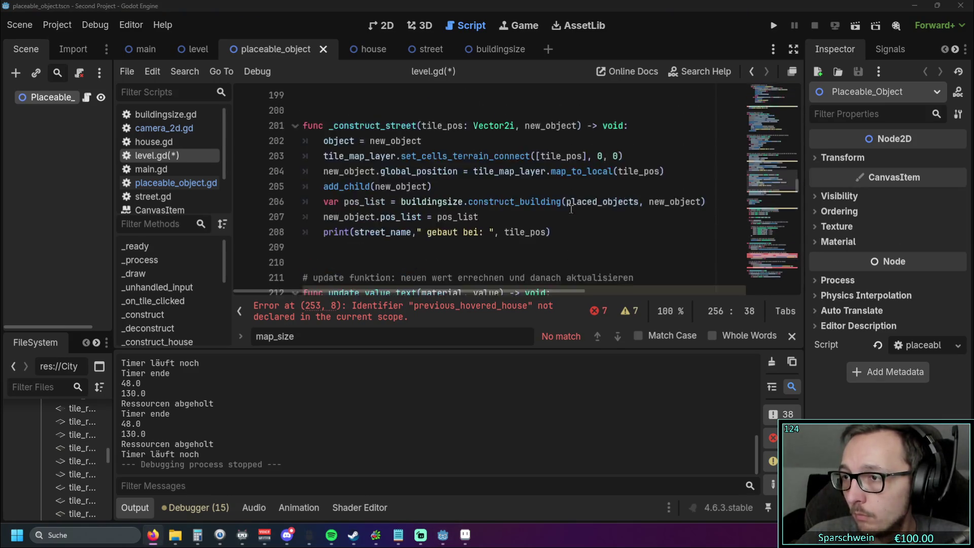
{"action": "scroll", "coordinate": [570, 208], "scroll_direction": "up", "scroll_amount": 20}
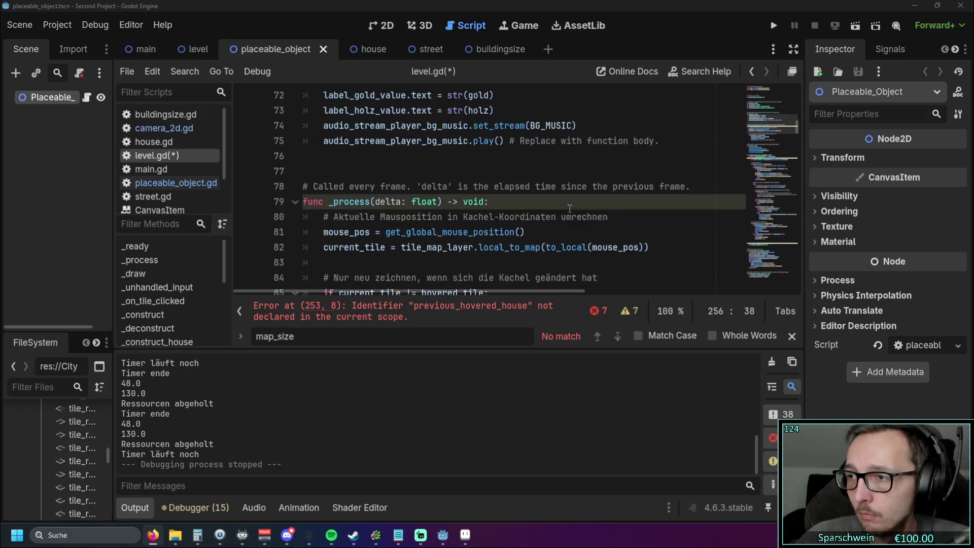
{"action": "scroll", "coordinate": [570, 208], "scroll_direction": "down", "scroll_amount": 3}
{"action": "left_click", "coordinate": [543, 207]}
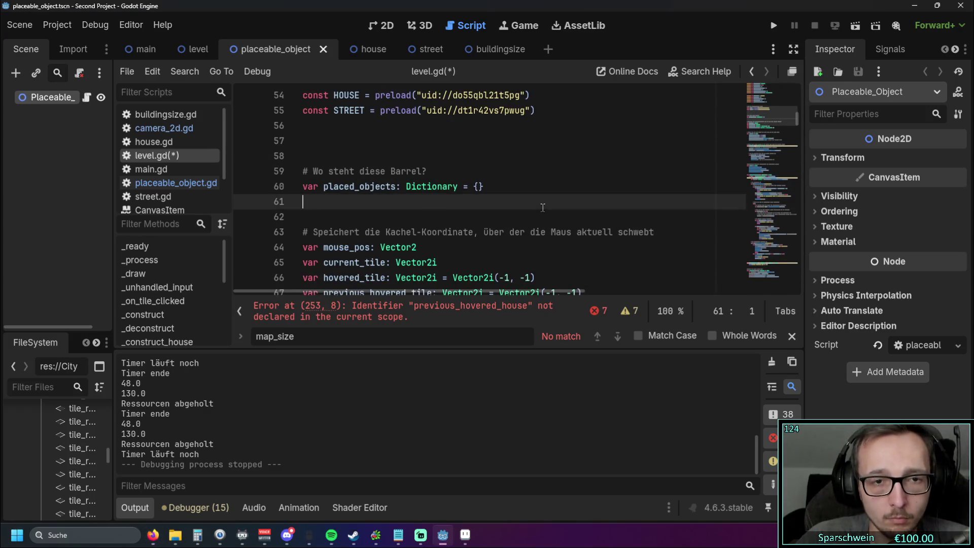
{"action": "scroll", "coordinate": [542, 206], "scroll_direction": "down", "scroll_amount": 3}
{"action": "scroll", "coordinate": [542, 207], "scroll_direction": "down", "scroll_amount": 3}
{"action": "scroll", "coordinate": [536, 207], "scroll_direction": "down", "scroll_amount": 3}
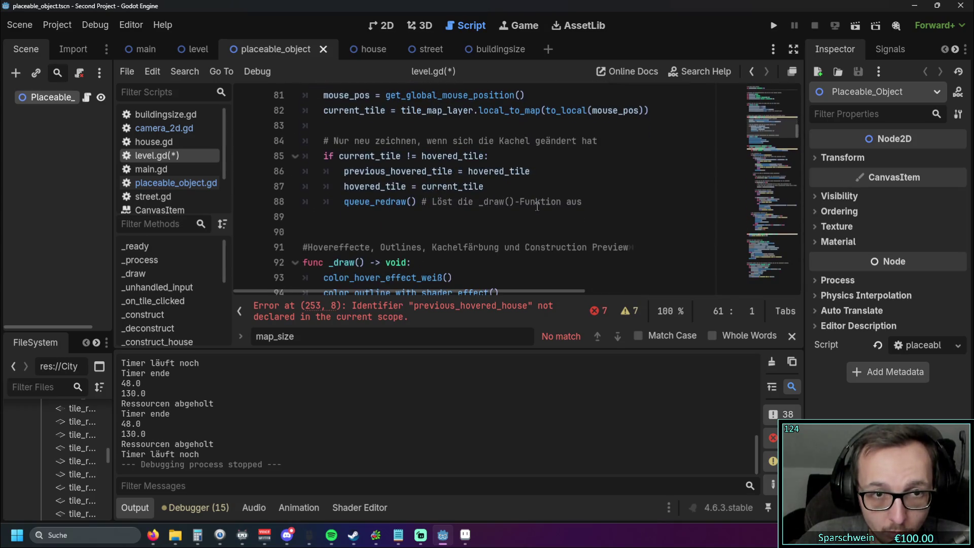
{"action": "scroll", "coordinate": [510, 207], "scroll_direction": "up", "scroll_amount": 7}
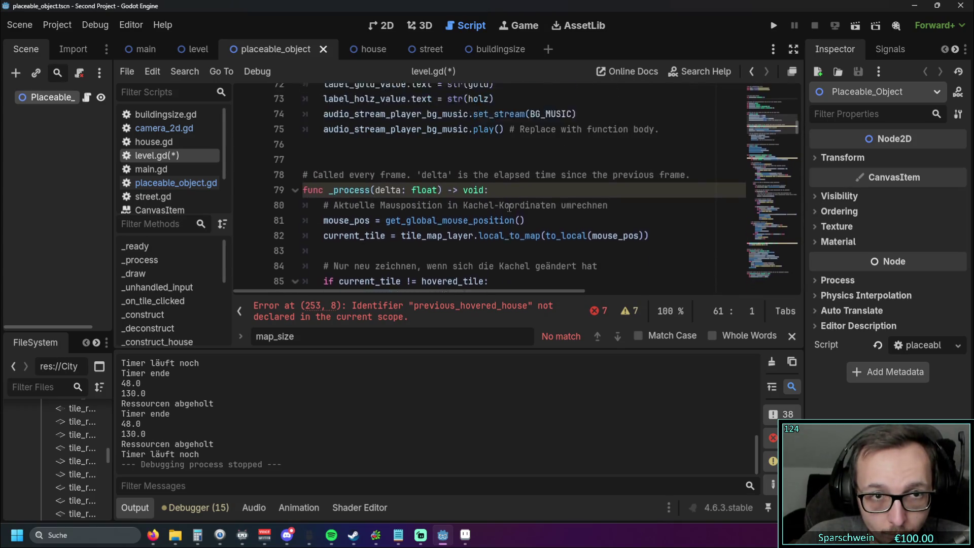
Add 'var previous_hovered_house: House = null' after the previous_hovered_tile declaration
{"action": "left_click", "coordinate": [578, 203]}
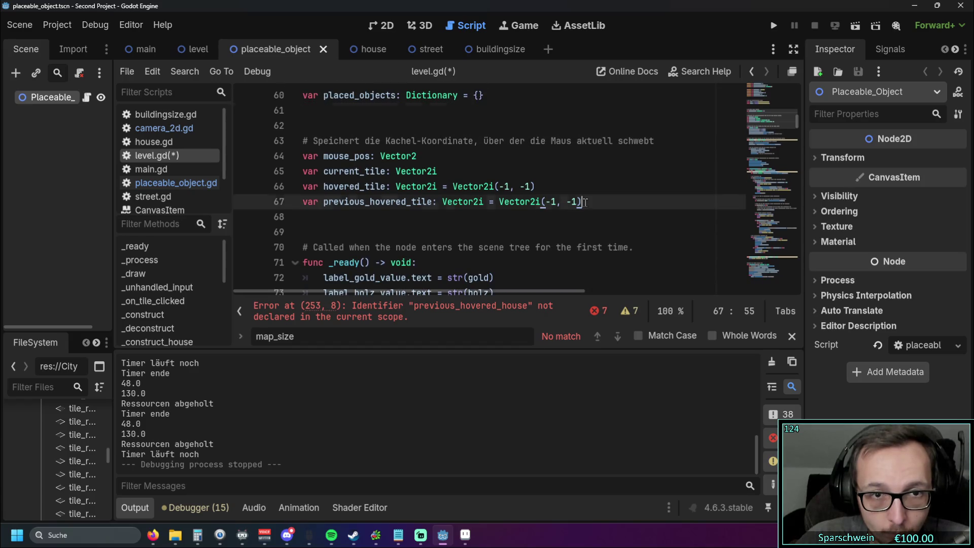
{"action": "key", "text": "Return"}
{"action": "type", "text": "var previous_hovered_house: House = null"}
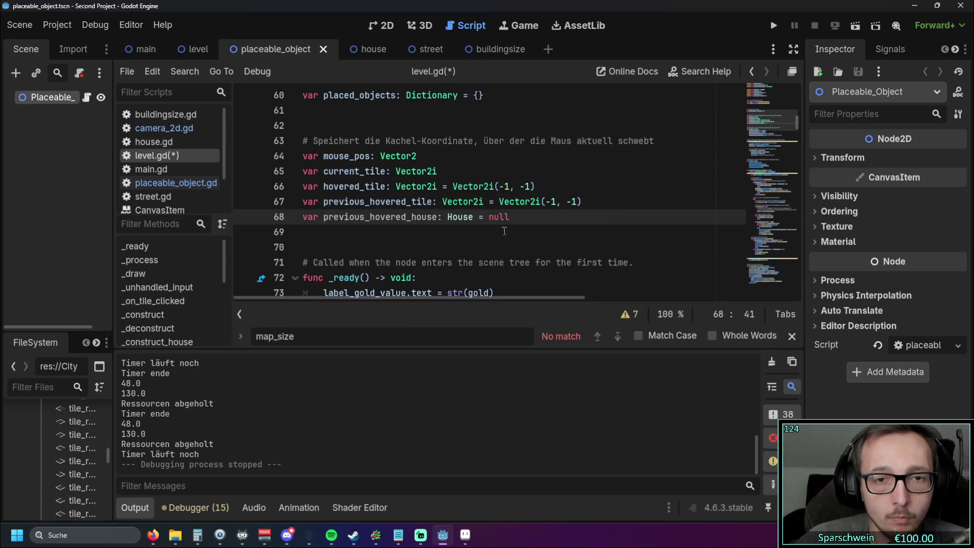
{"action": "left_click", "coordinate": [502, 243]}
{"action": "scroll", "coordinate": [638, 178], "scroll_direction": "down", "scroll_amount": 20}
{"action": "scroll", "coordinate": [638, 178], "scroll_direction": "down", "scroll_amount": 4}
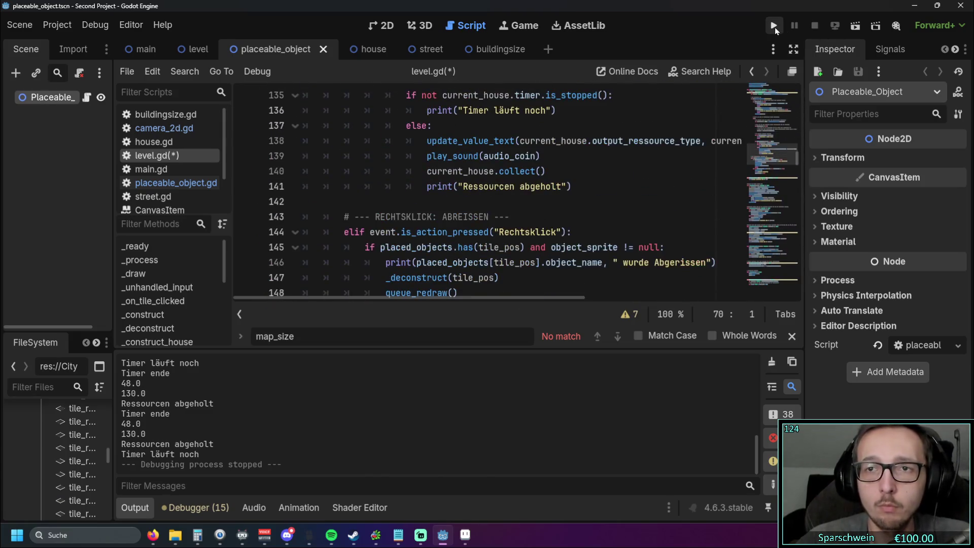
{"action": "left_click", "coordinate": [773, 26]}
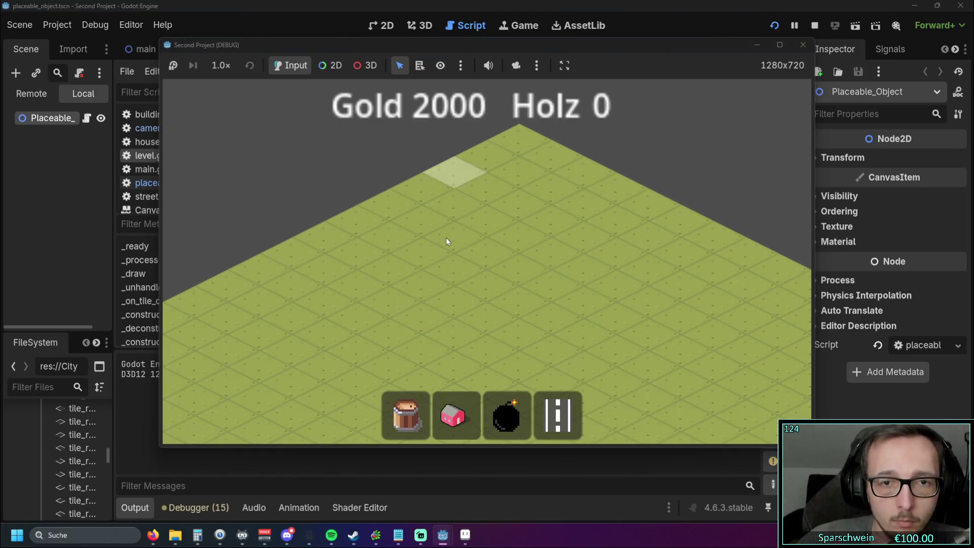
{"action": "left_click", "coordinate": [456, 415]}
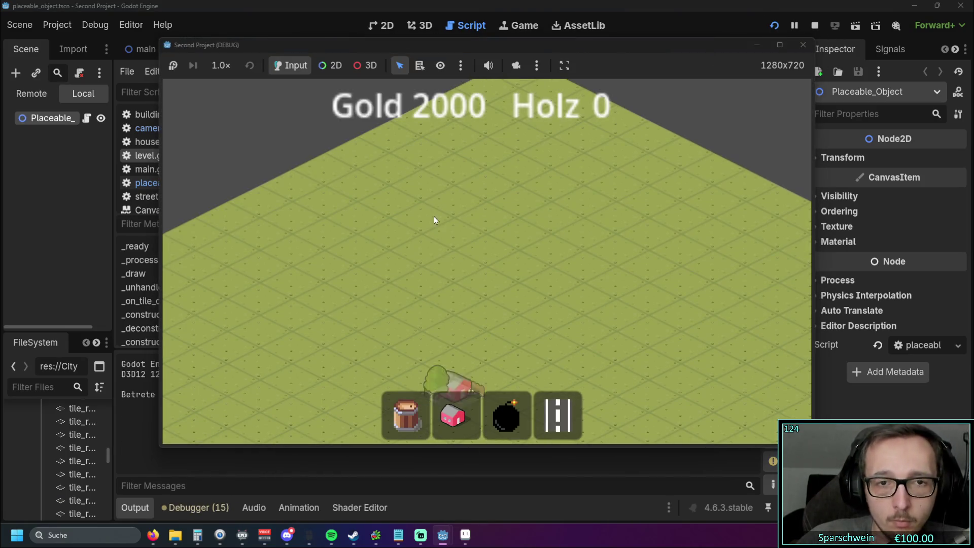
{"action": "left_click", "coordinate": [449, 195]}
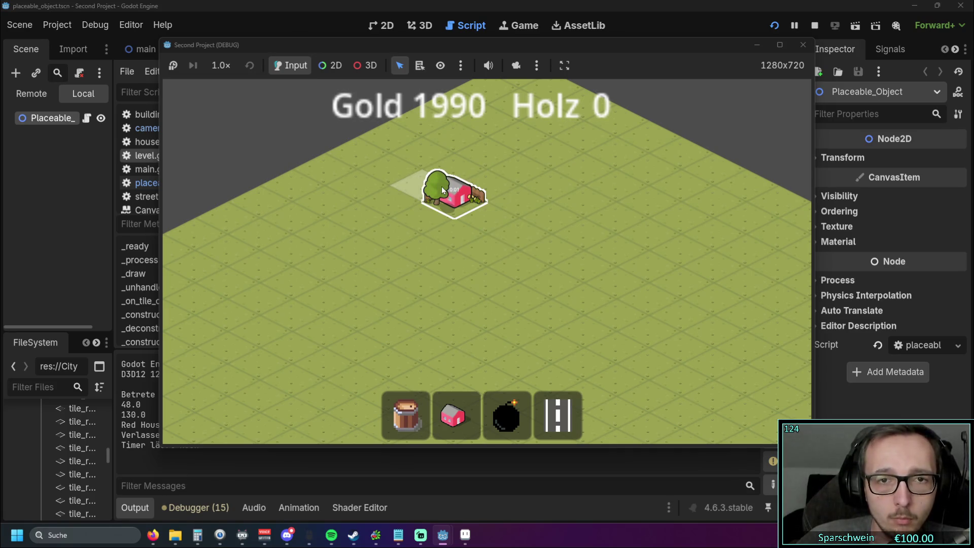
{"action": "scroll", "coordinate": [437, 175], "scroll_direction": "up", "scroll_amount": 1}
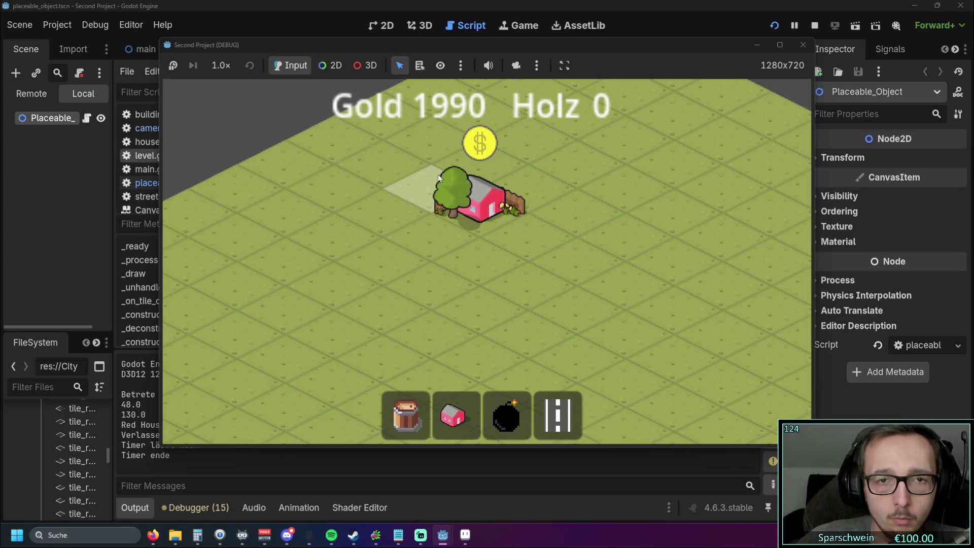
{"action": "left_click", "coordinate": [459, 201]}
{"action": "left_click", "coordinate": [803, 44]}
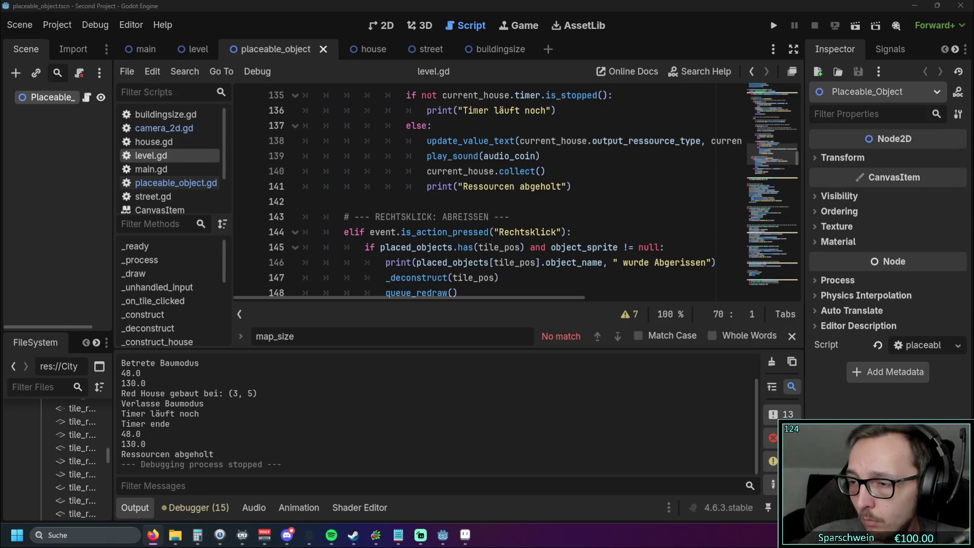
{"action": "left_click", "coordinate": [773, 26]}
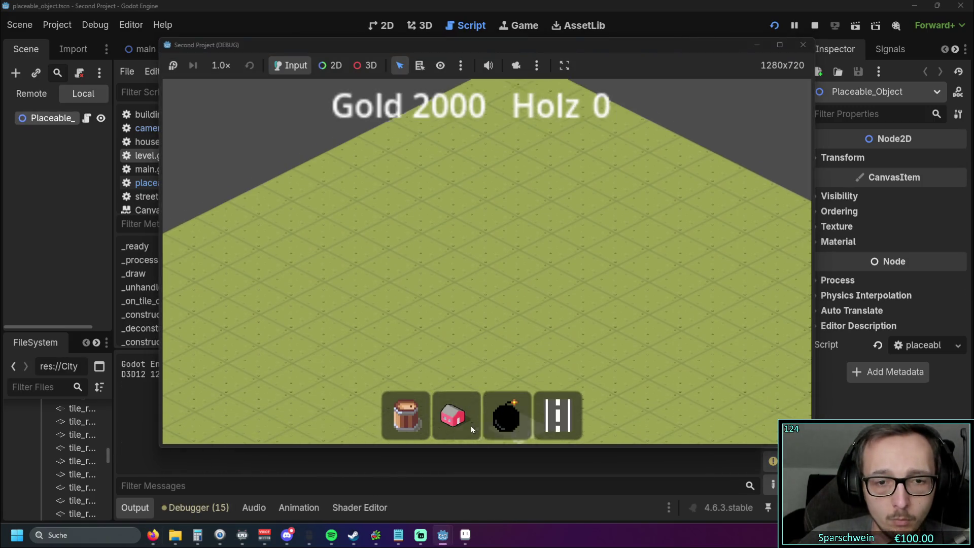
{"action": "left_click", "coordinate": [470, 425]}
{"action": "left_click", "coordinate": [445, 215]}
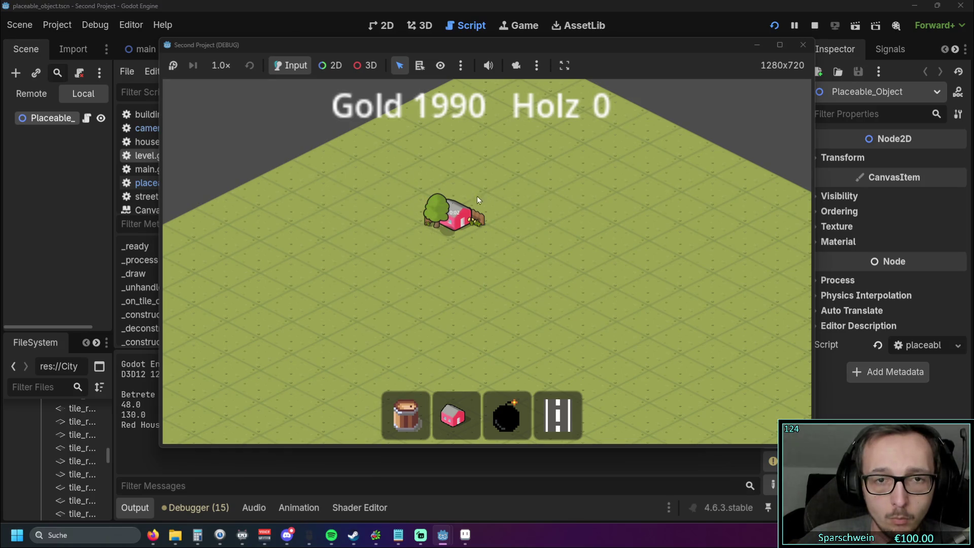
{"action": "left_click", "coordinate": [440, 232]}
{"action": "left_click", "coordinate": [452, 248]}
{"action": "right_click", "coordinate": [454, 257]}
{"action": "left_click", "coordinate": [448, 250]}
{"action": "left_click", "coordinate": [436, 244]}
{"action": "left_click", "coordinate": [456, 269]}
{"action": "left_click", "coordinate": [452, 259]}
{"action": "left_click", "coordinate": [803, 44]}
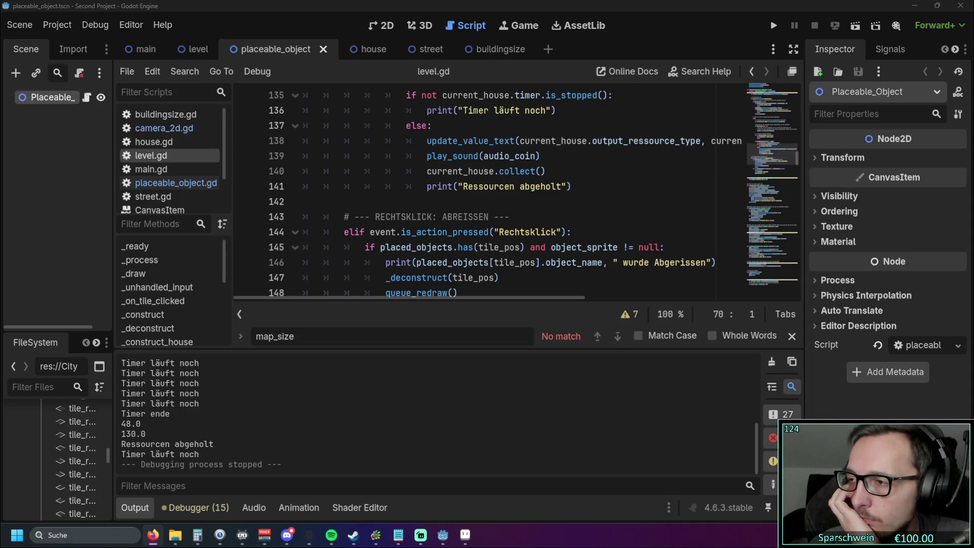
Run the game and place three red houses on the field
{"action": "left_click", "coordinate": [774, 26]}
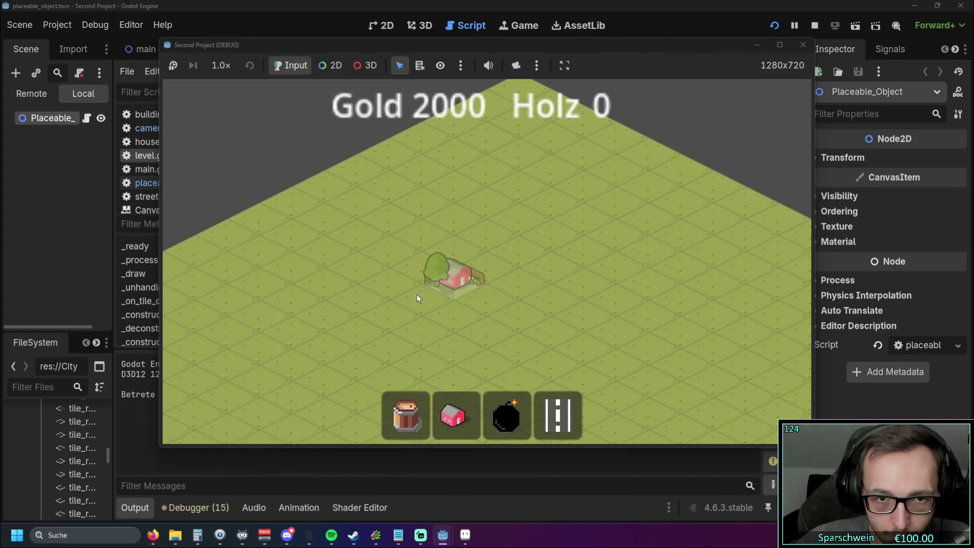
{"action": "left_click", "coordinate": [422, 292]}
{"action": "left_click", "coordinate": [471, 266]}
{"action": "left_click", "coordinate": [549, 233]}
{"action": "key", "text": "Escape"}
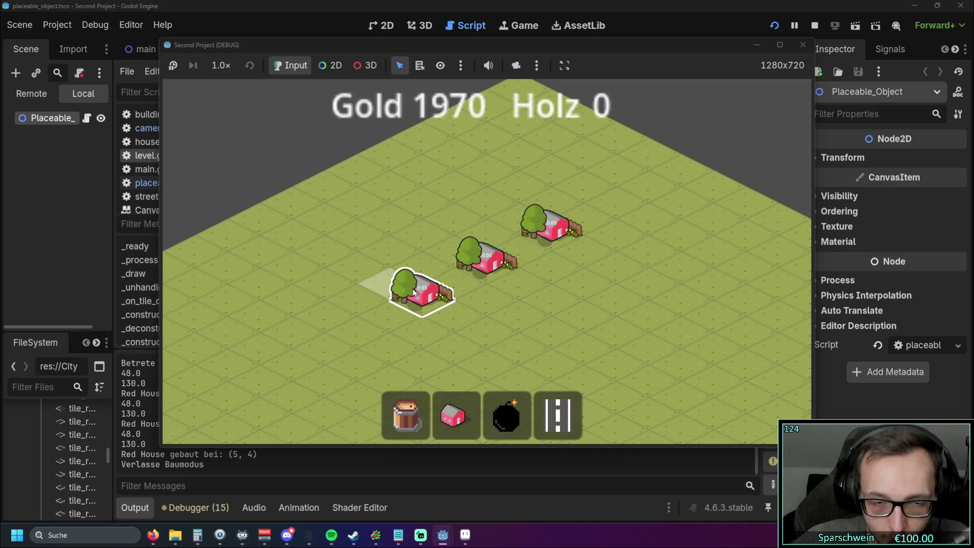
Collect rent from all three houses, pan the camera, and return to level.gd
{"action": "double_click", "coordinate": [418, 294]}
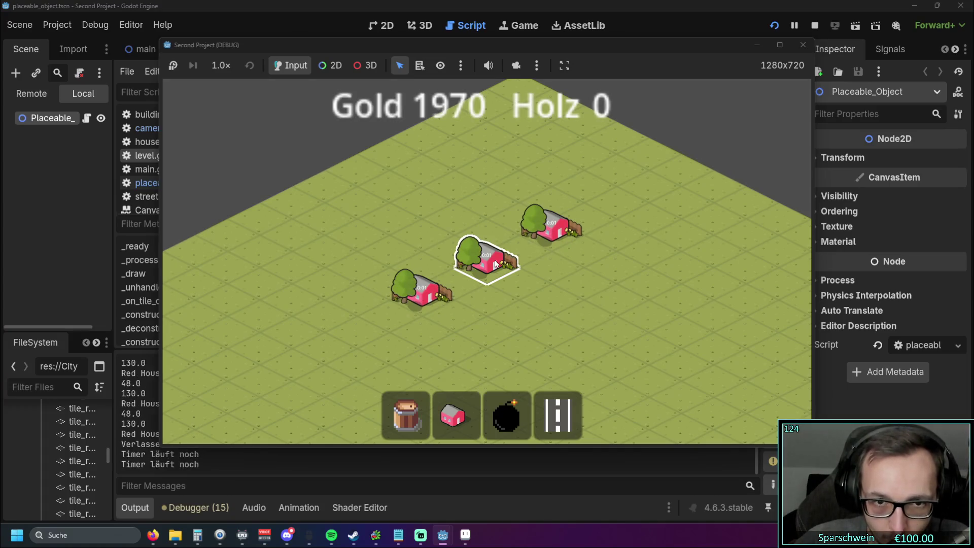
{"action": "left_click", "coordinate": [545, 229]}
{"action": "left_click", "coordinate": [484, 253]}
{"action": "left_click", "coordinate": [416, 300]}
{"action": "key", "text": "Right"}
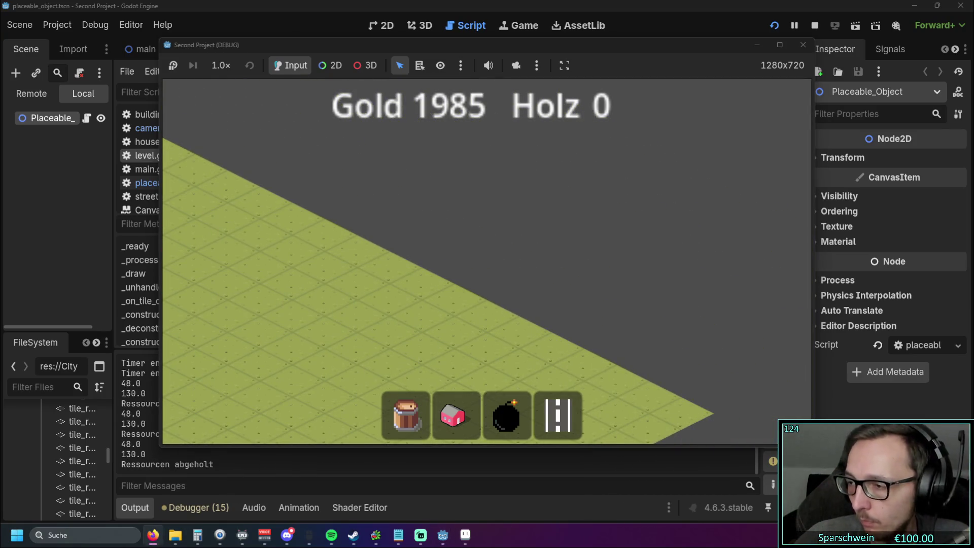
{"action": "key", "text": "Down"}
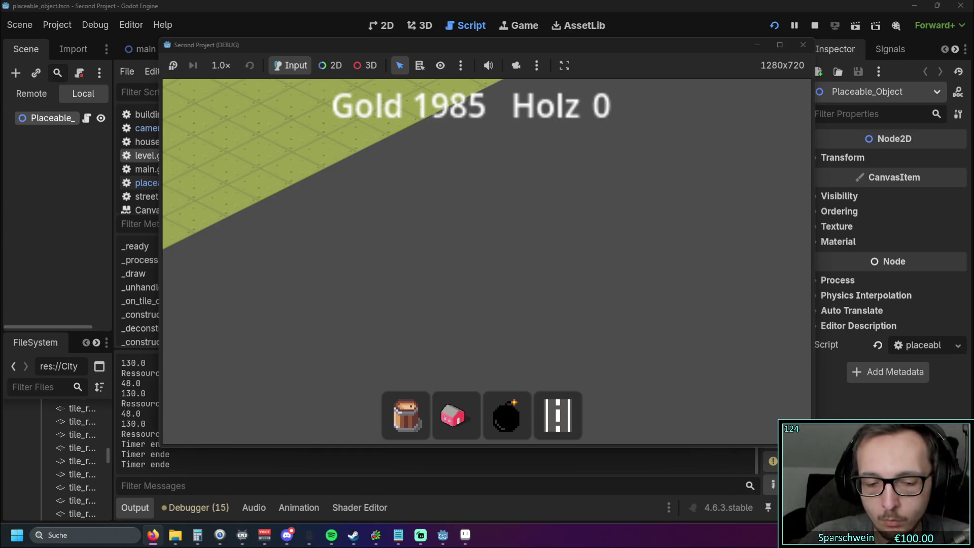
{"action": "left_click", "coordinate": [287, 201]}
{"action": "left_click", "coordinate": [52, 188]}
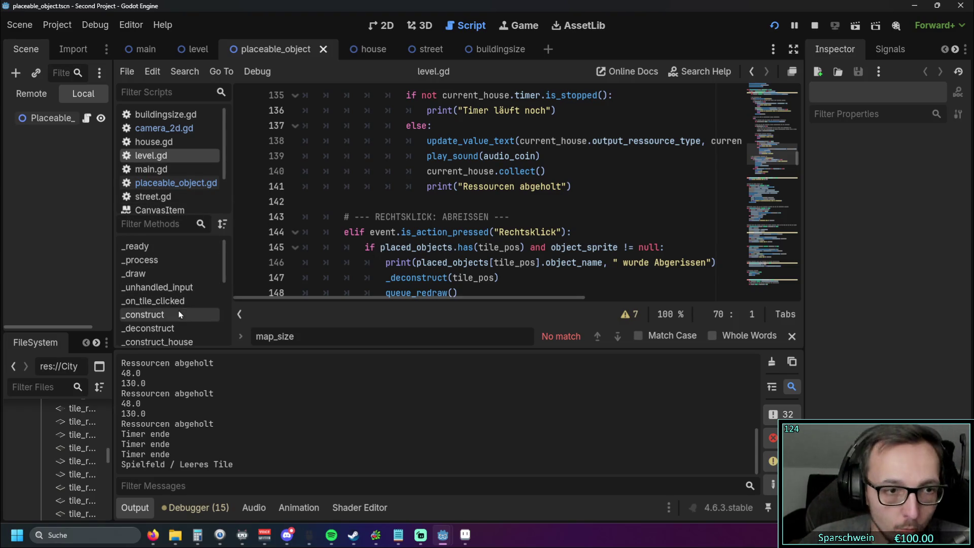
Jump to _construct_house via the Methods list in level.gd
{"action": "scroll", "coordinate": [181, 297], "scroll_direction": "down", "scroll_amount": 1}
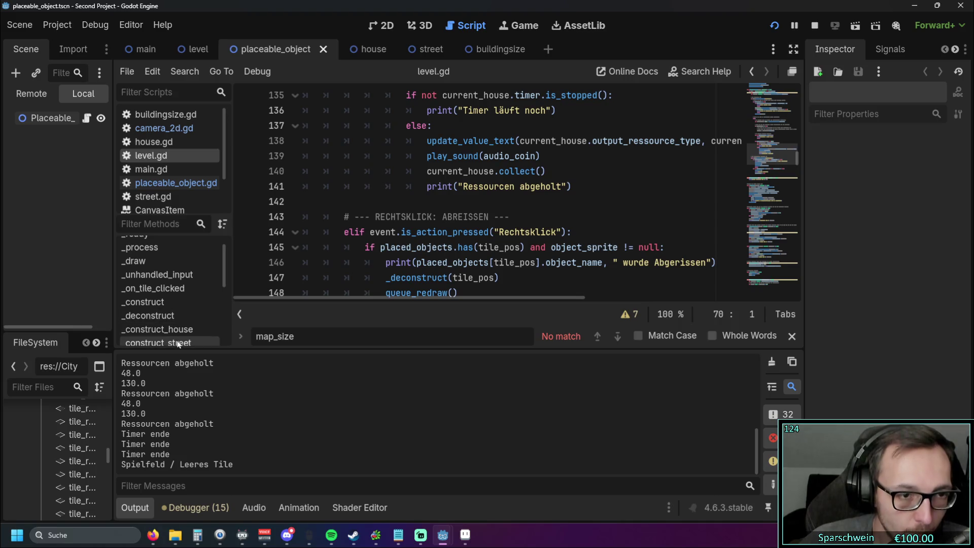
{"action": "left_click", "coordinate": [157, 330]}
{"action": "scroll", "coordinate": [405, 268], "scroll_direction": "down", "scroll_amount": 3}
{"action": "scroll", "coordinate": [404, 267], "scroll_direction": "up", "scroll_amount": 2}
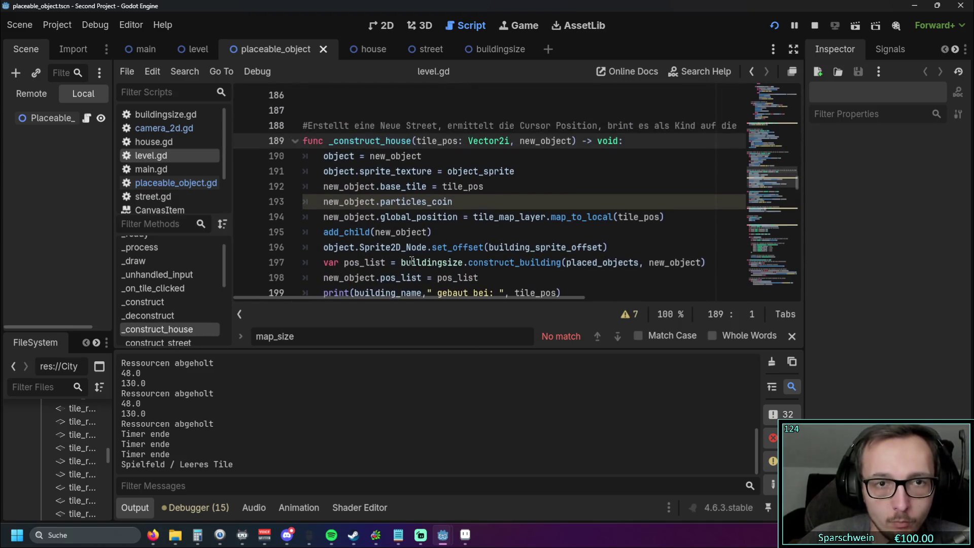
{"action": "left_click", "coordinate": [153, 535]}
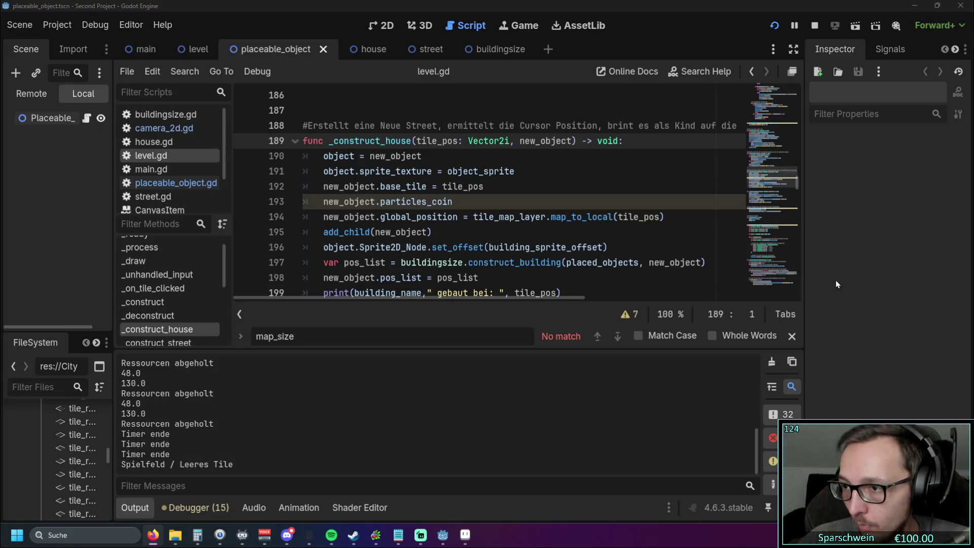
Paste new _construct_house code giving each house its own shader material with outline width 0
{"action": "scroll", "coordinate": [556, 286], "scroll_direction": "down", "scroll_amount": 1}
{"action": "scroll", "coordinate": [572, 288], "scroll_direction": "up", "scroll_amount": 1}
{"action": "mouse_move", "coordinate": [572, 287]}
{"action": "left_mouse_down"}
{"action": "mouse_move", "coordinate": [402, 210]}
{"action": "mouse_move", "coordinate": [303, 131]}
{"action": "left_mouse_up"}
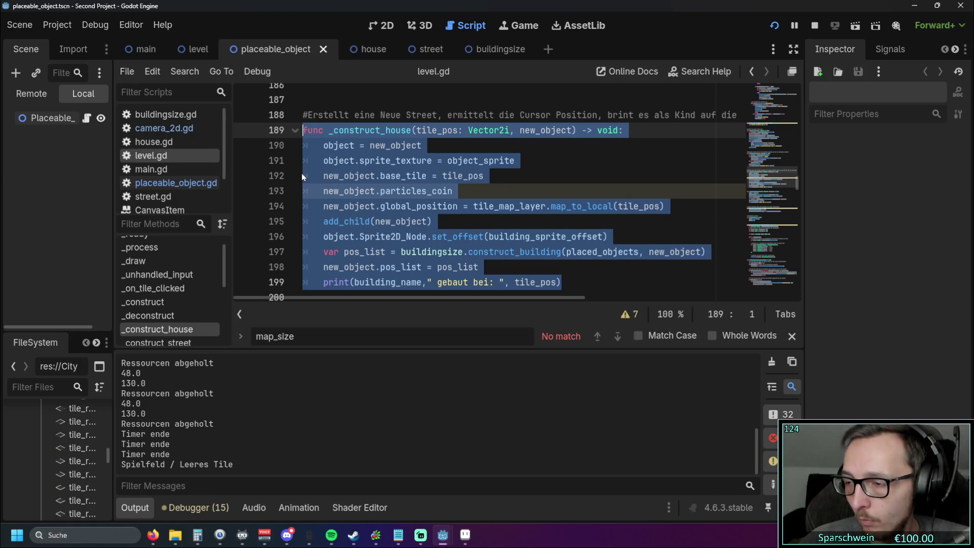
{"action": "key", "text": "ctrl+v"}
{"action": "scroll", "coordinate": [434, 188], "scroll_direction": "up", "scroll_amount": 3}
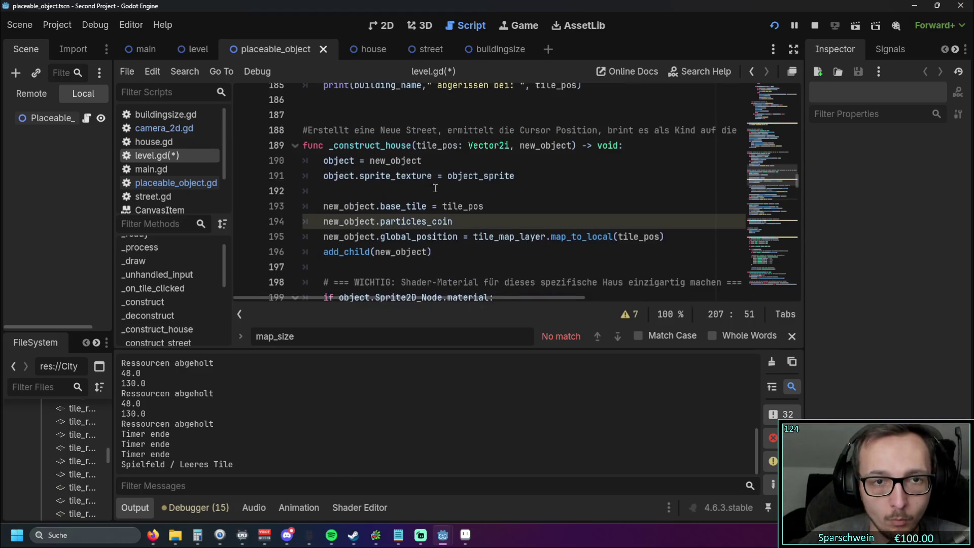
{"action": "scroll", "coordinate": [434, 187], "scroll_direction": "down", "scroll_amount": 1}
{"action": "left_click", "coordinate": [435, 206]}
{"action": "scroll", "coordinate": [434, 206], "scroll_direction": "down", "scroll_amount": 3}
{"action": "scroll", "coordinate": [435, 205], "scroll_direction": "up", "scroll_amount": 3}
Launch the game and build a red house
{"action": "left_click", "coordinate": [774, 26]}
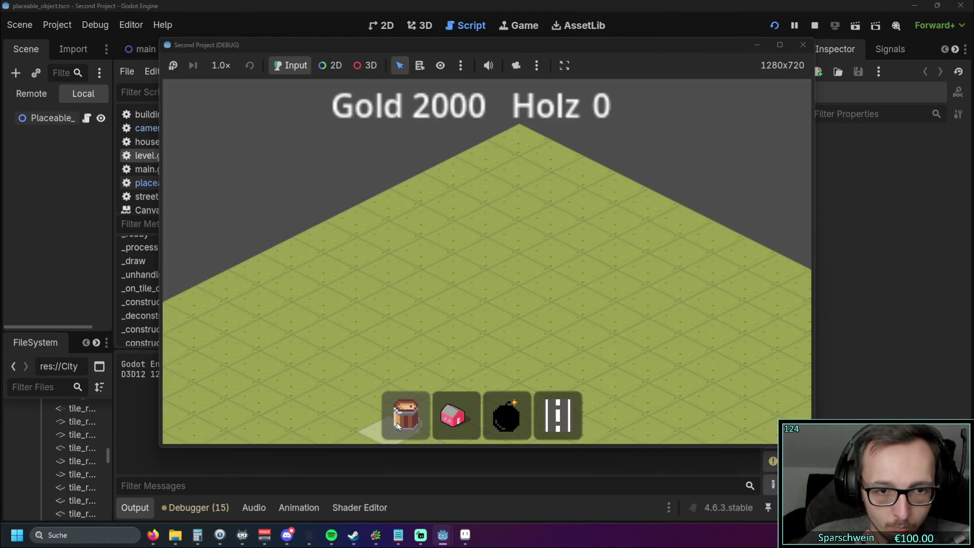
{"action": "left_click", "coordinate": [397, 425]}
{"action": "left_click", "coordinate": [455, 297]}
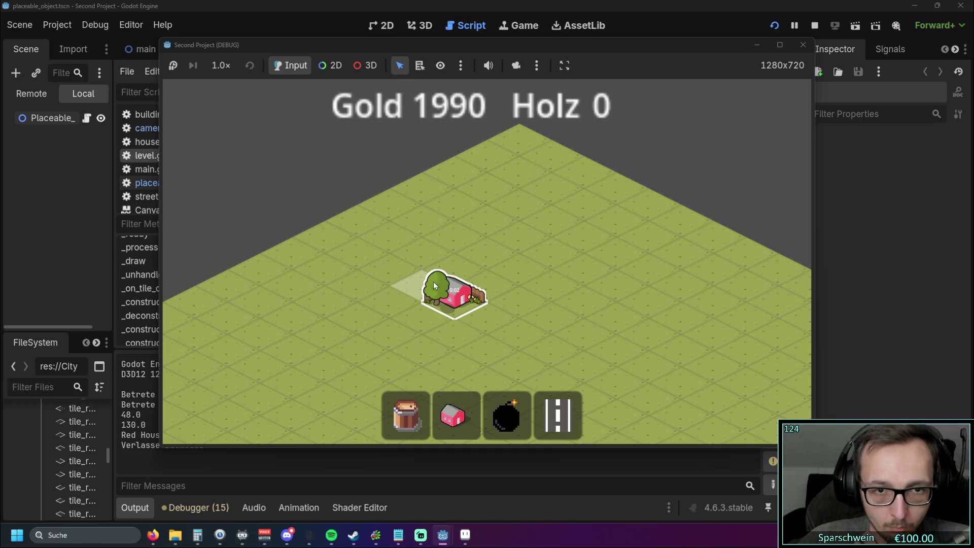
Check the finished house's outline, then place two more red houses, one at tile (6, 4)
{"action": "left_click", "coordinate": [437, 289]}
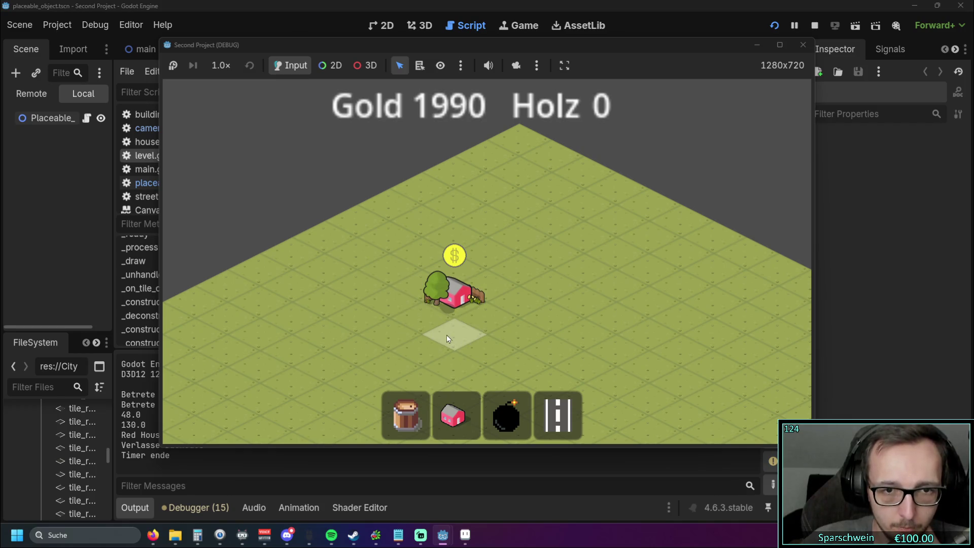
{"action": "left_click", "coordinate": [454, 415]}
{"action": "left_click", "coordinate": [513, 263]}
{"action": "left_click", "coordinate": [586, 300]}
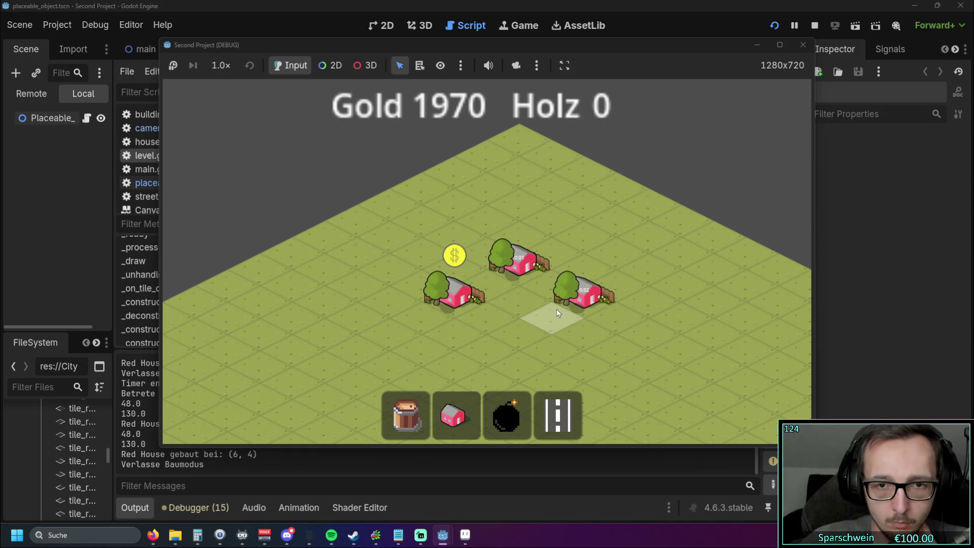
Place red houses at tiles (4, 5) and (4, 7), then stop the game with F8
{"action": "left_click", "coordinate": [454, 415]}
{"action": "left_click", "coordinate": [486, 277]}
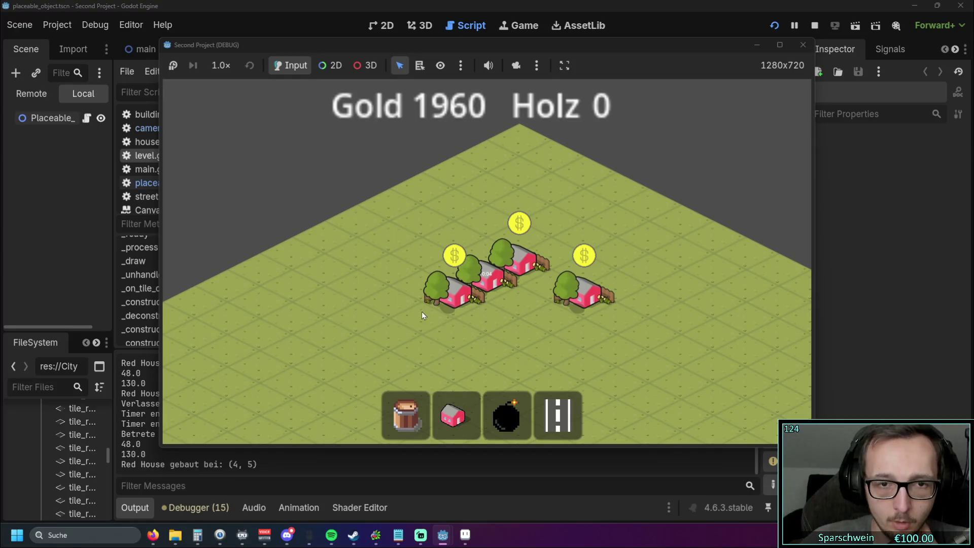
{"action": "left_click", "coordinate": [422, 312]}
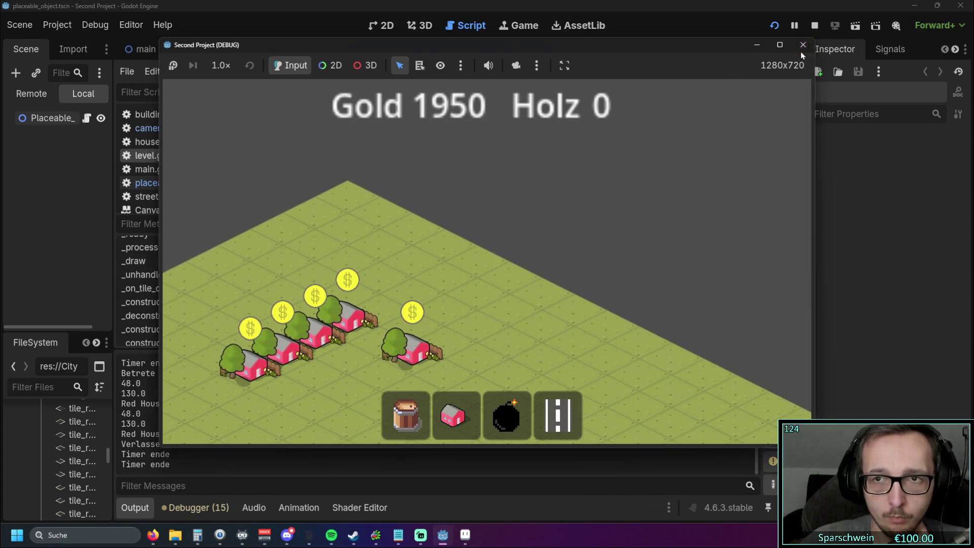
{"action": "key", "text": "F8"}
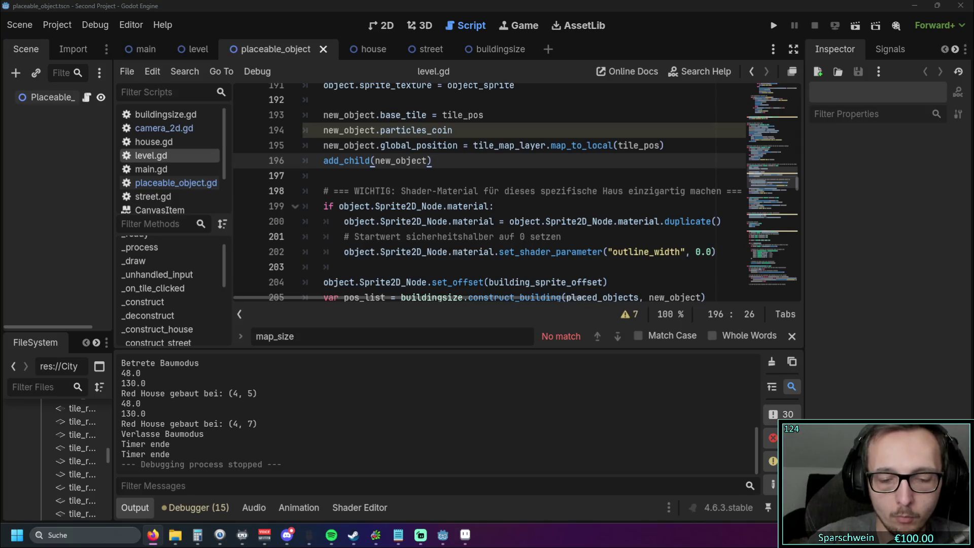
Jump to _process in level.gd and select its opening lines 80–84
{"action": "scroll", "coordinate": [415, 196], "scroll_direction": "up", "scroll_amount": 10}
{"action": "left_click", "coordinate": [455, 195]}
{"action": "scroll", "coordinate": [455, 196], "scroll_direction": "up", "scroll_amount": 5}
{"action": "scroll", "coordinate": [455, 195], "scroll_direction": "up", "scroll_amount": 5}
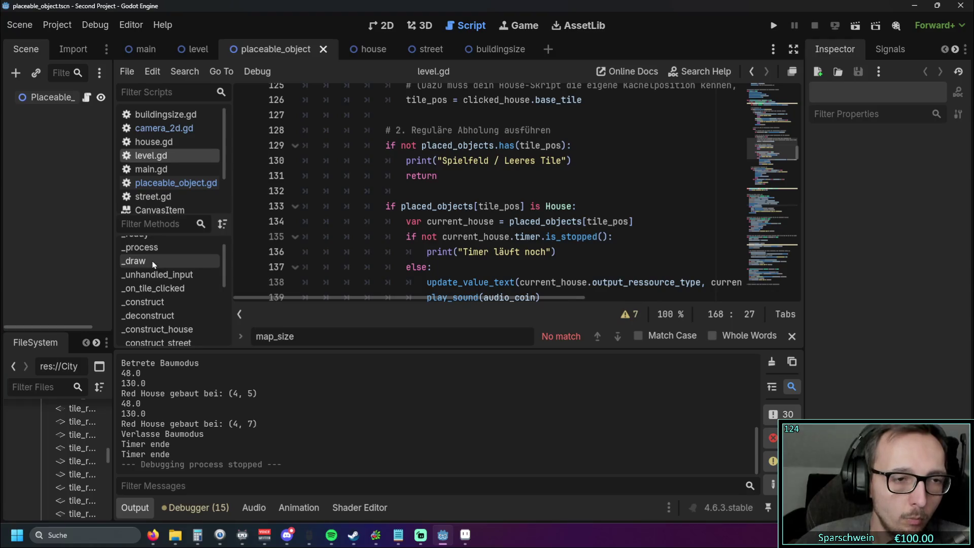
{"action": "scroll", "coordinate": [153, 261], "scroll_direction": "up", "scroll_amount": 1}
{"action": "left_click", "coordinate": [153, 260]}
{"action": "mouse_move", "coordinate": [469, 240]}
{"action": "left_mouse_down"}
{"action": "mouse_move", "coordinate": [305, 172]}
{"action": "mouse_move", "coordinate": [303, 186]}
{"action": "left_mouse_up"}
{"action": "key", "text": "alt+Tab"}
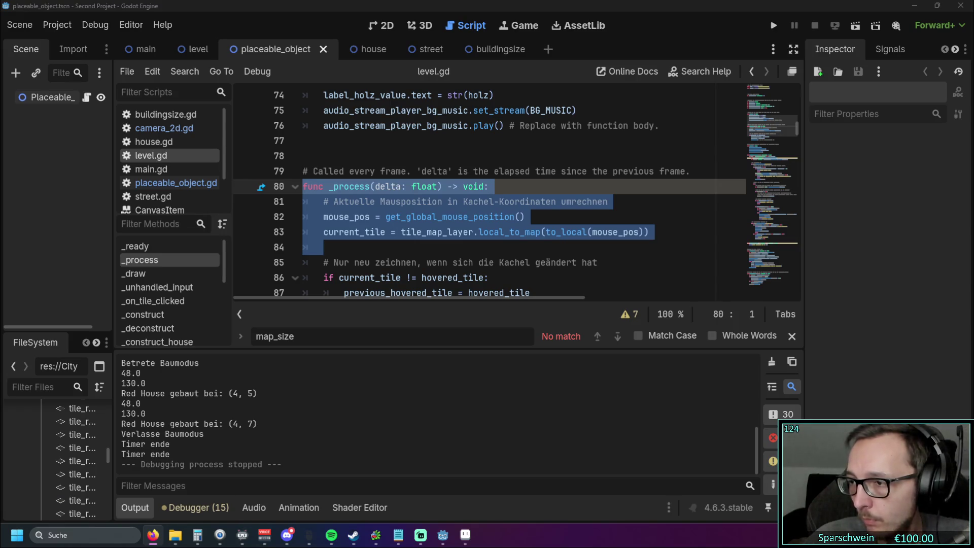
Paste code calling the outline shader over lines 80–84 of _process
{"action": "left_click", "coordinate": [337, 247]}
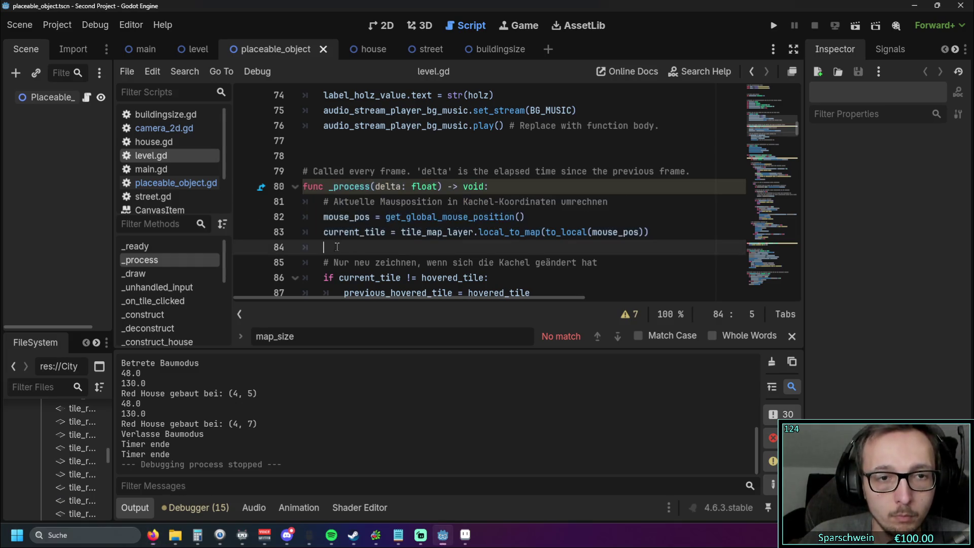
{"action": "left_click_drag", "start_coordinate": [302, 188], "coordinate": [385, 244]}
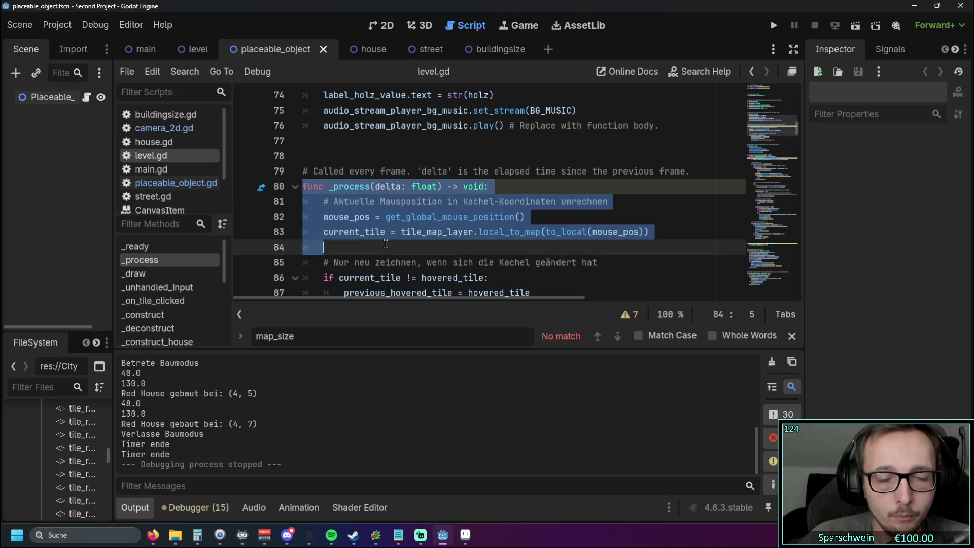
{"action": "type", "text": "func _process(delta: float) -> void: \t# Aktuelle Mausposition holen \tmouse_pos = get_global_mouse_position() \tcurrent_tile = tile_map_layer.local_to_map(to_local(mouse_pos)) \t \t# WICHTIG: Der Shader-Effekt muss jede Sekunde/Frame prüfen, \t# wo die Maus EXAKT steht, nicht auf welcher Kachel sie ist! \tcolor_outline_with_shader_effect()"}
{"action": "scroll", "coordinate": [551, 203], "scroll_direction": "down", "scroll_amount": 1}
{"action": "left_click", "coordinate": [554, 221]}
{"action": "scroll", "coordinate": [554, 223], "scroll_direction": "down", "scroll_amount": 1}
{"action": "scroll", "coordinate": [555, 223], "scroll_direction": "up", "scroll_amount": 1}
{"action": "scroll", "coordinate": [554, 225], "scroll_direction": "down", "scroll_amount": 1}
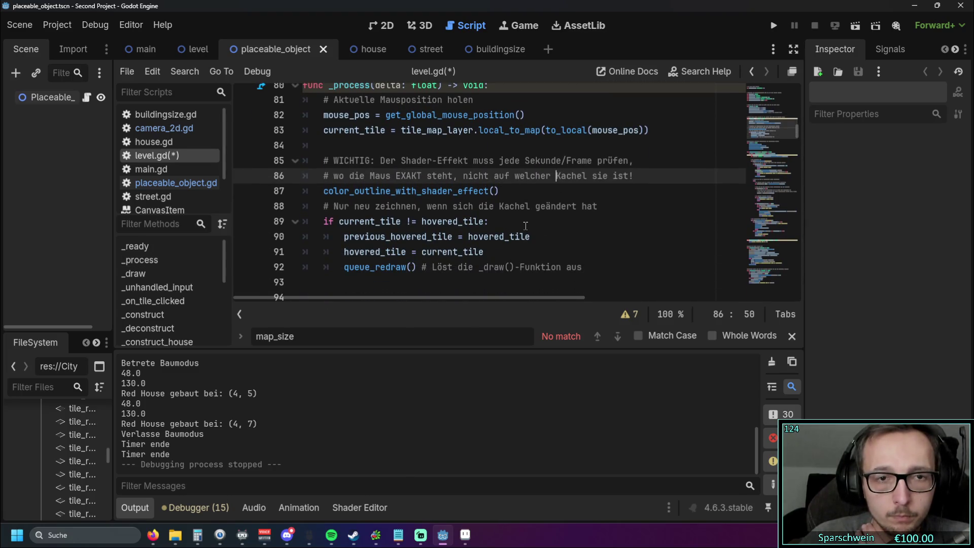
{"action": "scroll", "coordinate": [522, 226], "scroll_direction": "down", "scroll_amount": 2}
{"action": "scroll", "coordinate": [522, 226], "scroll_direction": "up", "scroll_amount": 2}
{"action": "scroll", "coordinate": [523, 226], "scroll_direction": "up", "scroll_amount": 1}
{"action": "scroll", "coordinate": [522, 225], "scroll_direction": "down", "scroll_amount": 1}
Undo the pasted shader-effect lines and save level.gd
{"action": "key", "text": "alt+Tab"}
{"action": "scroll", "coordinate": [620, 248], "scroll_direction": "down", "scroll_amount": 1}
{"action": "scroll", "coordinate": [613, 247], "scroll_direction": "up", "scroll_amount": 1}
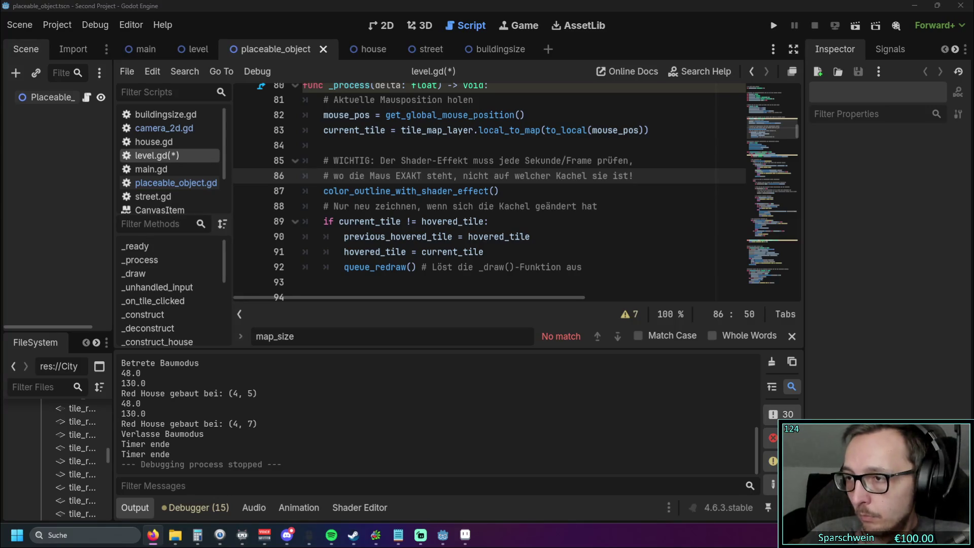
{"action": "scroll", "coordinate": [521, 246], "scroll_direction": "up", "scroll_amount": 1}
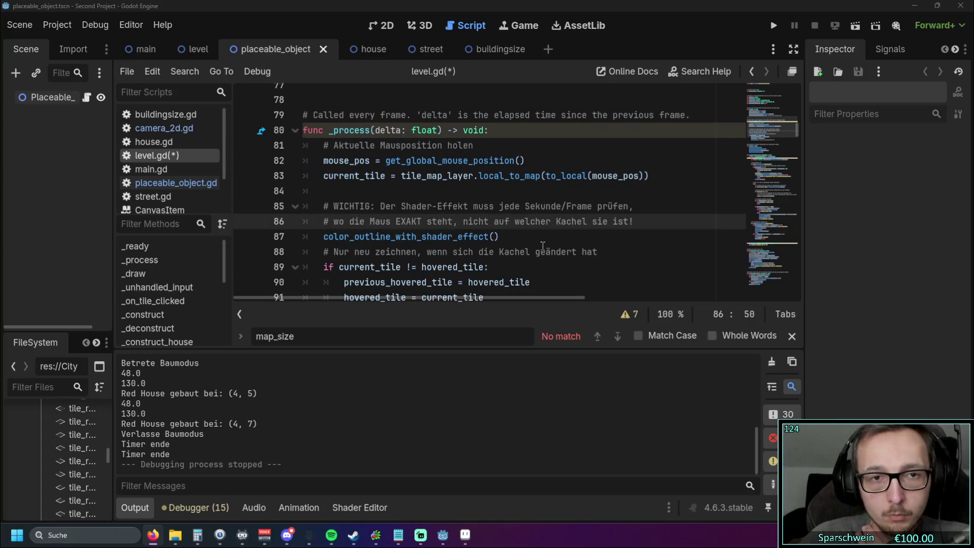
{"action": "scroll", "coordinate": [542, 246], "scroll_direction": "down", "scroll_amount": 2}
{"action": "scroll", "coordinate": [542, 246], "scroll_direction": "up", "scroll_amount": 1}
{"action": "mouse_move", "coordinate": [509, 282]}
{"action": "left_mouse_down"}
{"action": "mouse_move", "coordinate": [303, 125]}
{"action": "mouse_move", "coordinate": [299, 176]}
{"action": "left_mouse_up"}
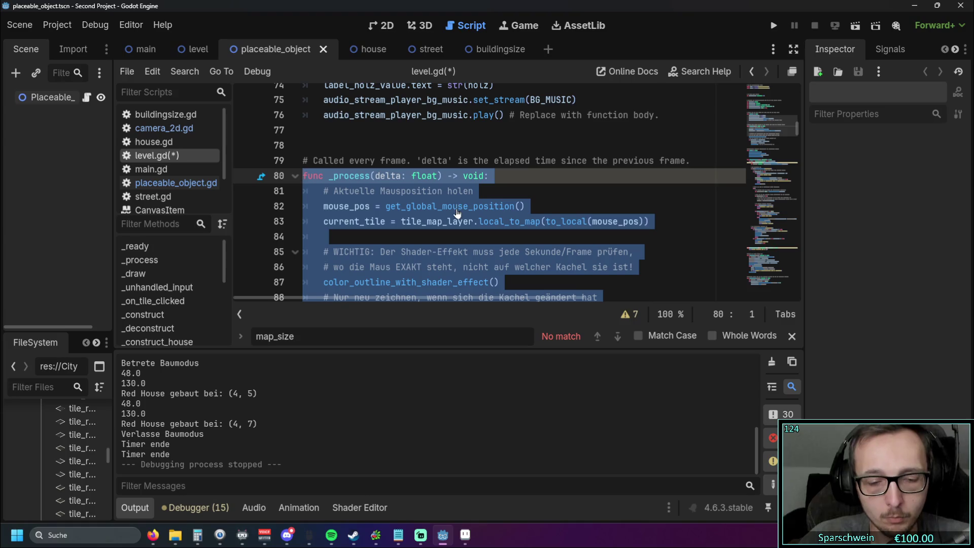
{"action": "scroll", "coordinate": [584, 254], "scroll_direction": "down", "scroll_amount": 1}
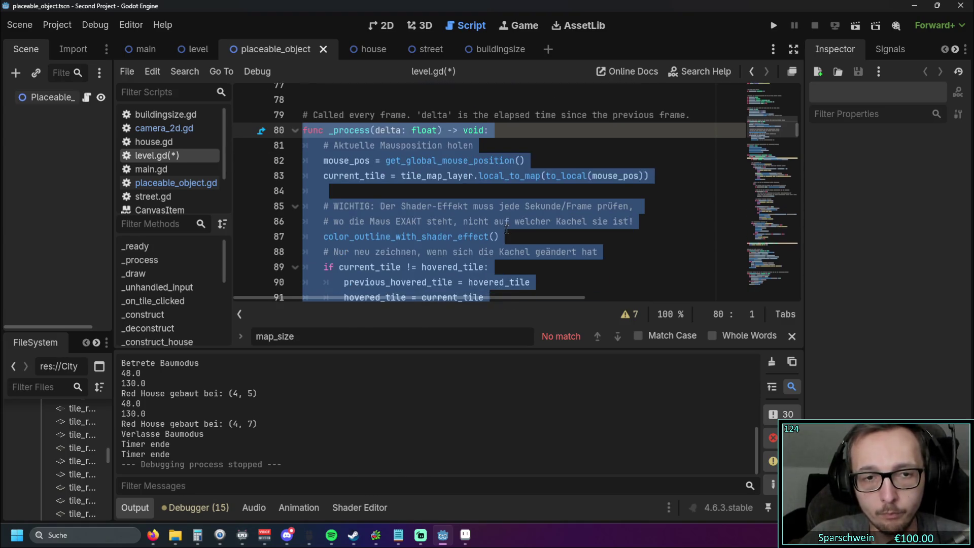
{"action": "key", "text": "ctrl+z"}
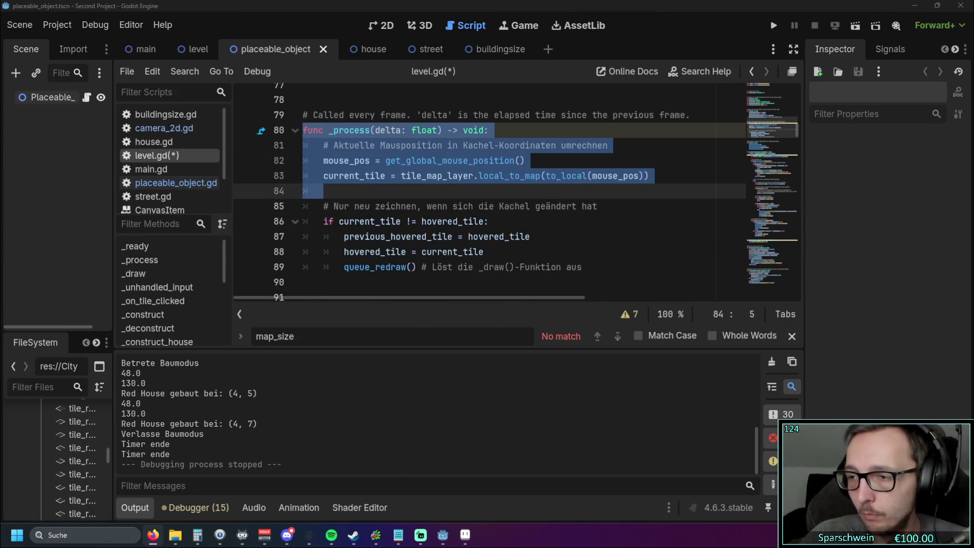
{"action": "key", "text": "ctrl+s"}
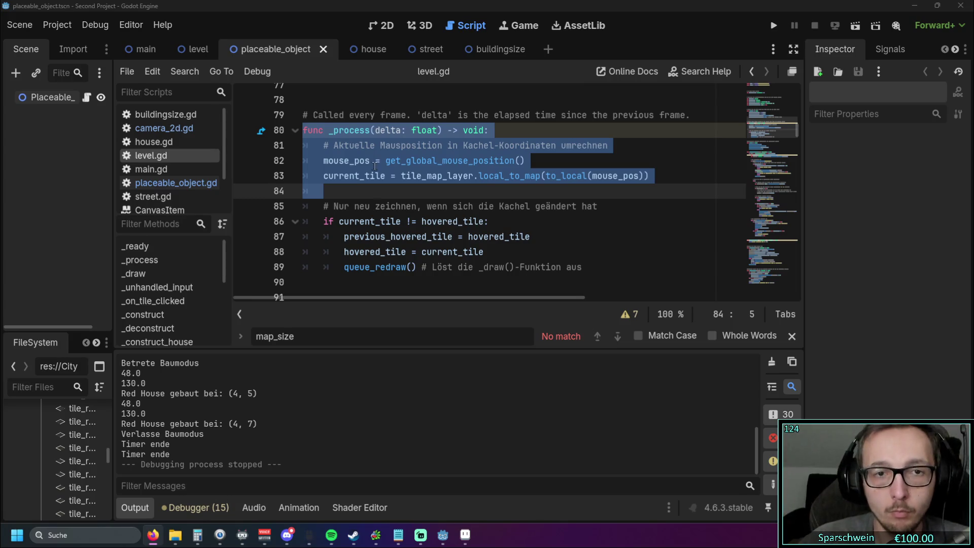
Try pasting replacement code over the old tile-check code in _process, undoing the wrong paste
{"action": "left_click_drag", "start_coordinate": [323, 190], "coordinate": [293, 142]}
{"action": "left_click_drag", "start_coordinate": [394, 282], "coordinate": [297, 136]}
{"action": "key", "text": "alt+Tab"}
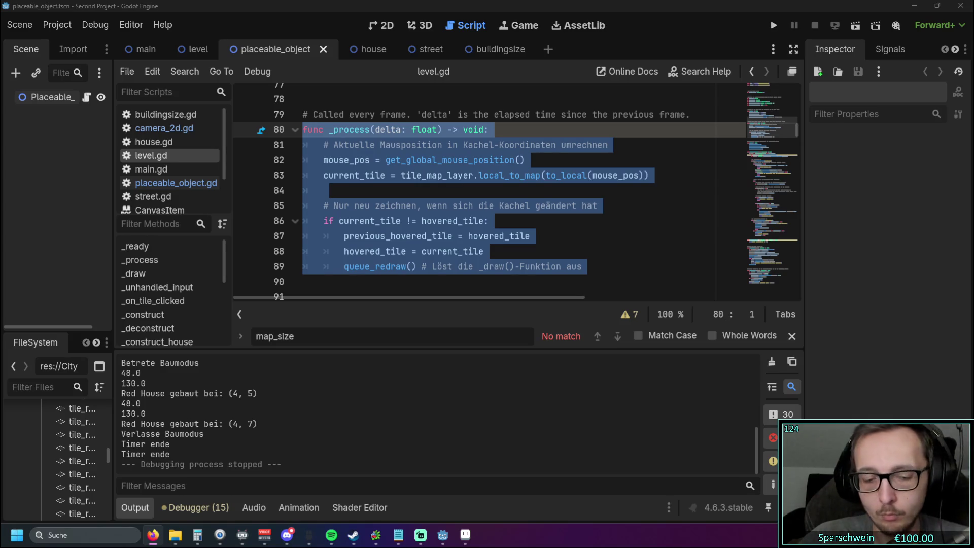
{"action": "left_click", "coordinate": [369, 269]}
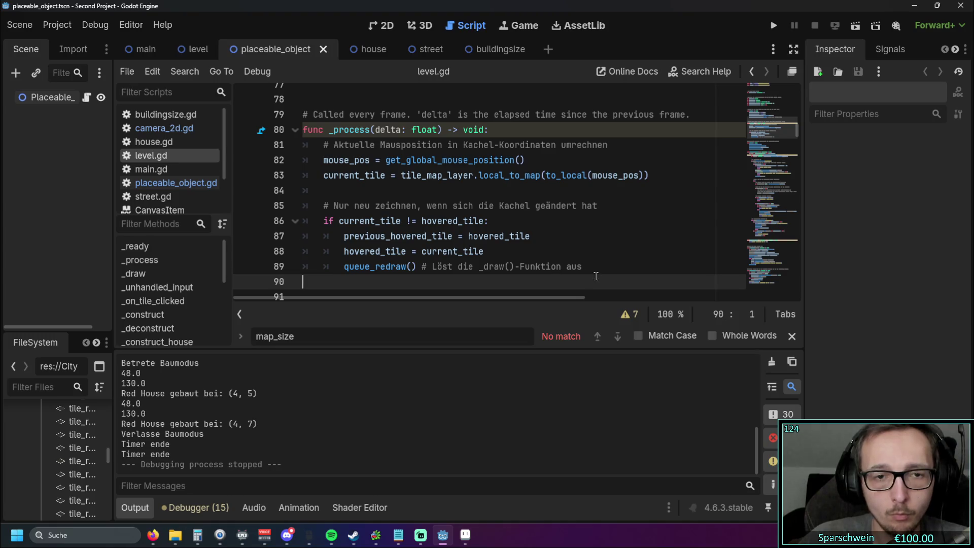
{"action": "left_click_drag", "start_coordinate": [591, 269], "coordinate": [348, 173]}
{"action": "scroll", "coordinate": [341, 168], "scroll_direction": "up", "scroll_amount": 1}
{"action": "key", "text": "ctrl+v"}
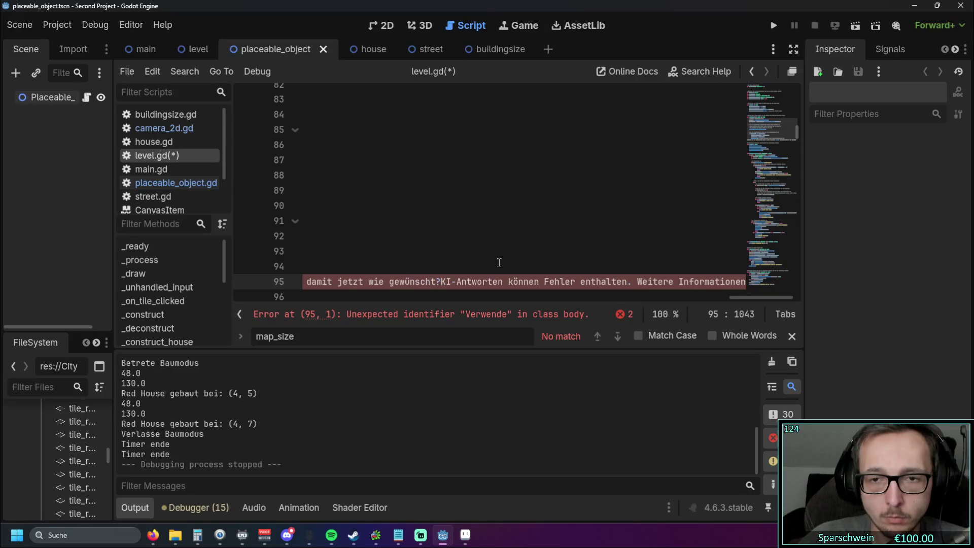
{"action": "left_click", "coordinate": [152, 535]}
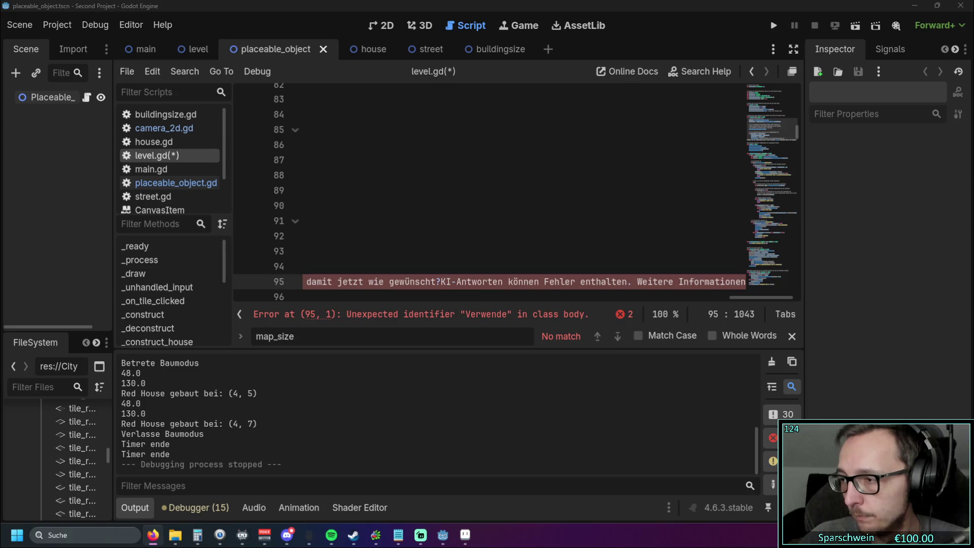
{"action": "left_click", "coordinate": [588, 221]}
{"action": "key", "text": "ctrl+z"}
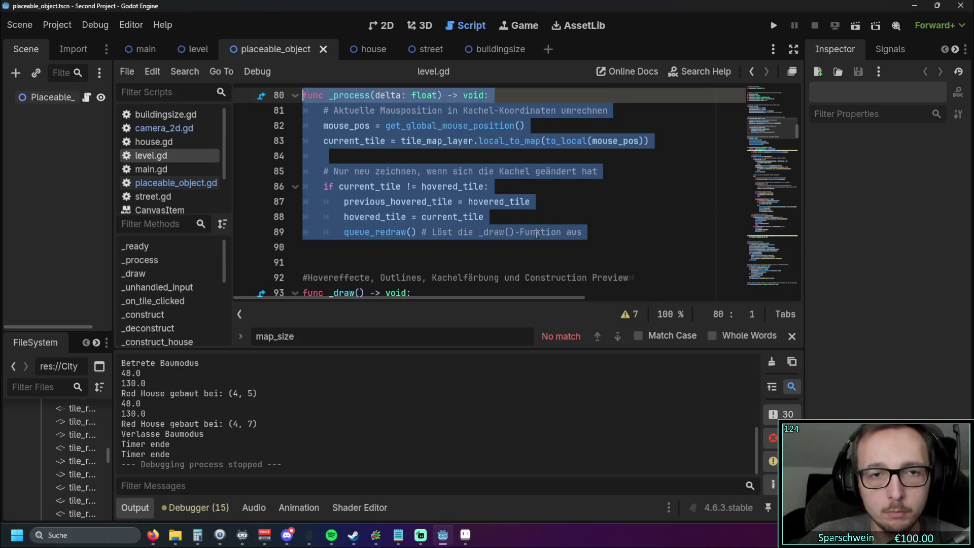
Paste the new _process code over lines 79–88 and run the game to test the outline
{"action": "left_click", "coordinate": [536, 234]}
{"action": "scroll", "coordinate": [537, 233], "scroll_direction": "up", "scroll_amount": 1}
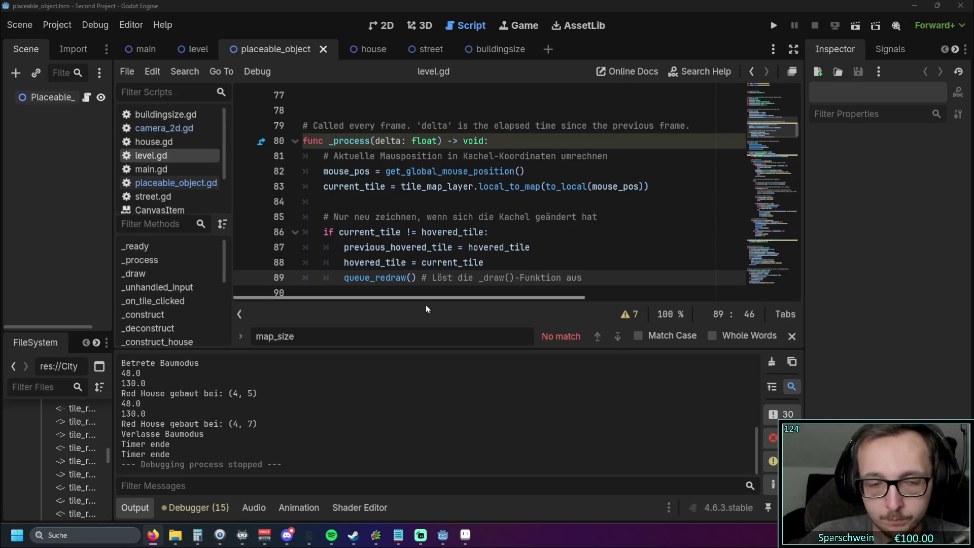
{"action": "left_click_drag", "start_coordinate": [484, 262], "coordinate": [307, 126]}
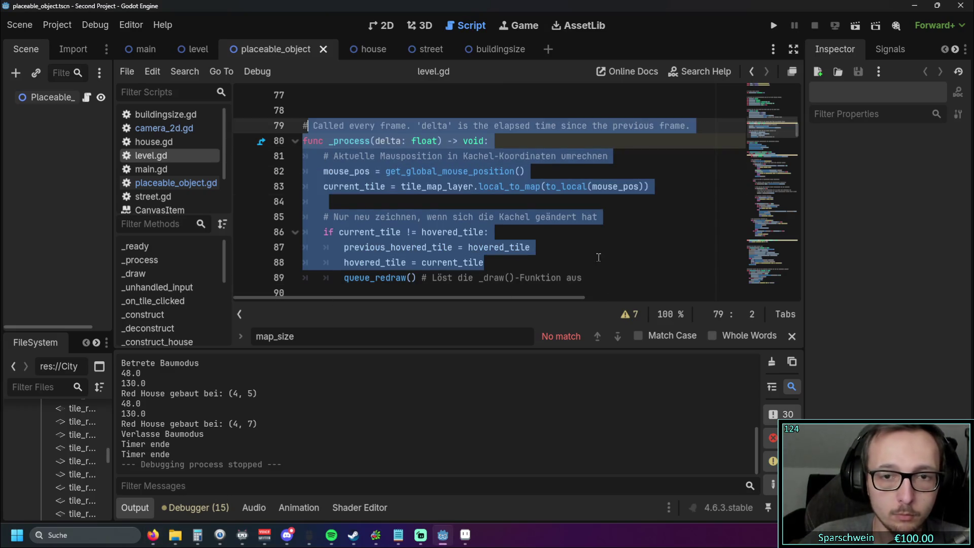
{"action": "key", "text": "ctrl+v"}
{"action": "left_click", "coordinate": [547, 221]}
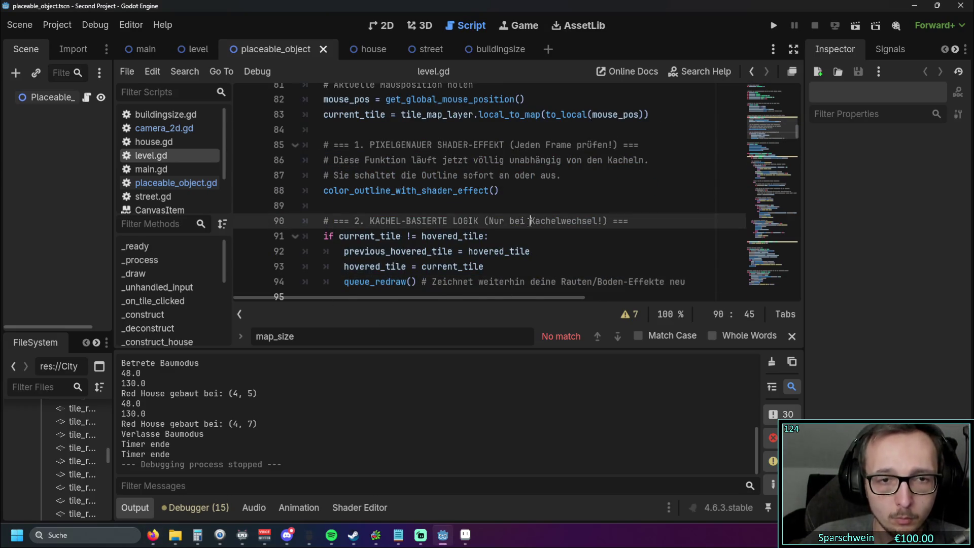
{"action": "scroll", "coordinate": [548, 222], "scroll_direction": "down", "scroll_amount": 1}
{"action": "key", "text": "alt+Tab"}
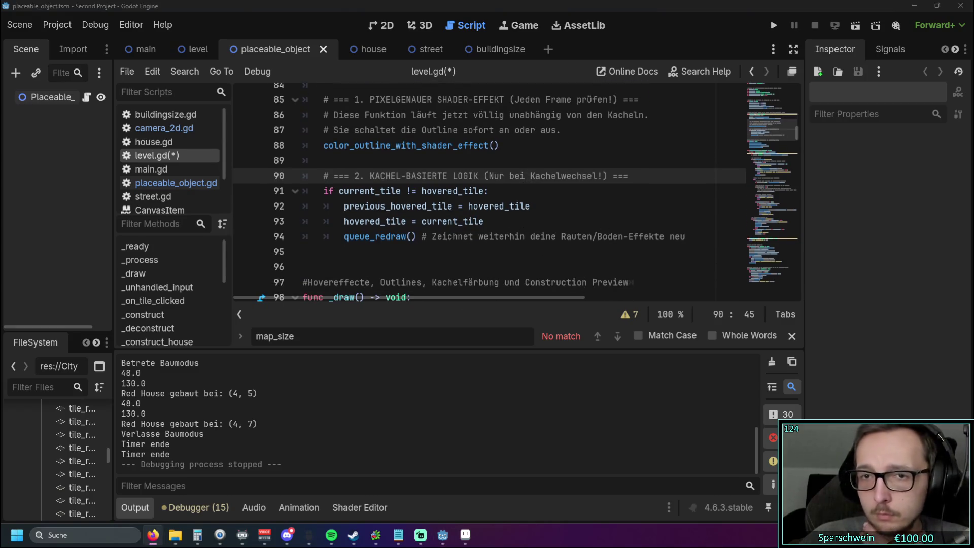
{"action": "left_click", "coordinate": [773, 26]}
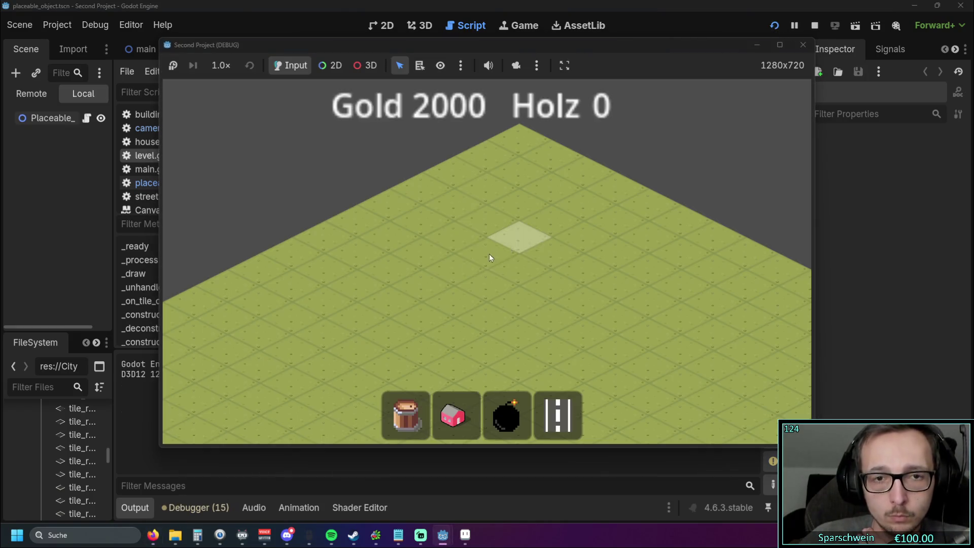
Build a red house on the grid and collect its rent once ready
{"action": "left_click", "coordinate": [453, 416]}
{"action": "left_click", "coordinate": [426, 280]}
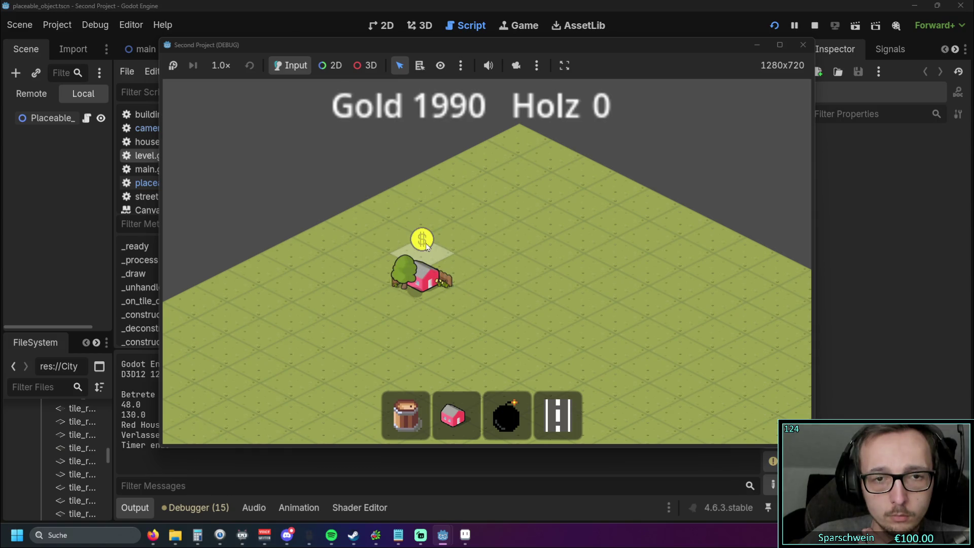
{"action": "left_click", "coordinate": [426, 243]}
{"action": "left_click", "coordinate": [433, 272]}
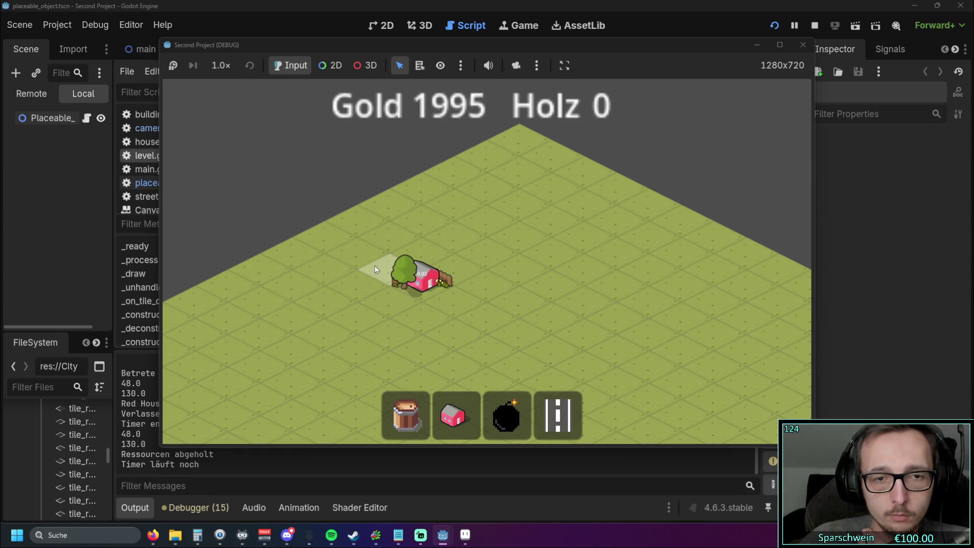
{"action": "left_click", "coordinate": [413, 269]}
{"action": "left_click", "coordinate": [412, 269]}
Place a second red house left of the first, leave build mode, and collect its rent
{"action": "left_click", "coordinate": [453, 416]}
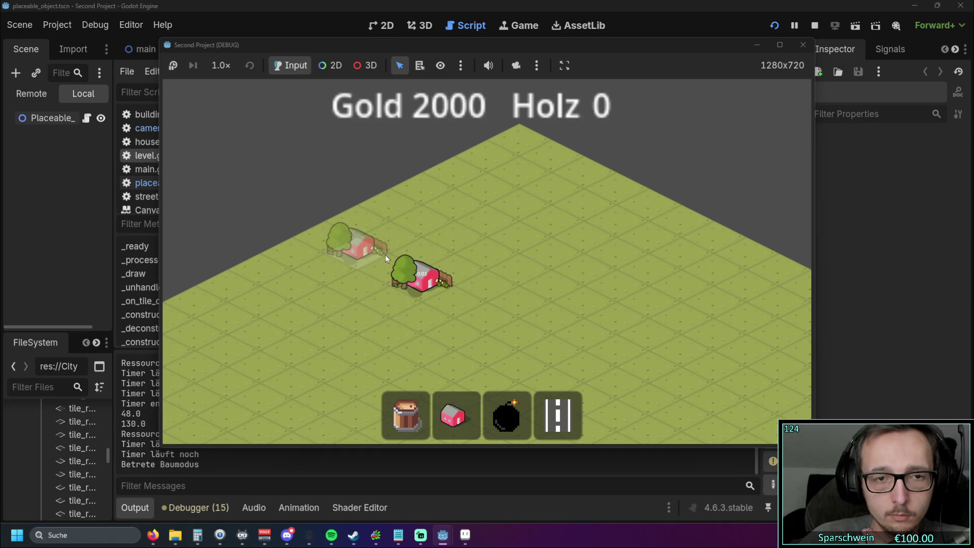
{"action": "left_click", "coordinate": [390, 258]}
{"action": "right_click", "coordinate": [336, 311]}
{"action": "left_click", "coordinate": [403, 264]}
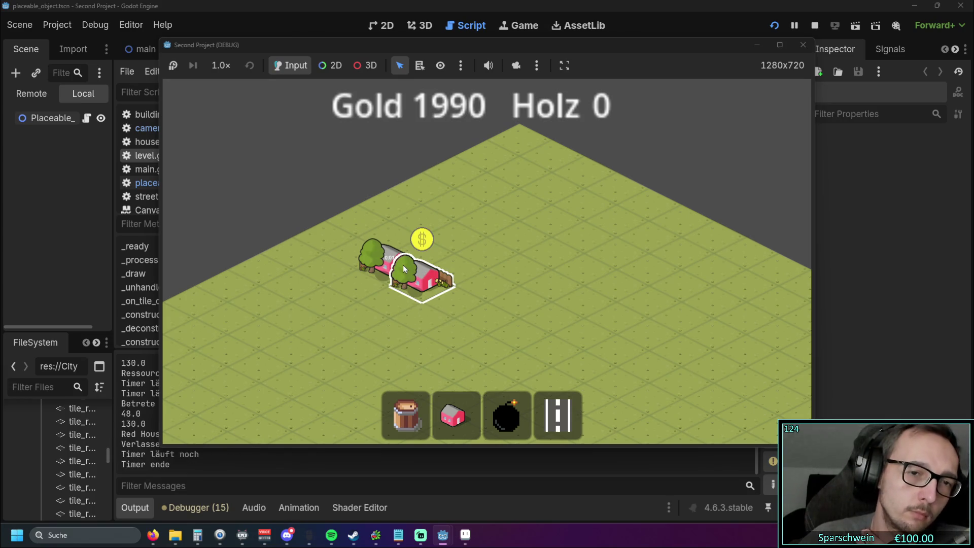
{"action": "left_click", "coordinate": [403, 264]}
{"action": "left_click", "coordinate": [404, 266]}
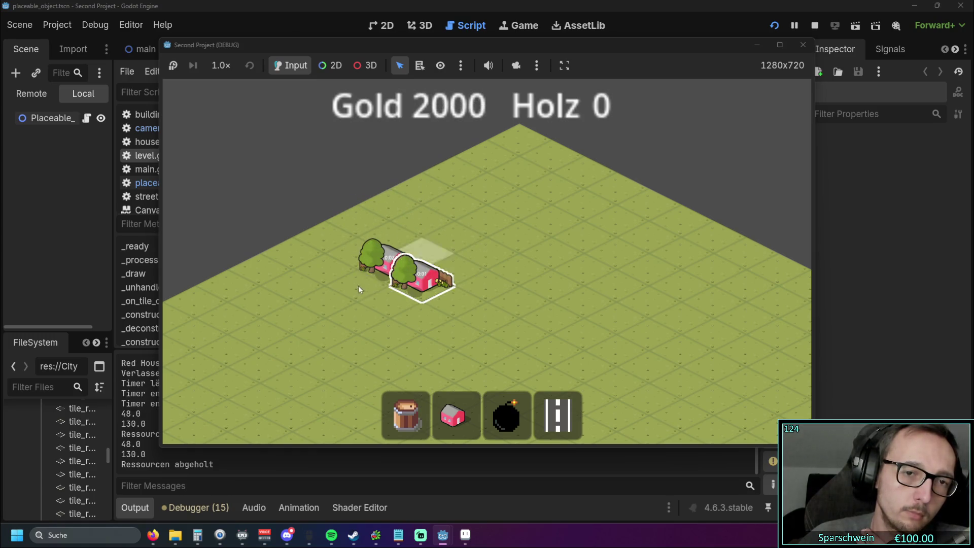
Keep collecting rent from both houses until Gold reaches 2030, then stop the game with F8
{"action": "left_click", "coordinate": [395, 276]}
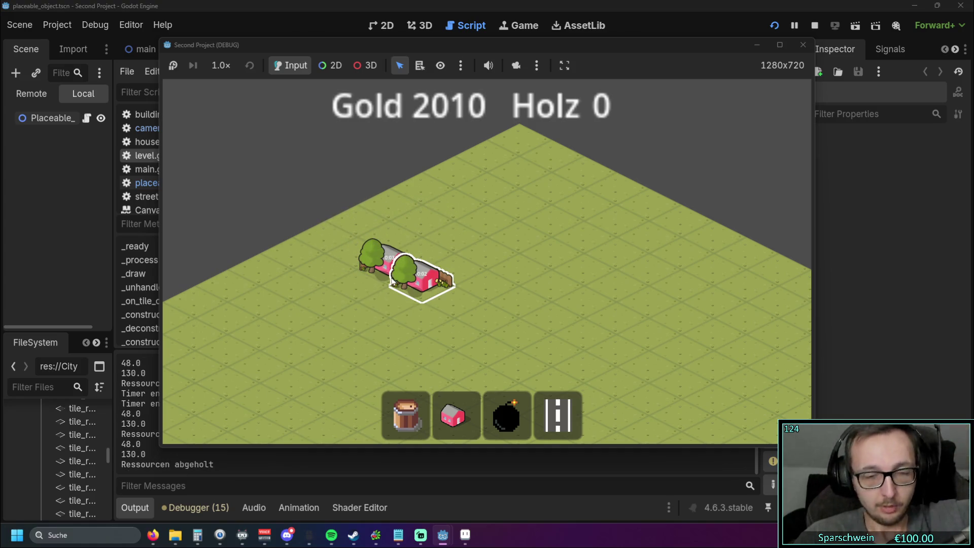
{"action": "left_click", "coordinate": [378, 269]}
{"action": "left_click", "coordinate": [427, 269]}
{"action": "left_click", "coordinate": [426, 269]}
{"action": "left_click", "coordinate": [434, 284]}
{"action": "left_click", "coordinate": [439, 298]}
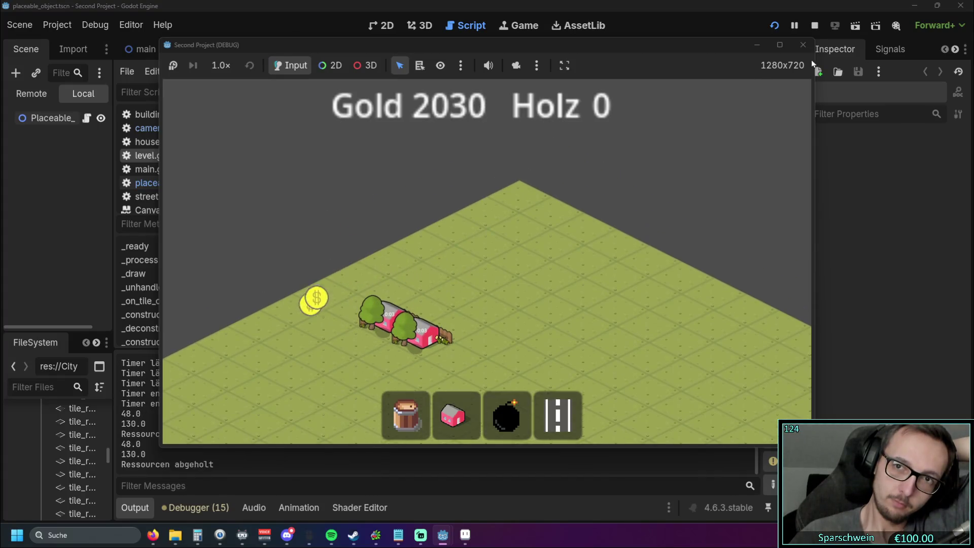
{"action": "key", "text": "F8"}
Return to the level.gd script and scroll through its code
{"action": "left_click", "coordinate": [459, 236]}
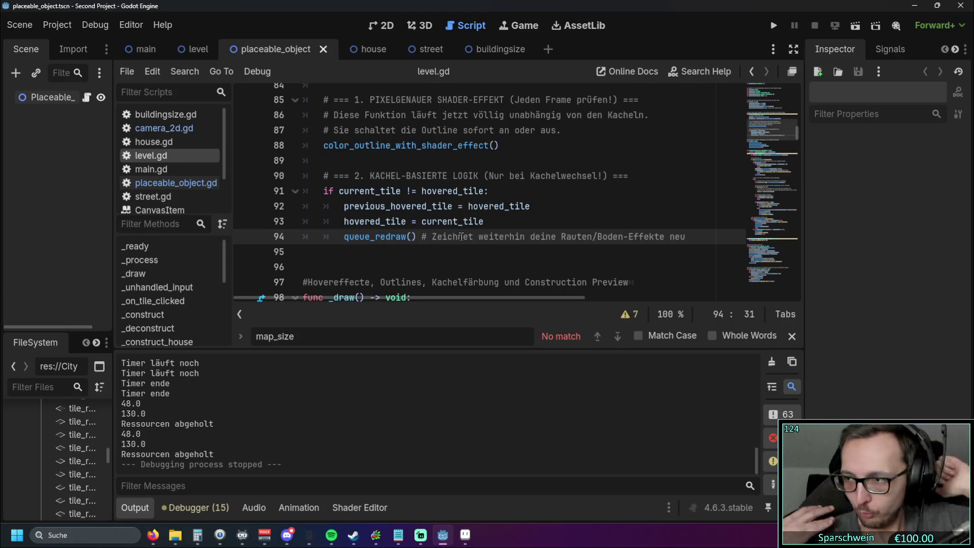
{"action": "scroll", "coordinate": [440, 243], "scroll_direction": "up", "scroll_amount": 1}
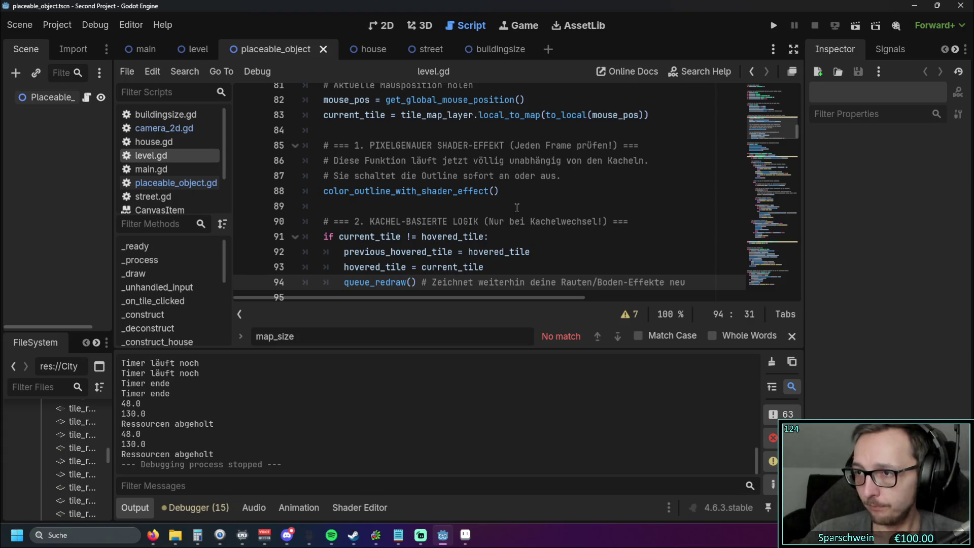
{"action": "scroll", "coordinate": [517, 206], "scroll_direction": "up", "scroll_amount": 3}
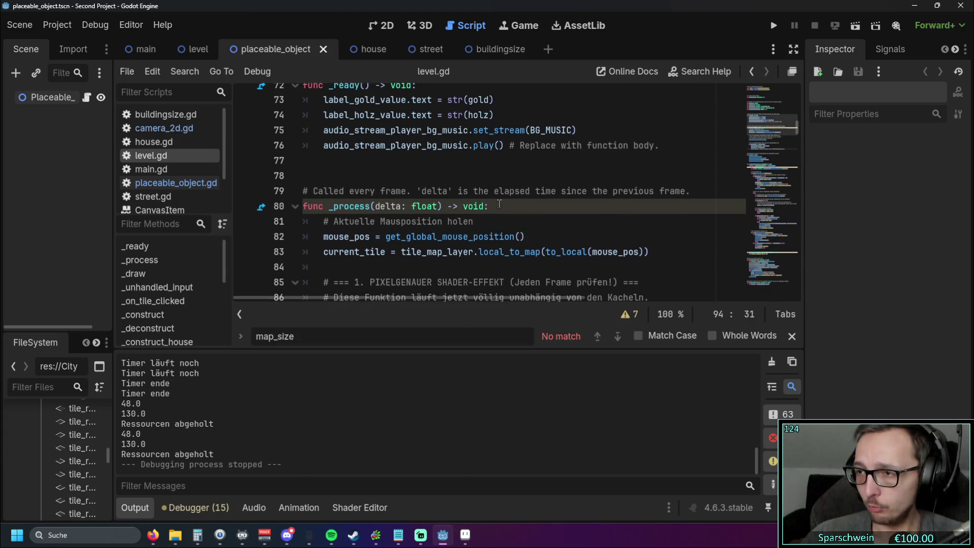
{"action": "scroll", "coordinate": [499, 203], "scroll_direction": "up", "scroll_amount": 9}
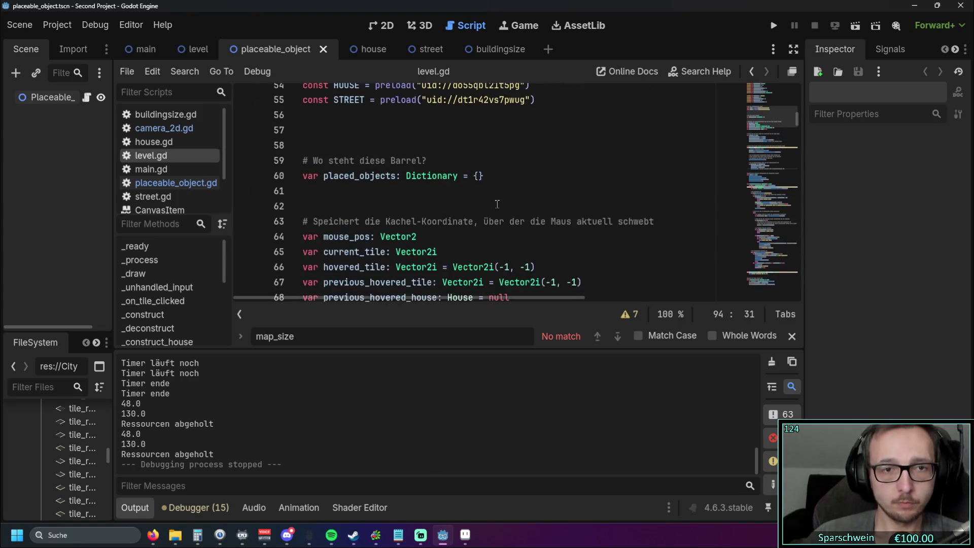
{"action": "scroll", "coordinate": [497, 203], "scroll_direction": "up", "scroll_amount": 3}
{"action": "scroll", "coordinate": [508, 201], "scroll_direction": "down", "scroll_amount": 20}
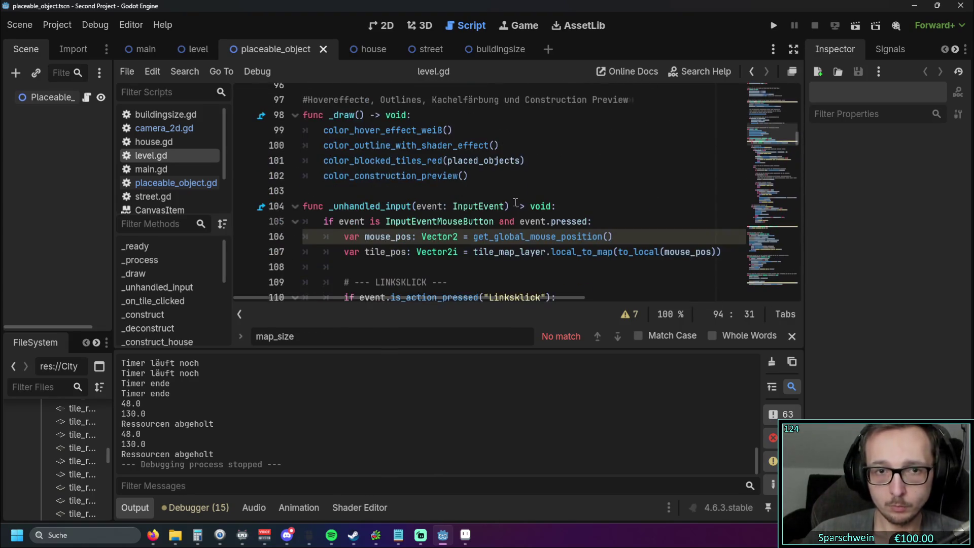
{"action": "scroll", "coordinate": [514, 199], "scroll_direction": "down", "scroll_amount": 17}
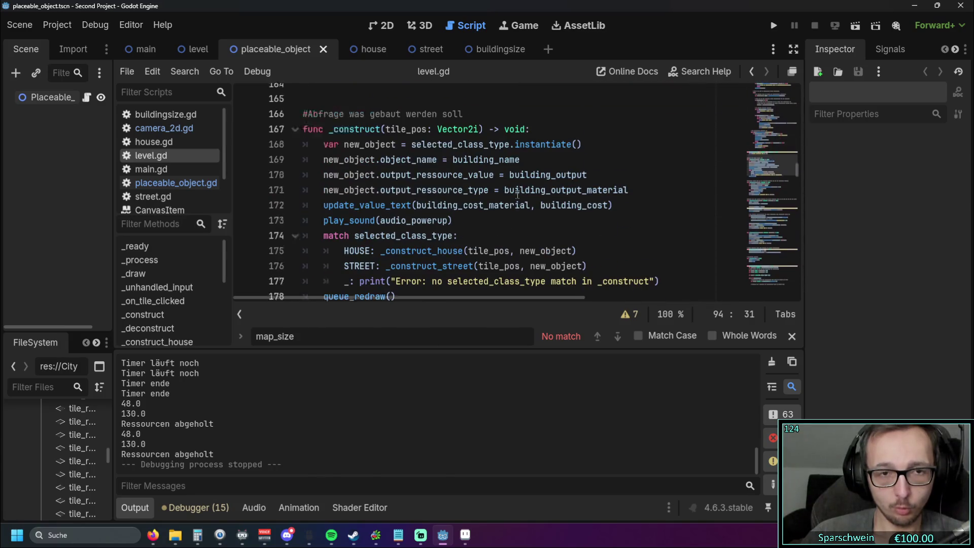
Jump to the _draw function via the methods list and select it with its comment
{"action": "left_click", "coordinate": [134, 274]}
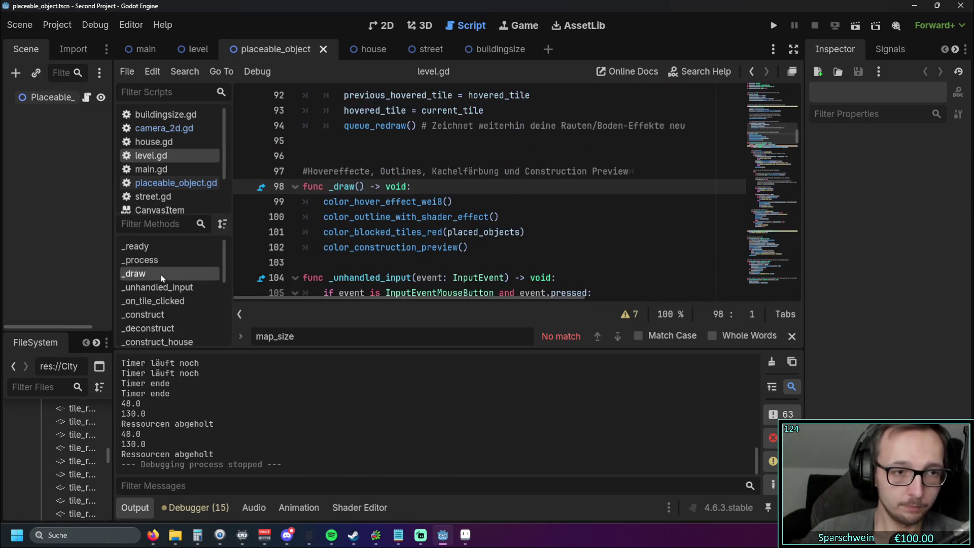
{"action": "scroll", "coordinate": [466, 229], "scroll_direction": "down", "scroll_amount": 1}
{"action": "scroll", "coordinate": [527, 231], "scroll_direction": "up", "scroll_amount": 1}
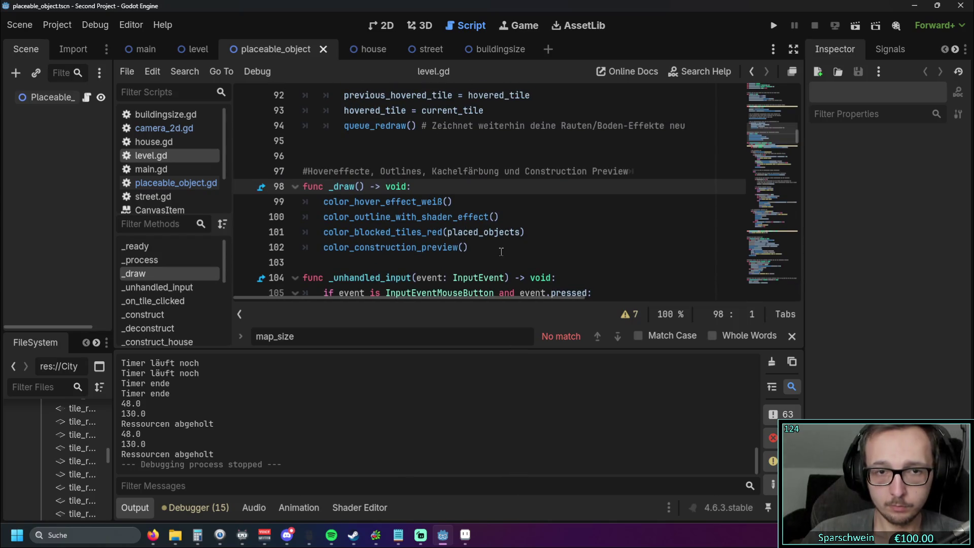
{"action": "left_click_drag", "start_coordinate": [498, 264], "coordinate": [269, 176]}
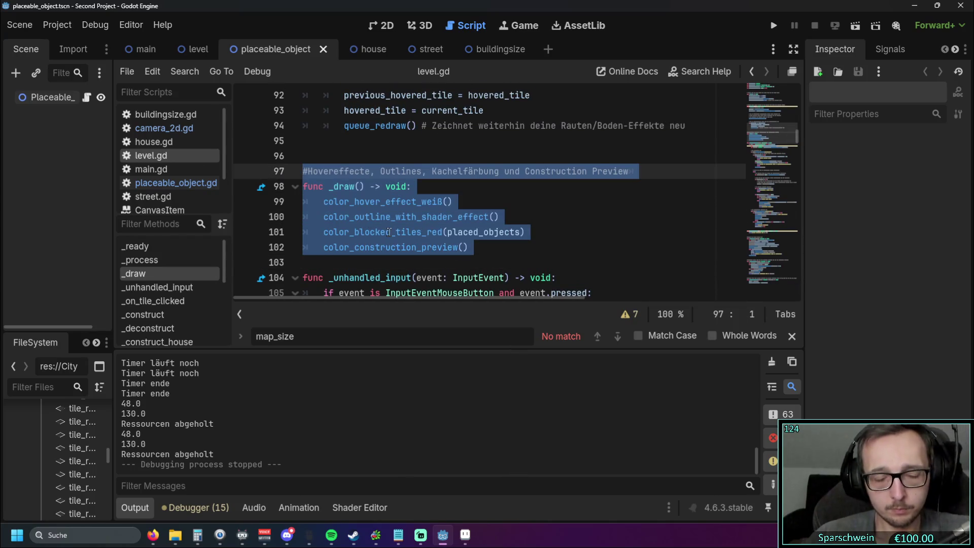
Delete the color_outline_with_shader_effect() call from _draw and run the project again
{"action": "key", "text": "alt+Tab"}
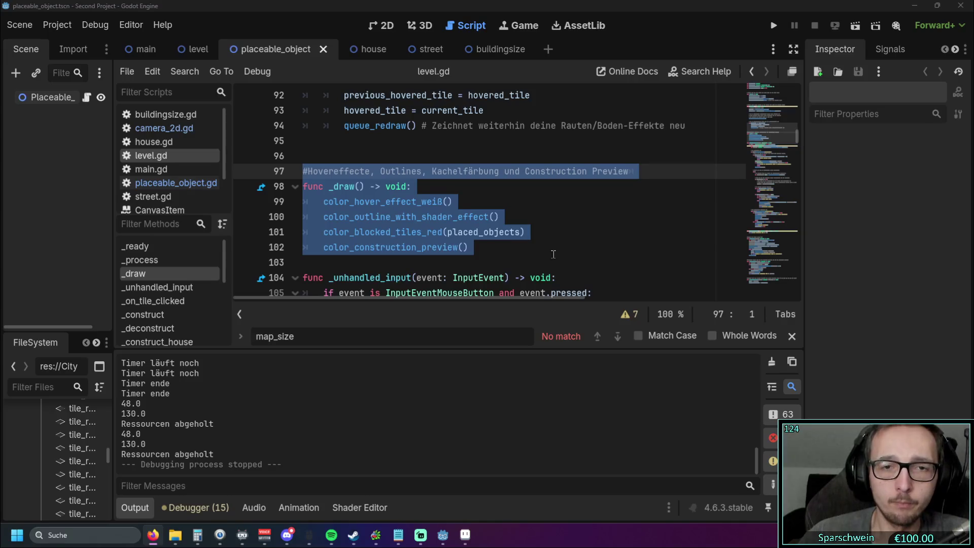
{"action": "left_click", "coordinate": [533, 246]}
{"action": "triple_click", "coordinate": [515, 218]}
{"action": "key", "text": "BackSpace"}
{"action": "key", "text": "BackSpace"}
{"action": "left_click", "coordinate": [550, 244]}
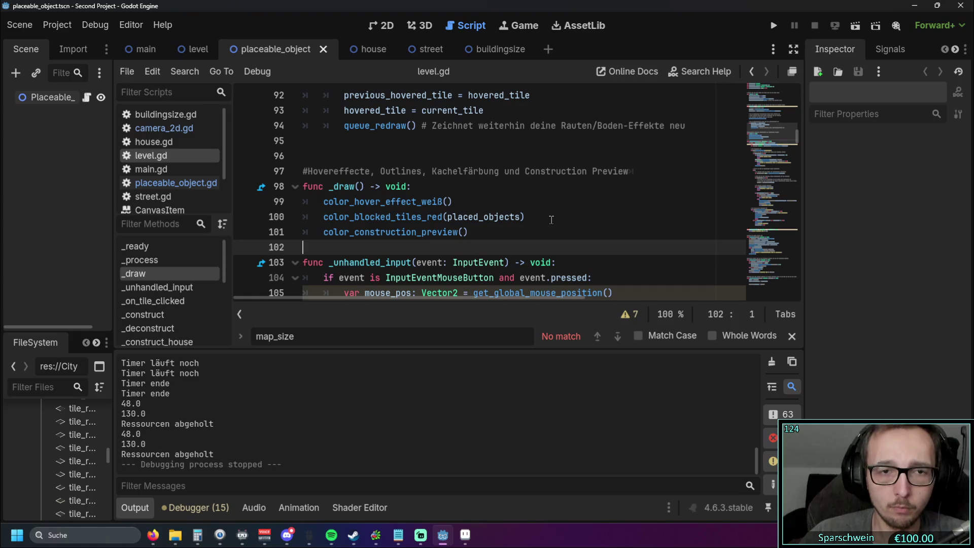
{"action": "left_click", "coordinate": [773, 25]}
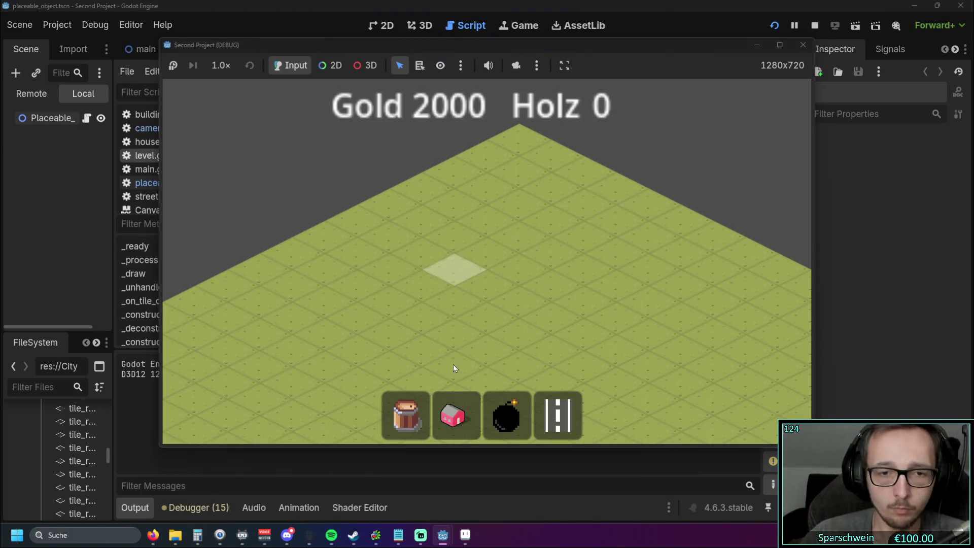
Place a red house on the grid and collect its rent
{"action": "left_click", "coordinate": [456, 415]}
{"action": "left_click", "coordinate": [409, 274]}
{"action": "scroll", "coordinate": [426, 284], "scroll_direction": "up", "scroll_amount": 2}
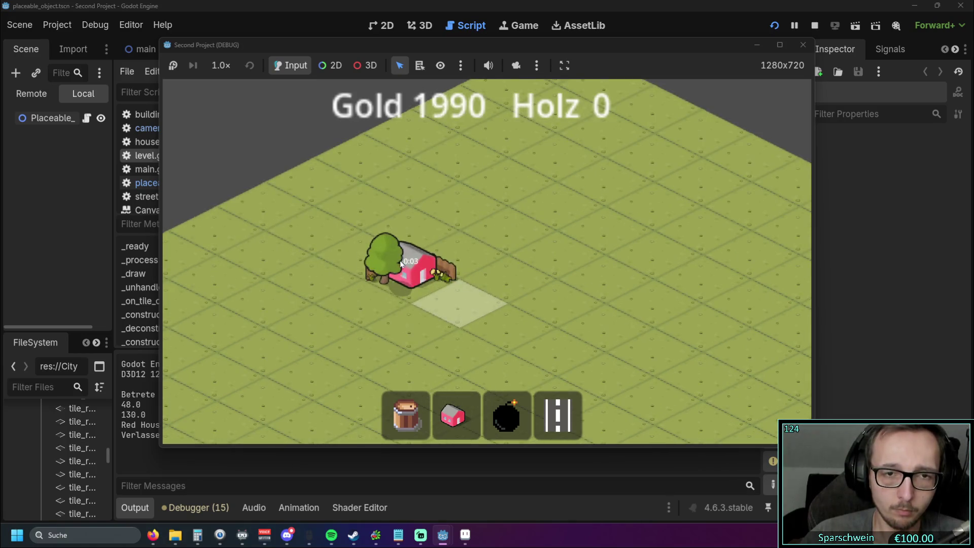
{"action": "scroll", "coordinate": [416, 267], "scroll_direction": "down", "scroll_amount": 3}
{"action": "scroll", "coordinate": [439, 252], "scroll_direction": "up", "scroll_amount": 2}
{"action": "scroll", "coordinate": [446, 151], "scroll_direction": "down", "scroll_amount": 3}
{"action": "scroll", "coordinate": [477, 248], "scroll_direction": "up", "scroll_amount": 3}
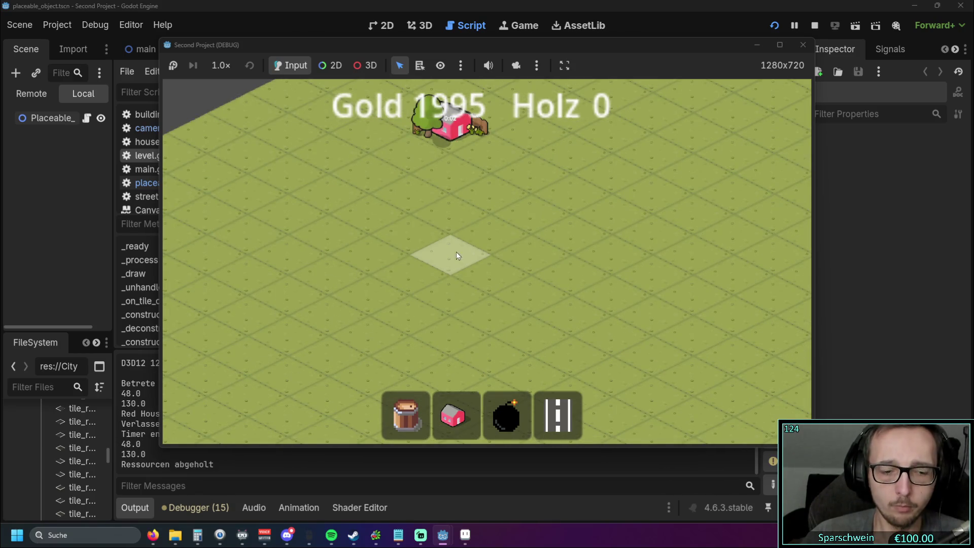
{"action": "scroll", "coordinate": [457, 256], "scroll_direction": "down", "scroll_amount": 2}
{"action": "scroll", "coordinate": [451, 268], "scroll_direction": "up", "scroll_amount": 2}
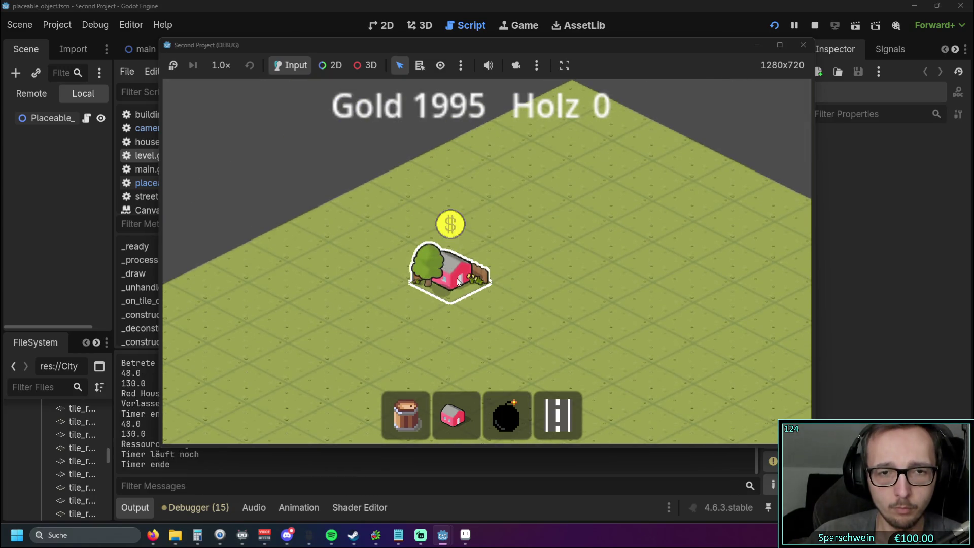
{"action": "left_click", "coordinate": [458, 281]}
Add three more red houses around the first and collect rent from all four
{"action": "left_click", "coordinate": [452, 415]}
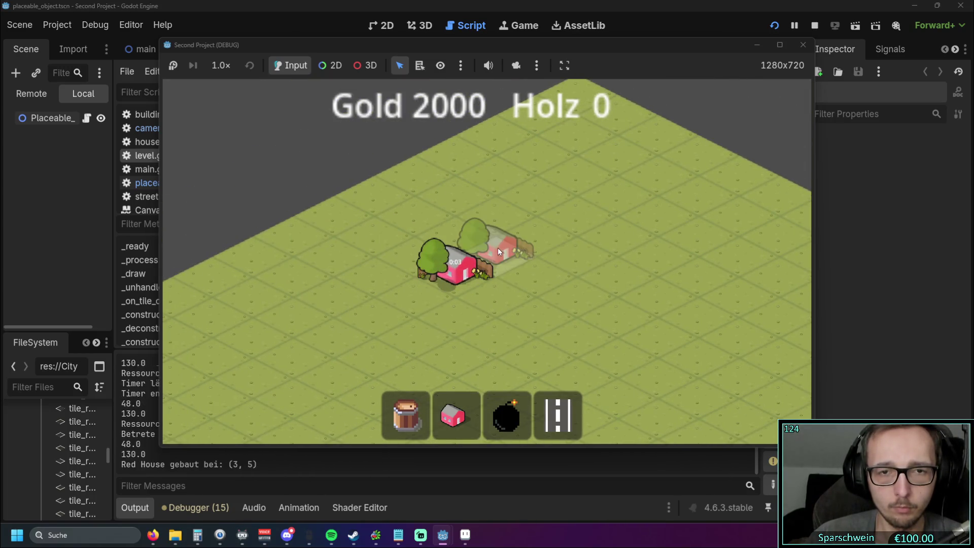
{"action": "left_click_drag", "start_coordinate": [498, 247], "coordinate": [422, 256]}
{"action": "right_click", "coordinate": [422, 256]}
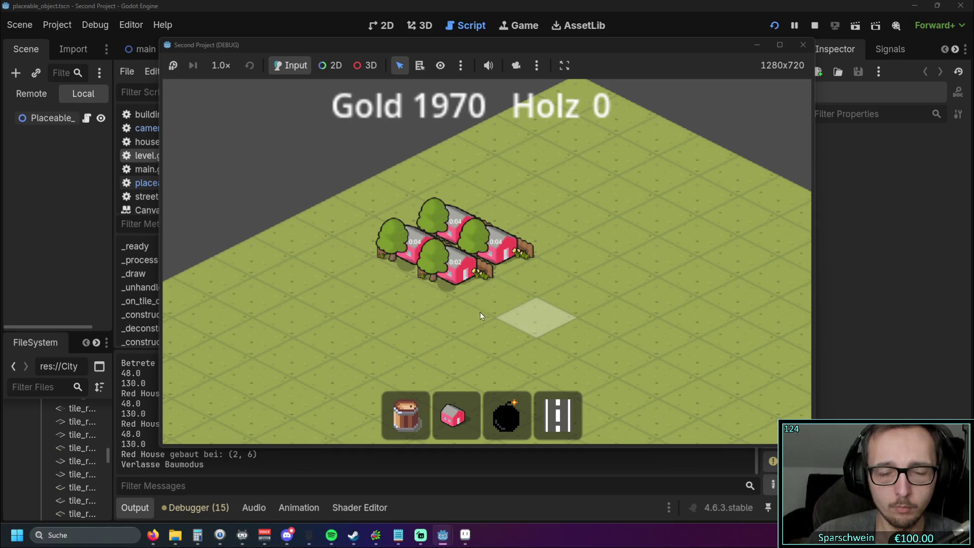
{"action": "left_click", "coordinate": [453, 277]}
{"action": "left_click", "coordinate": [510, 259]}
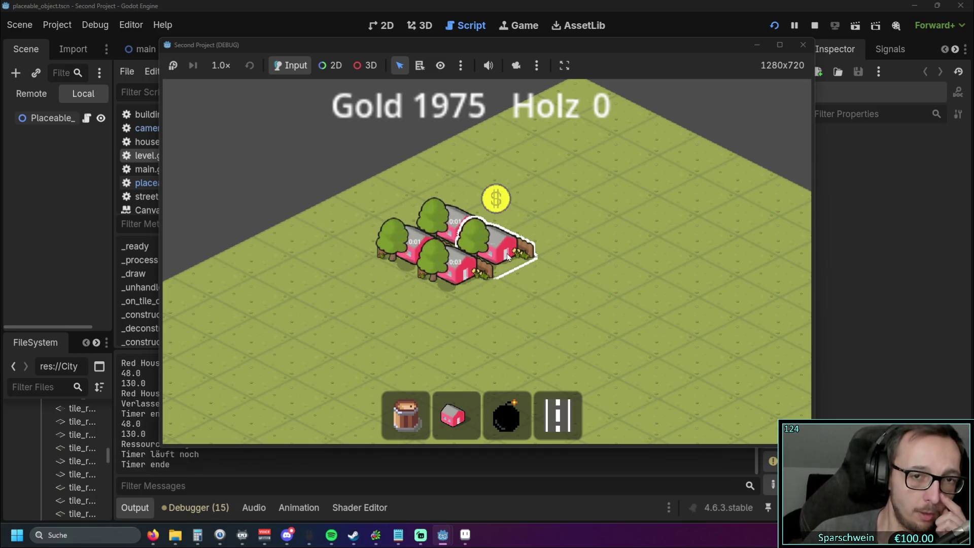
{"action": "left_click", "coordinate": [506, 254]}
{"action": "left_click", "coordinate": [449, 223]}
{"action": "left_click", "coordinate": [406, 238]}
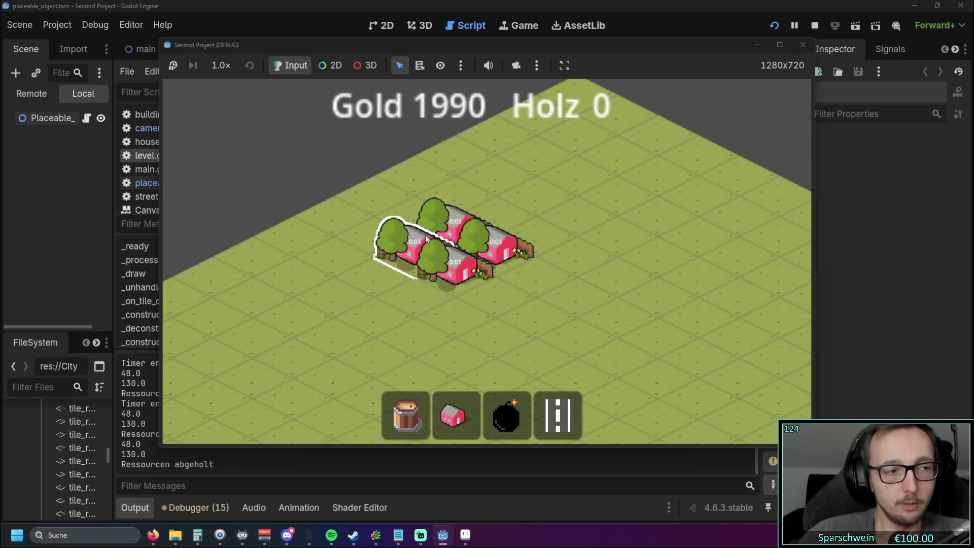
Build two more red houses in an upper cluster and collect rent from both clusters
{"action": "scroll", "coordinate": [443, 254], "scroll_direction": "down", "scroll_amount": 5}
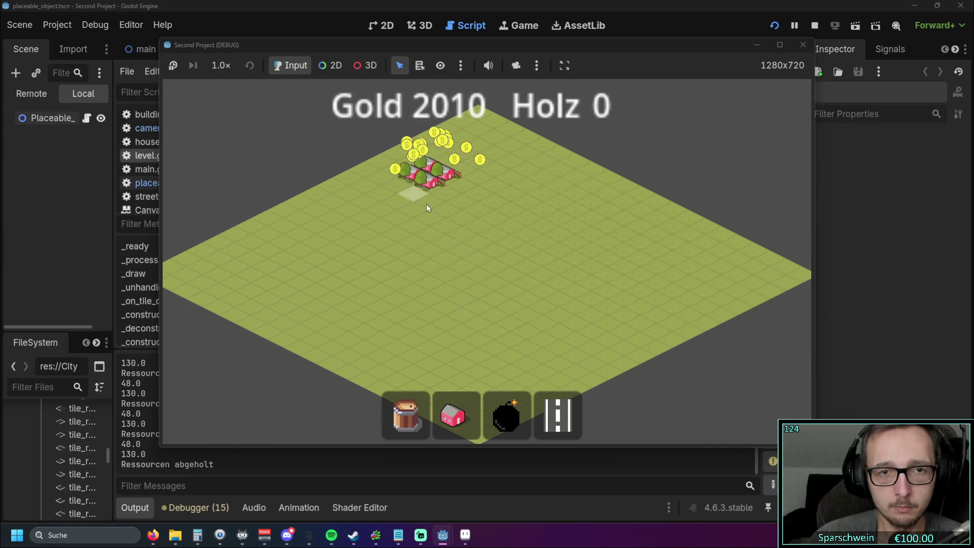
{"action": "scroll", "coordinate": [466, 343], "scroll_direction": "up", "scroll_amount": 5}
{"action": "left_click", "coordinate": [453, 415]}
{"action": "left_click", "coordinate": [460, 217]}
{"action": "left_click", "coordinate": [504, 196]}
{"action": "scroll", "coordinate": [485, 247], "scroll_direction": "down", "scroll_amount": 5}
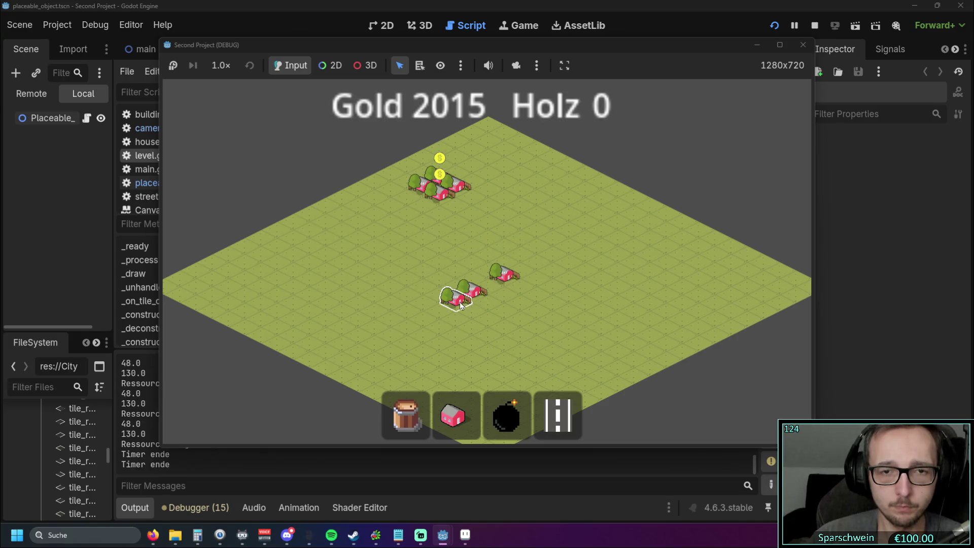
{"action": "left_click", "coordinate": [441, 186]}
{"action": "left_click", "coordinate": [450, 192]}
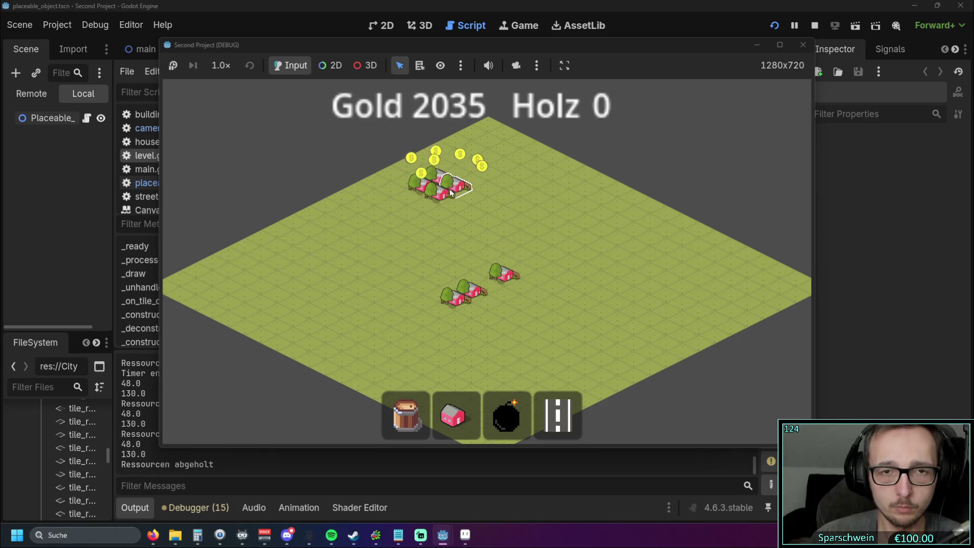
{"action": "left_click", "coordinate": [456, 291]}
{"action": "left_click", "coordinate": [497, 278]}
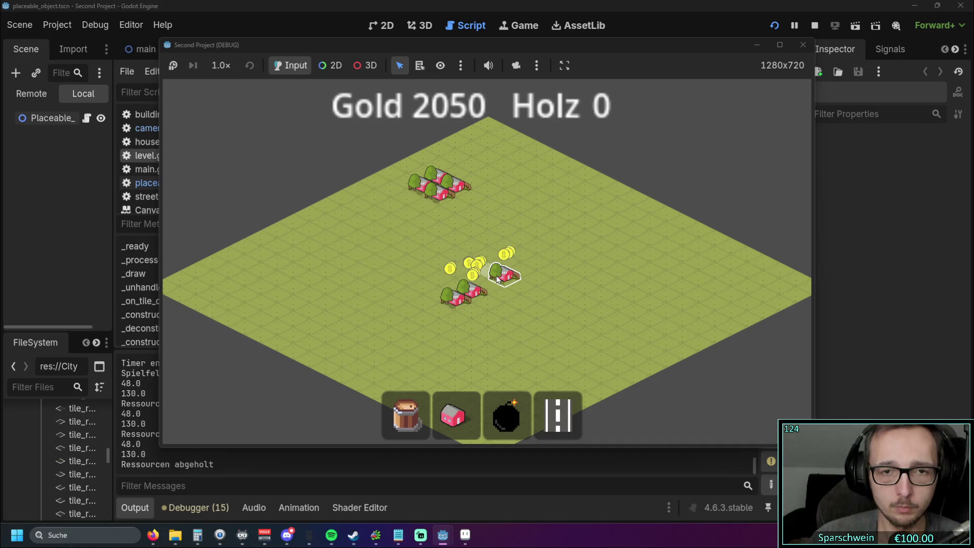
Keep collecting rent from the upper and lower houses until Gold reaches 2155
{"action": "left_click", "coordinate": [459, 189]}
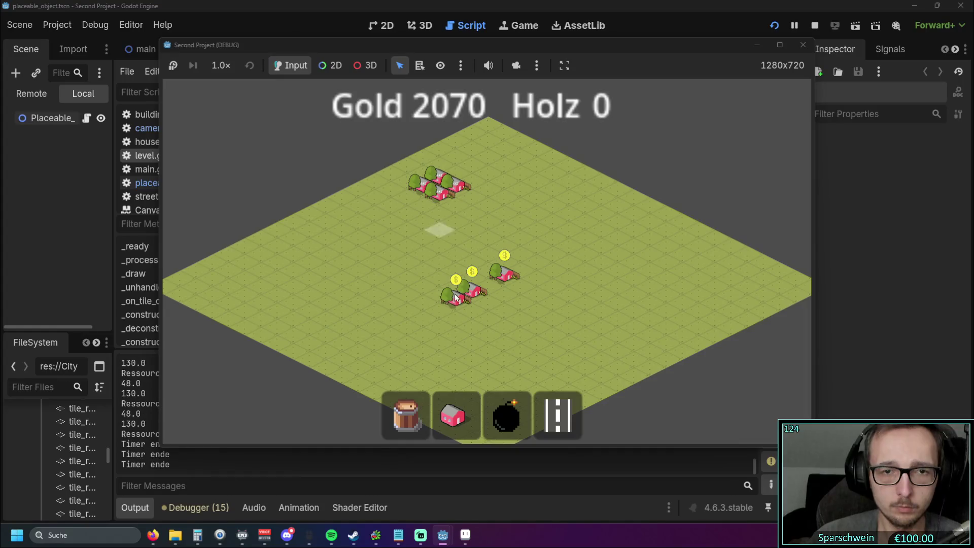
{"action": "left_click", "coordinate": [470, 278]}
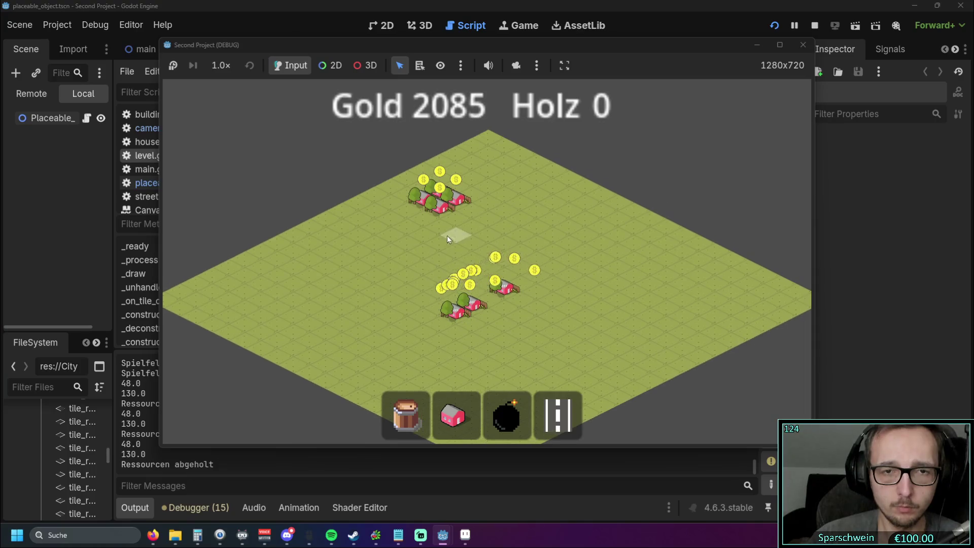
{"action": "left_click", "coordinate": [428, 205]}
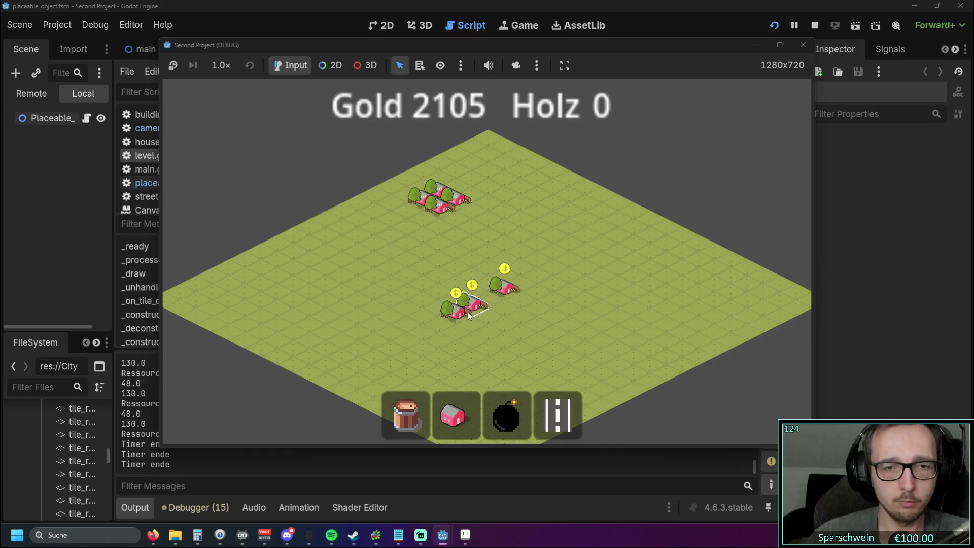
{"action": "left_click", "coordinate": [464, 311]}
{"action": "left_click", "coordinate": [464, 311]}
{"action": "left_click", "coordinate": [464, 311]}
{"action": "left_click", "coordinate": [441, 203]}
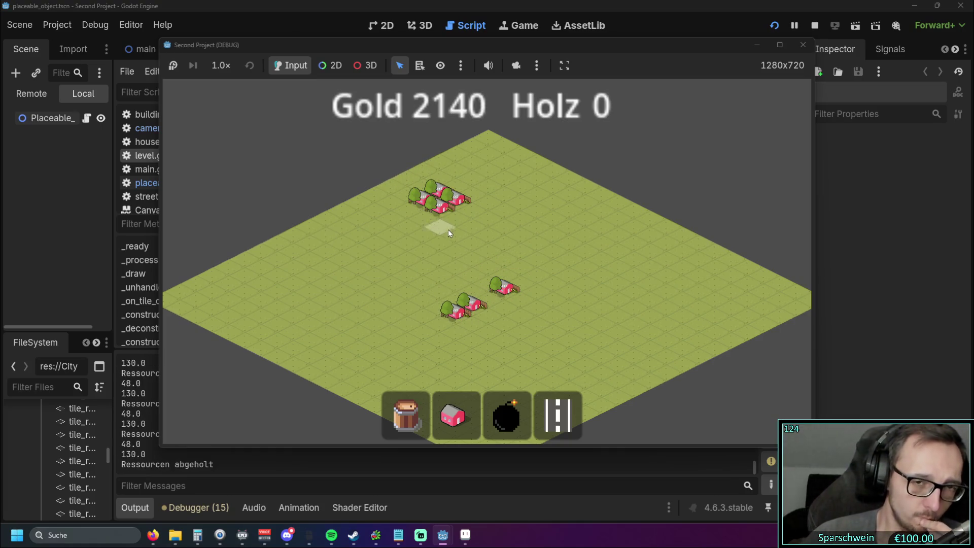
{"action": "left_click", "coordinate": [476, 303]}
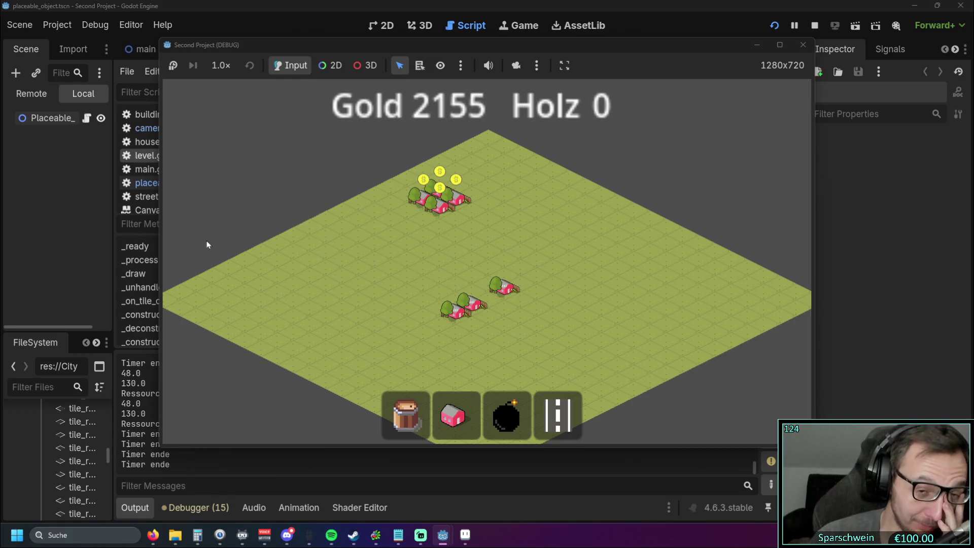
Stop the running game and scroll back to _process in level.gd
{"action": "key", "text": "Right"}
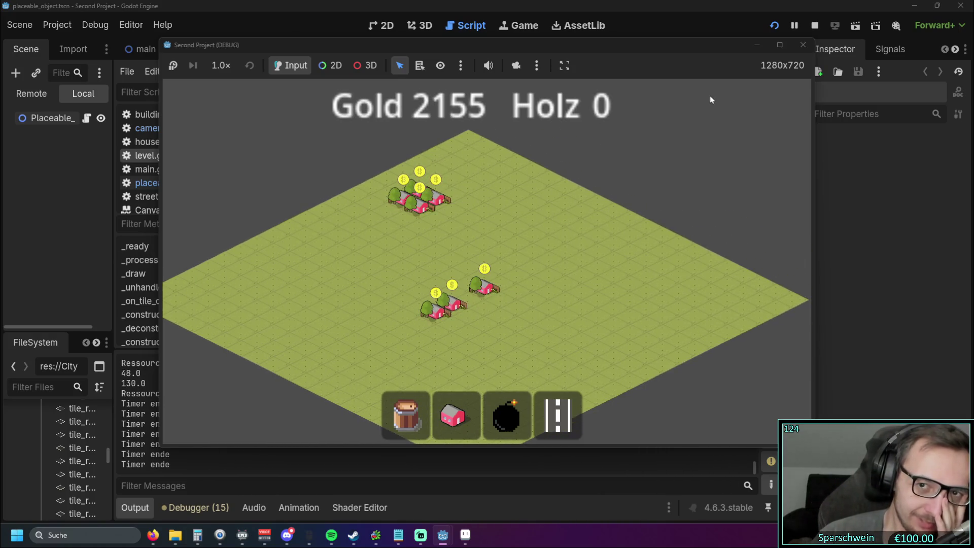
{"action": "left_click", "coordinate": [796, 49]}
{"action": "scroll", "coordinate": [494, 241], "scroll_direction": "down", "scroll_amount": 2}
{"action": "scroll", "coordinate": [494, 241], "scroll_direction": "up", "scroll_amount": 2}
{"action": "scroll", "coordinate": [494, 242], "scroll_direction": "up", "scroll_amount": 3}
{"action": "scroll", "coordinate": [481, 237], "scroll_direction": "up", "scroll_amount": 1}
{"action": "scroll", "coordinate": [502, 250], "scroll_direction": "down", "scroll_amount": 1}
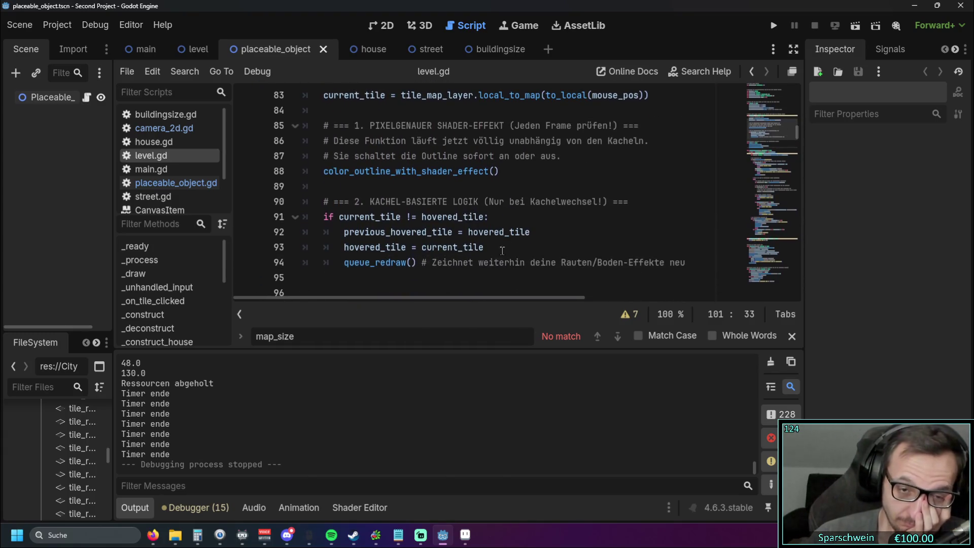
Close the find bar and Output panel, review _process at line 88, then rerun the game
{"action": "left_click", "coordinate": [791, 335]}
{"action": "left_click", "coordinate": [135, 507]}
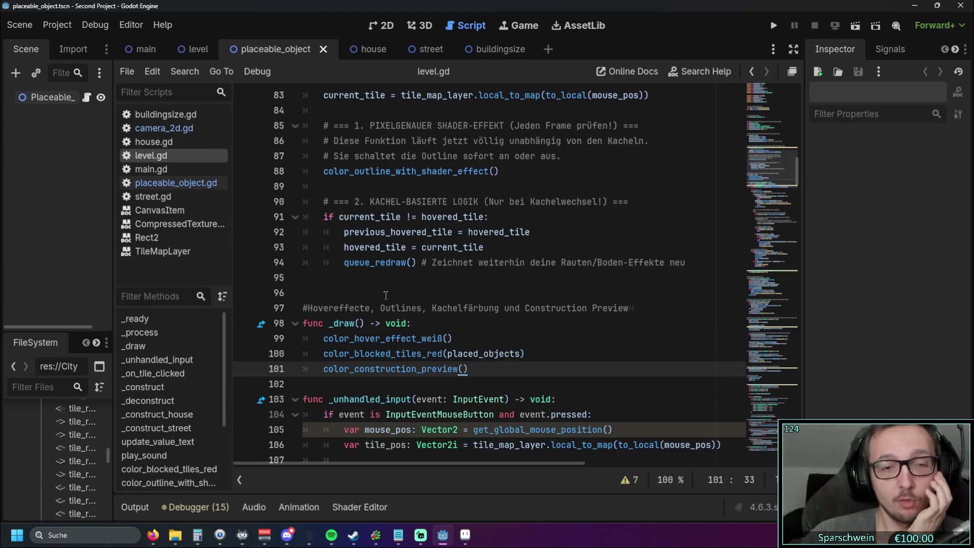
{"action": "scroll", "coordinate": [388, 297], "scroll_direction": "up", "scroll_amount": 3}
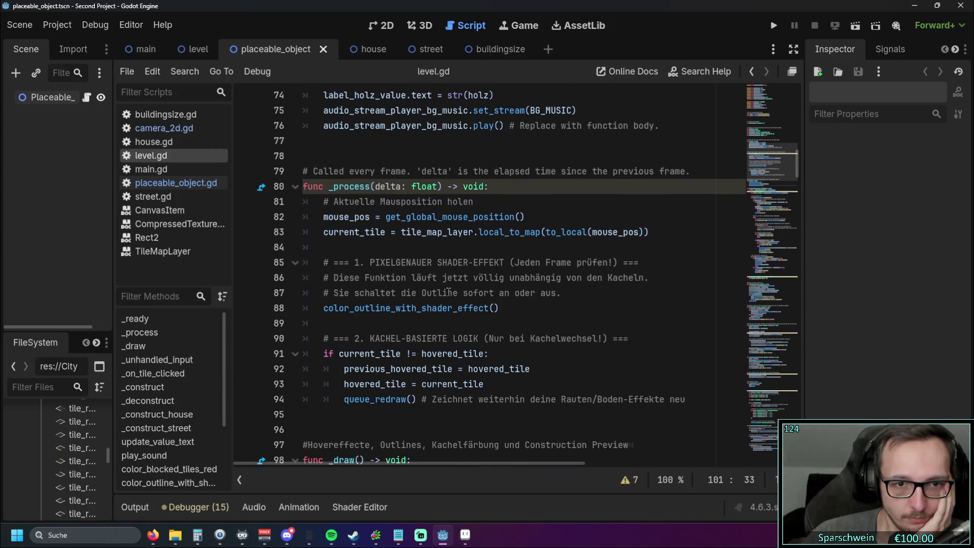
{"action": "scroll", "coordinate": [448, 292], "scroll_direction": "down", "scroll_amount": 1}
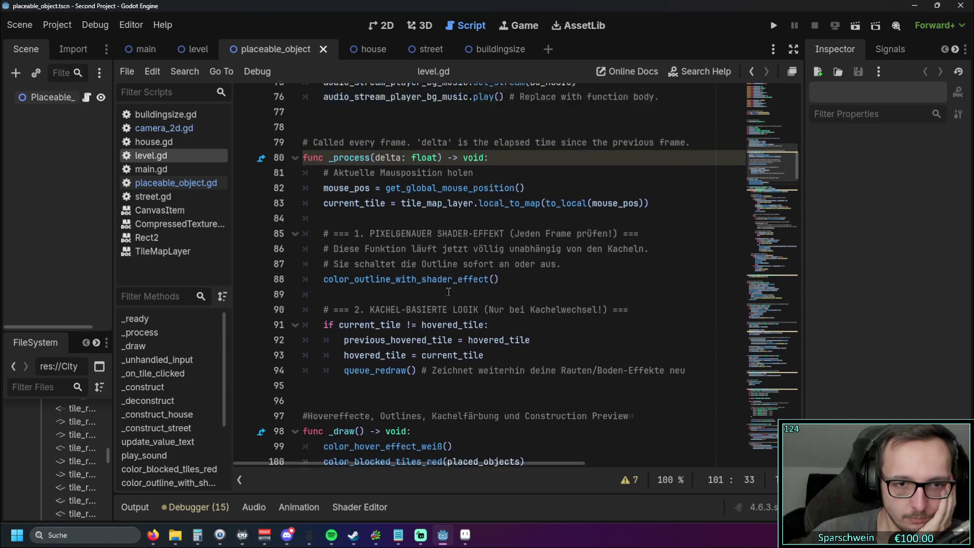
{"action": "scroll", "coordinate": [449, 292], "scroll_direction": "up", "scroll_amount": 1}
{"action": "scroll", "coordinate": [448, 292], "scroll_direction": "down", "scroll_amount": 1}
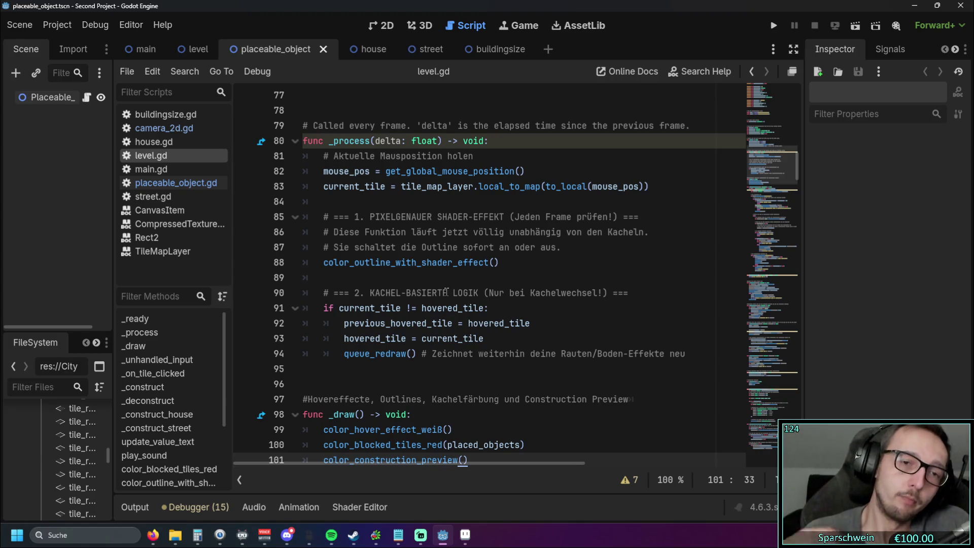
{"action": "left_click", "coordinate": [526, 265]}
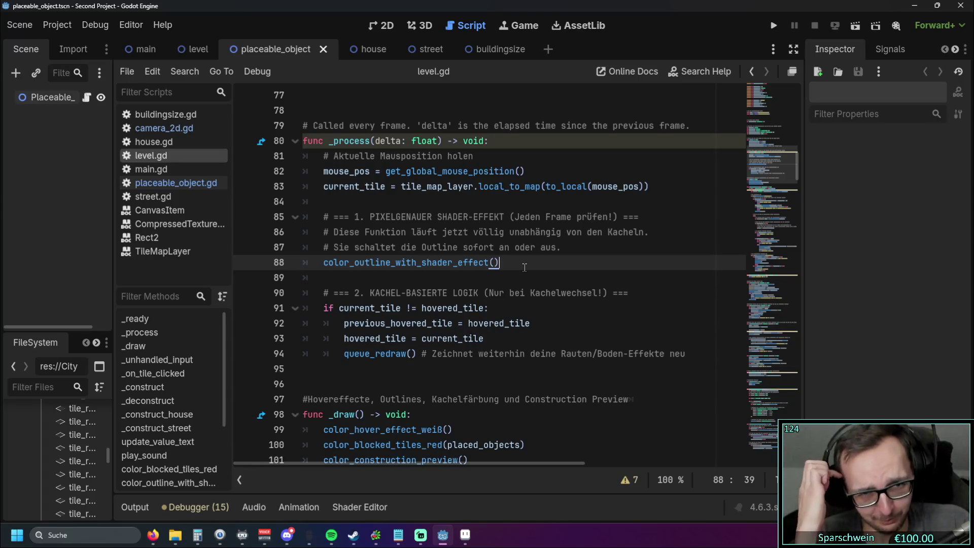
{"action": "left_click", "coordinate": [779, 29]}
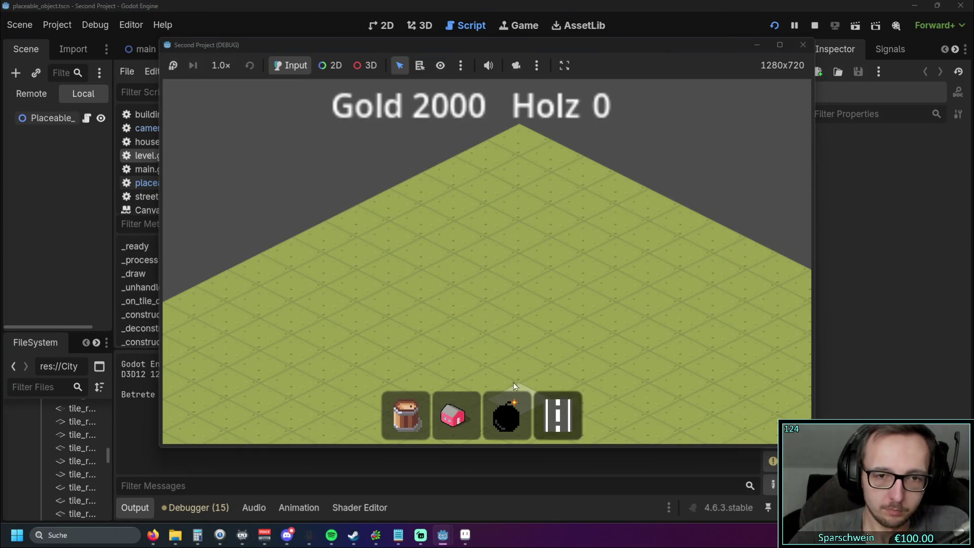
Place three red houses in a diagonal row with a long street in front, then stop the game
{"action": "left_click", "coordinate": [428, 287]}
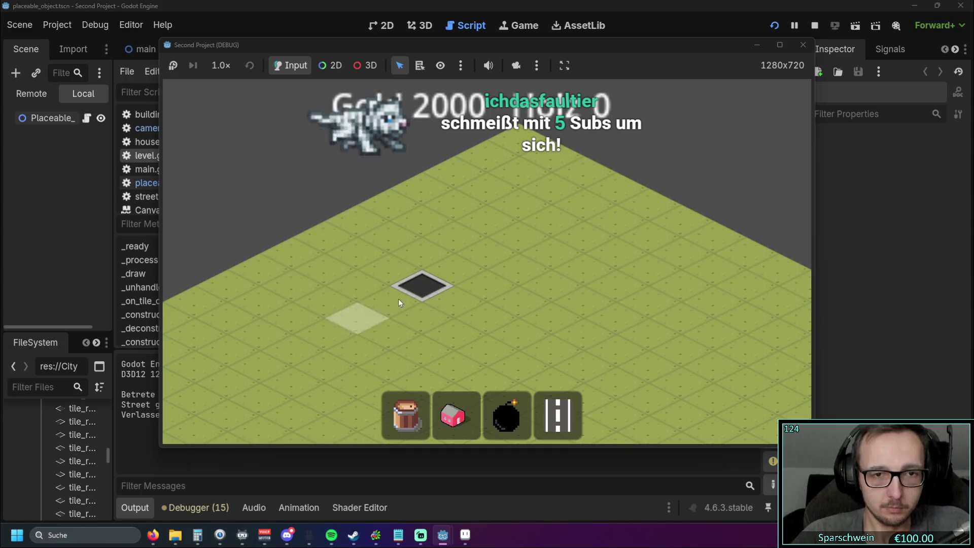
{"action": "left_click", "coordinate": [454, 415]}
{"action": "left_click_drag", "start_coordinate": [398, 273], "coordinate": [330, 294]}
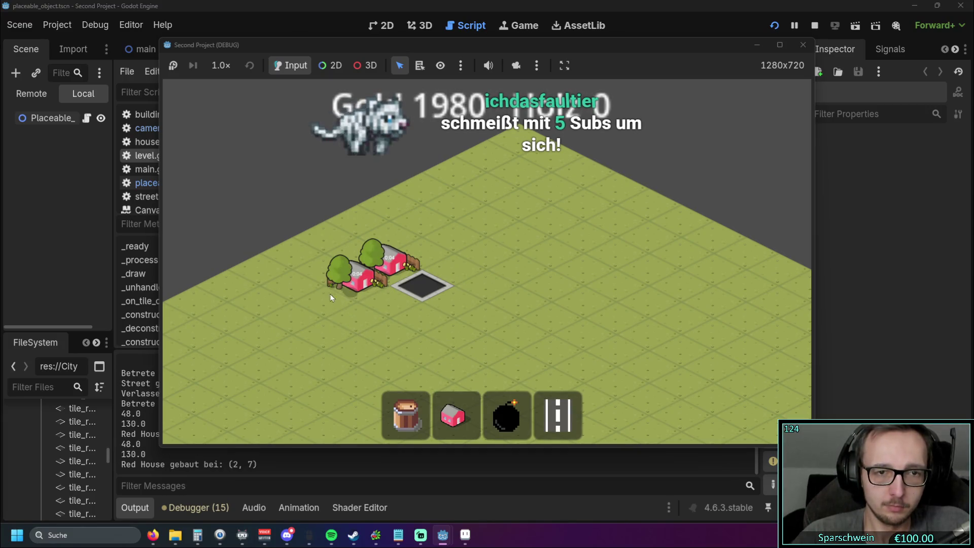
{"action": "left_click", "coordinate": [561, 421]}
{"action": "mouse_move", "coordinate": [312, 336]}
{"action": "left_mouse_down"}
{"action": "mouse_move", "coordinate": [373, 303]}
{"action": "mouse_move", "coordinate": [454, 280]}
{"action": "left_mouse_up"}
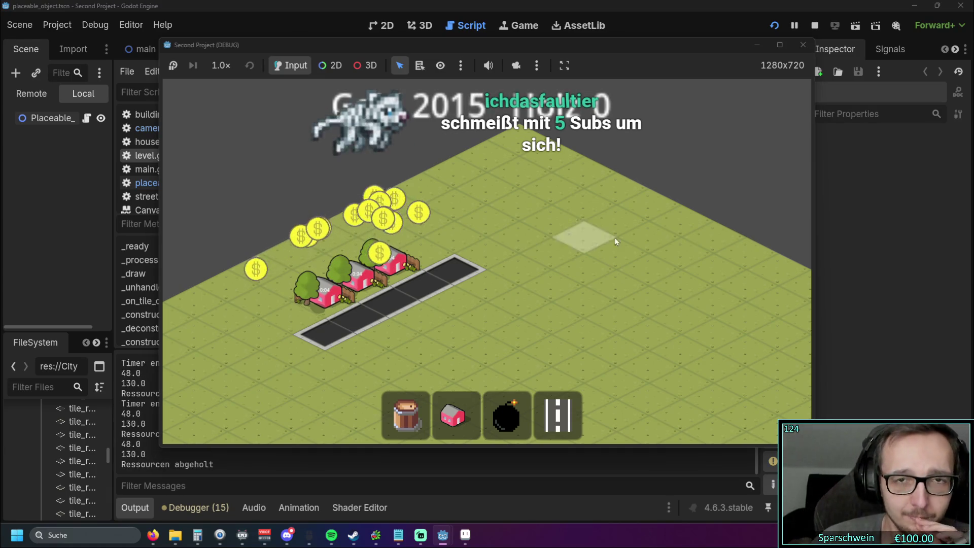
{"action": "left_click", "coordinate": [797, 45]}
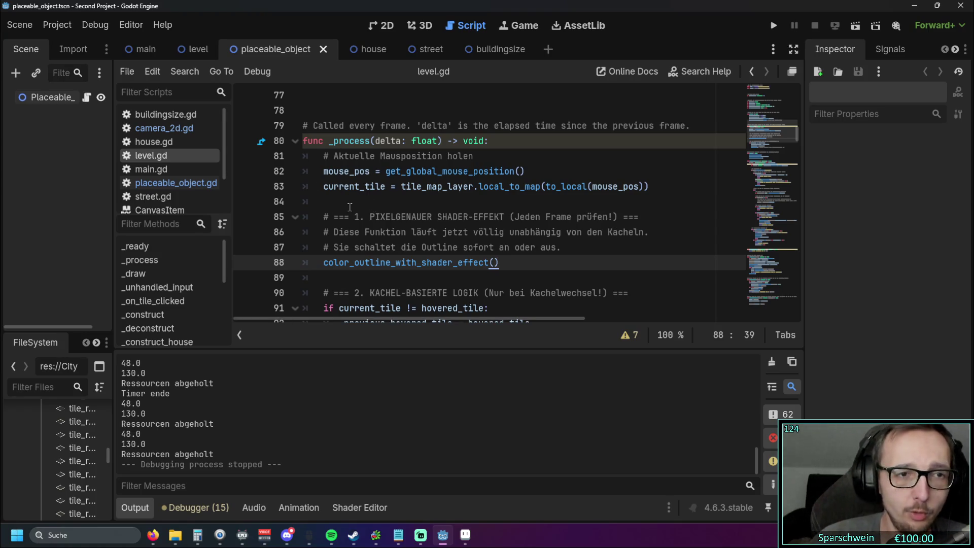
Rerun the game, lay a five-tile street lined with red houses, then stop with F8
{"action": "scroll", "coordinate": [349, 205], "scroll_direction": "down", "scroll_amount": 15}
{"action": "scroll", "coordinate": [384, 212], "scroll_direction": "down", "scroll_amount": 20}
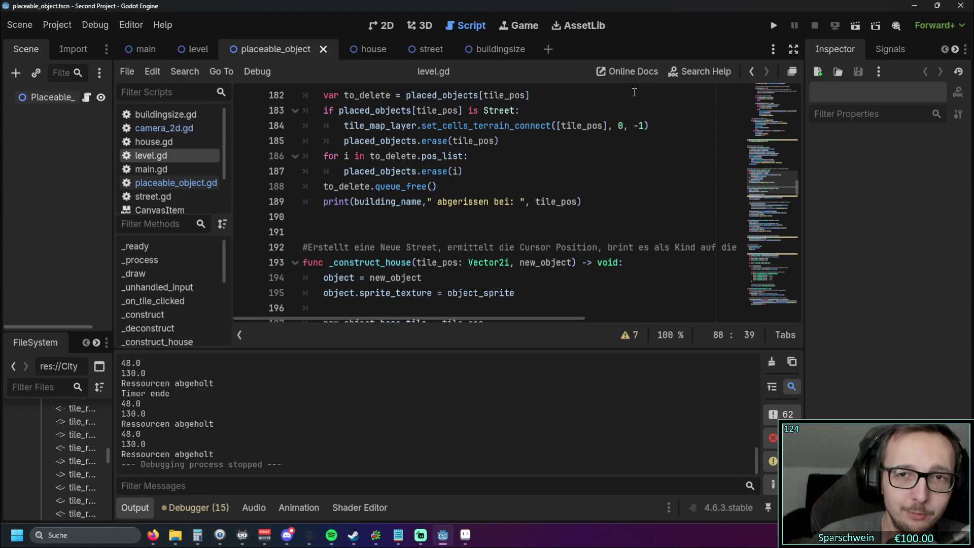
{"action": "left_click", "coordinate": [772, 26]}
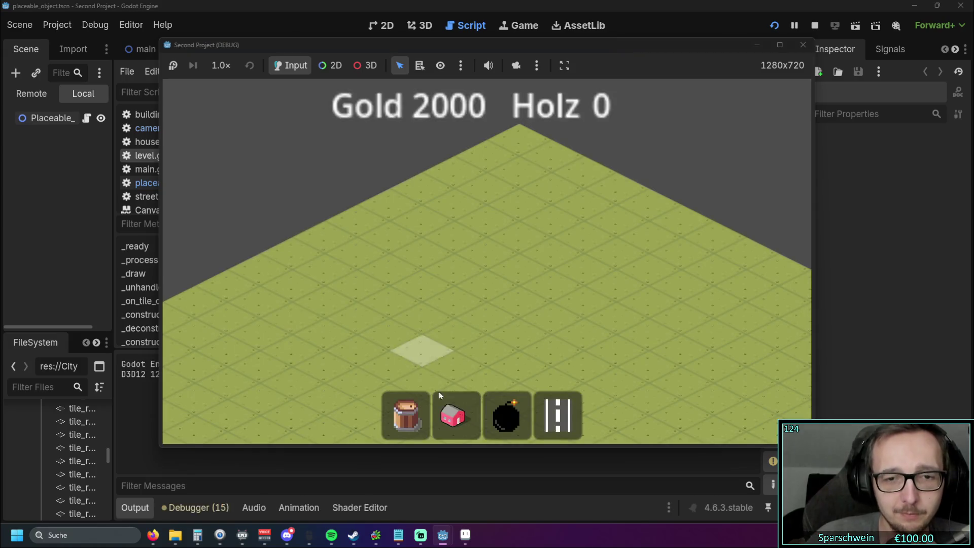
{"action": "left_click_drag", "start_coordinate": [391, 301], "coordinate": [532, 233]}
{"action": "left_click_drag", "start_coordinate": [373, 281], "coordinate": [473, 229]}
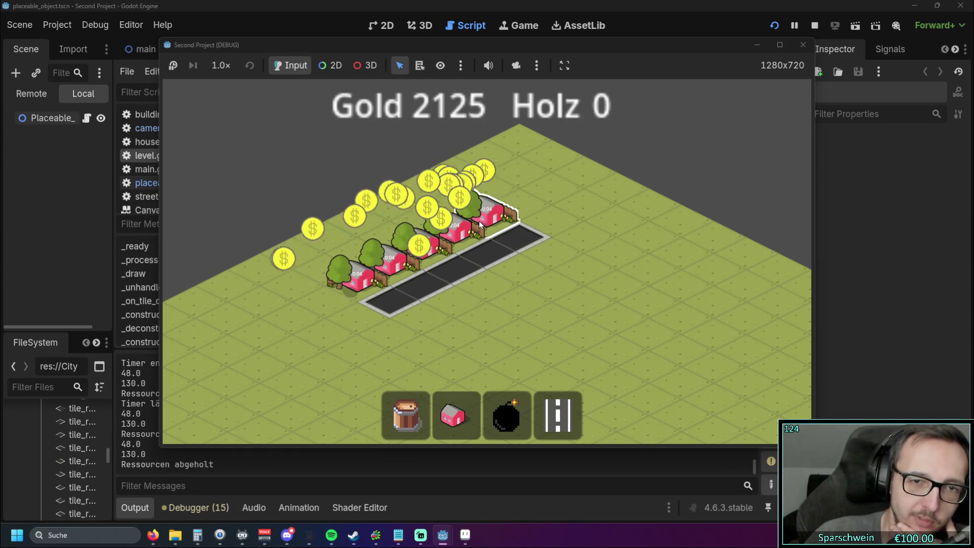
{"action": "mouse_move", "coordinate": [88, 252]}
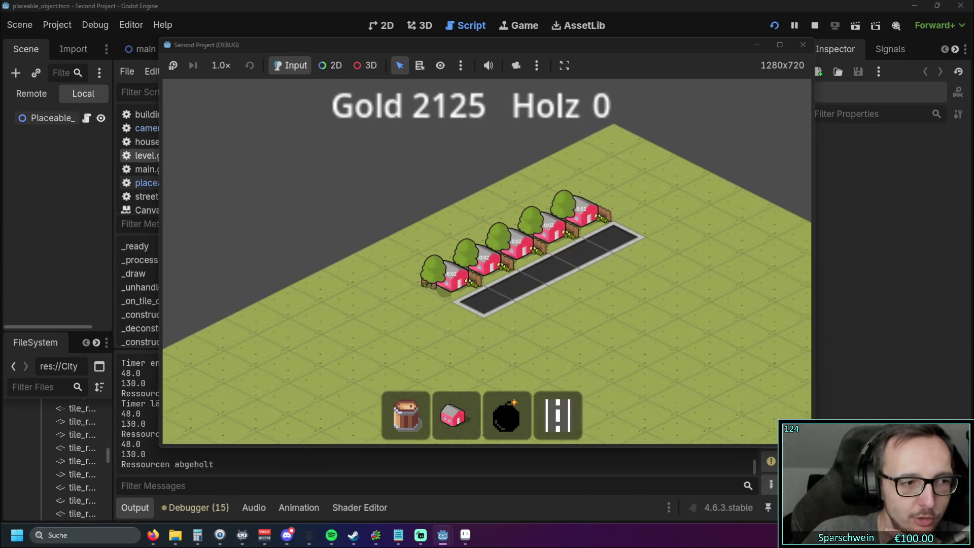
{"action": "key", "text": "F8"}
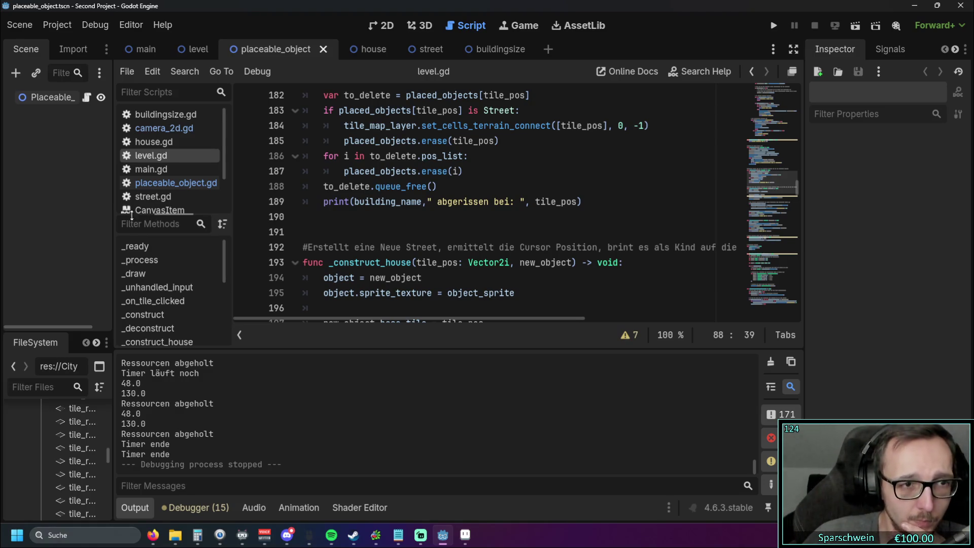
{"action": "scroll", "coordinate": [460, 234], "scroll_direction": "up", "scroll_amount": 2}
{"action": "scroll", "coordinate": [460, 231], "scroll_direction": "down", "scroll_amount": 10}
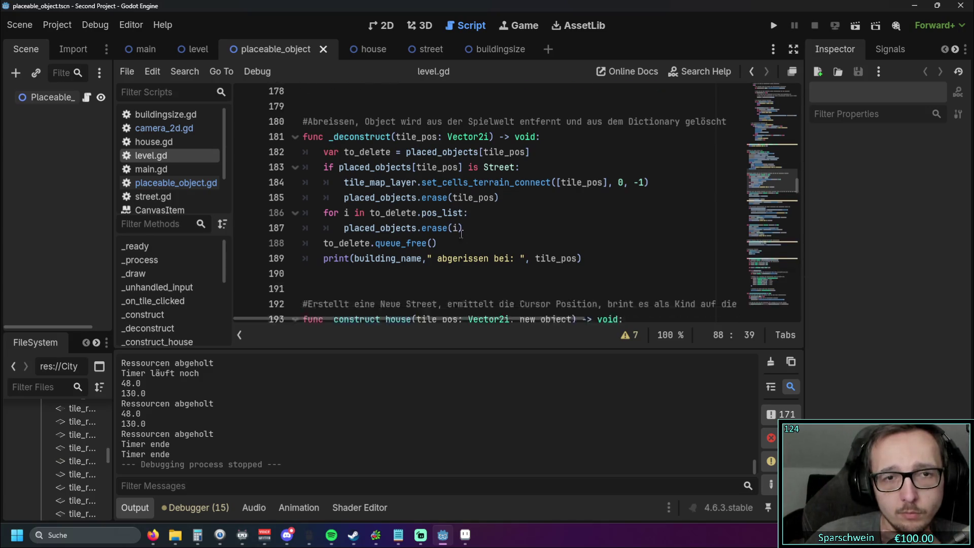
{"action": "scroll", "coordinate": [467, 235], "scroll_direction": "up", "scroll_amount": 19}
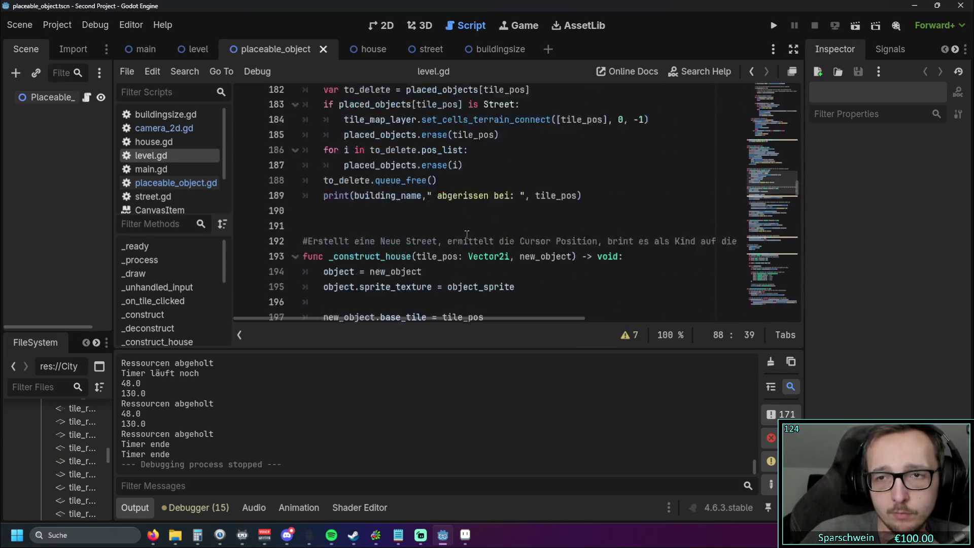
{"action": "scroll", "coordinate": [466, 233], "scroll_direction": "up", "scroll_amount": 12}
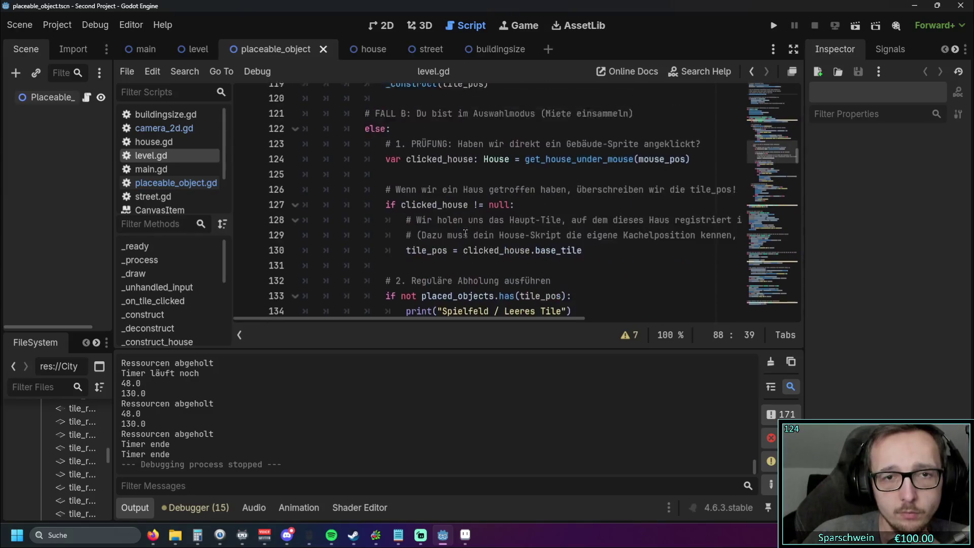
{"action": "scroll", "coordinate": [466, 224], "scroll_direction": "down", "scroll_amount": 5}
{"action": "scroll", "coordinate": [465, 225], "scroll_direction": "down", "scroll_amount": 7}
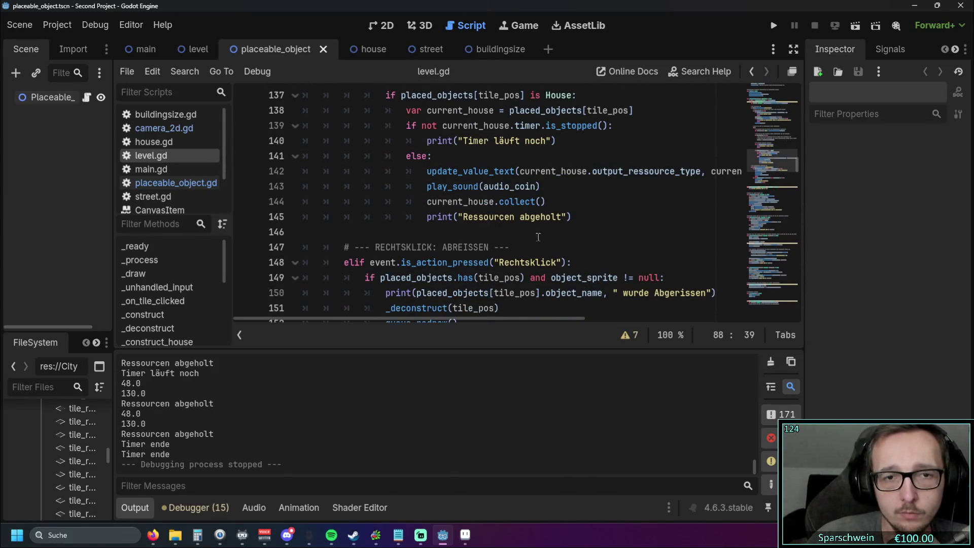
{"action": "scroll", "coordinate": [564, 224], "scroll_direction": "up", "scroll_amount": 1}
{"action": "left_click_drag", "start_coordinate": [507, 278], "coordinate": [439, 171]}
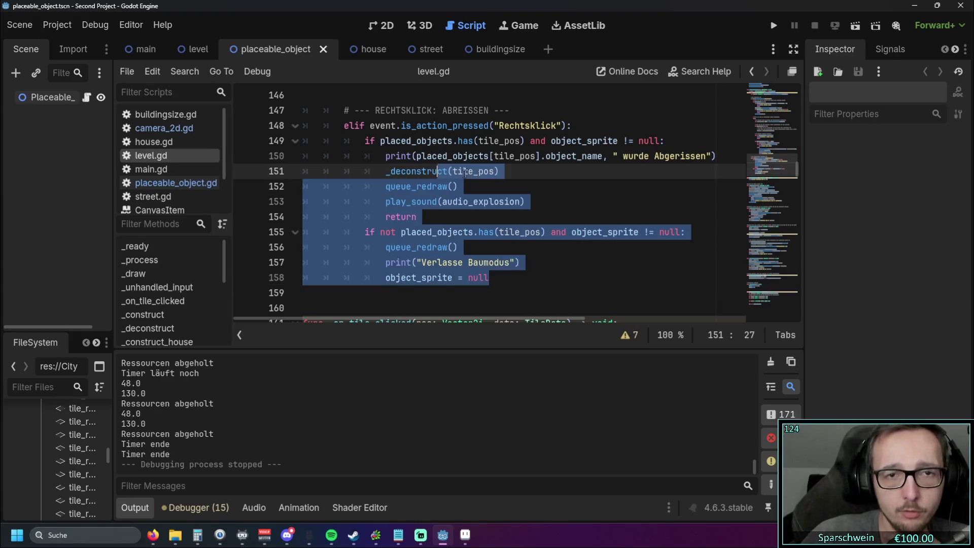
{"action": "scroll", "coordinate": [558, 229], "scroll_direction": "up", "scroll_amount": 3}
{"action": "left_click", "coordinate": [585, 234]}
{"action": "scroll", "coordinate": [586, 232], "scroll_direction": "up", "scroll_amount": 5}
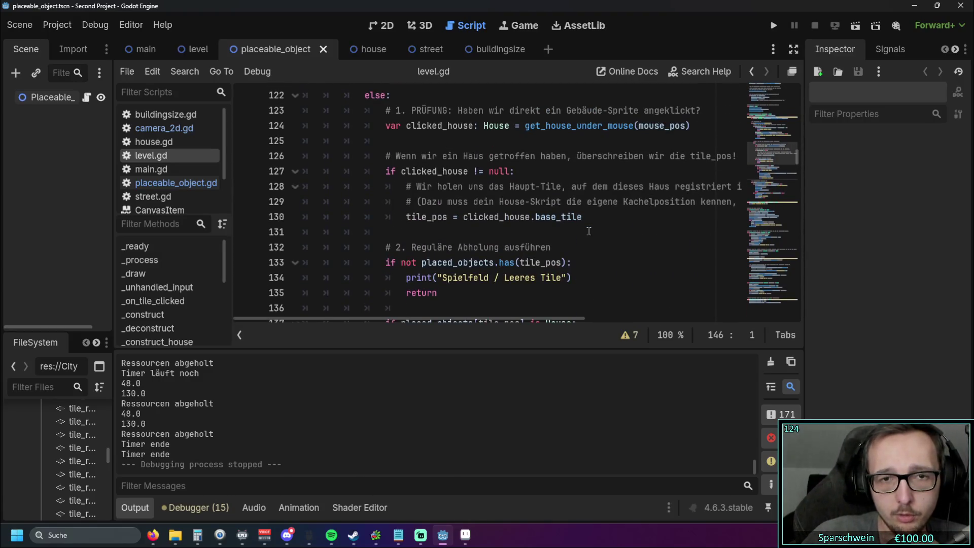
{"action": "left_click_drag", "start_coordinate": [439, 317], "coordinate": [460, 318]}
{"action": "scroll", "coordinate": [489, 241], "scroll_direction": "up", "scroll_amount": 7}
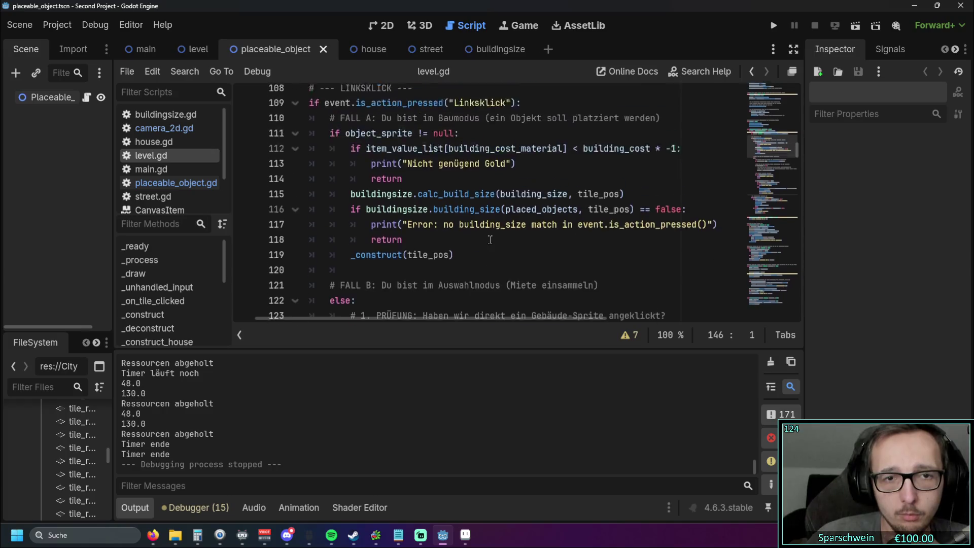
{"action": "scroll", "coordinate": [490, 241], "scroll_direction": "down", "scroll_amount": 3}
{"action": "scroll", "coordinate": [484, 234], "scroll_direction": "up", "scroll_amount": 2}
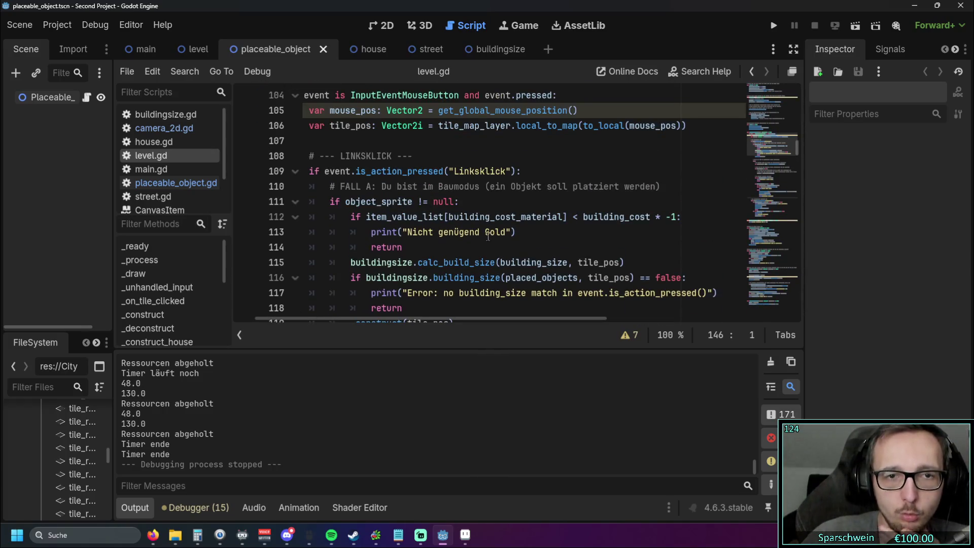
{"action": "scroll", "coordinate": [477, 227], "scroll_direction": "down", "scroll_amount": 1}
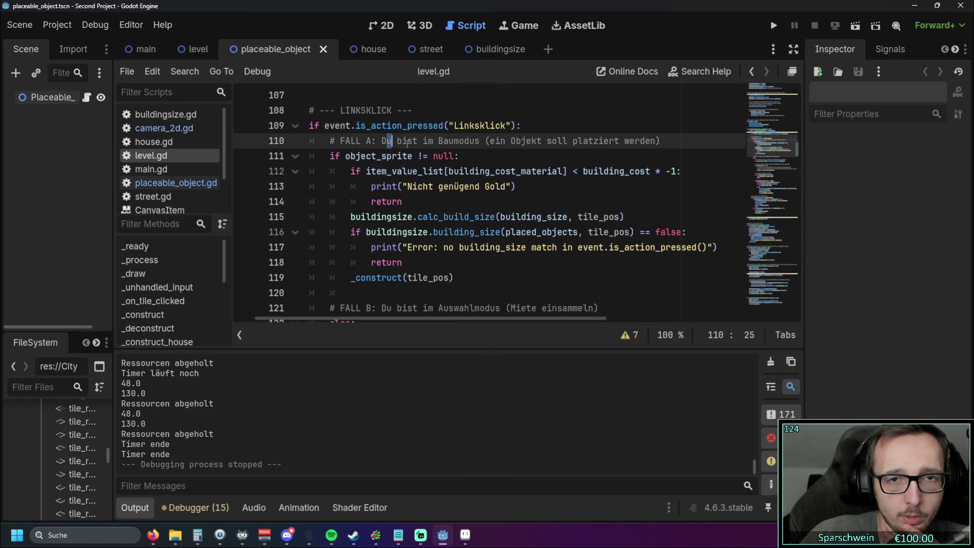
{"action": "left_click", "coordinate": [552, 150]}
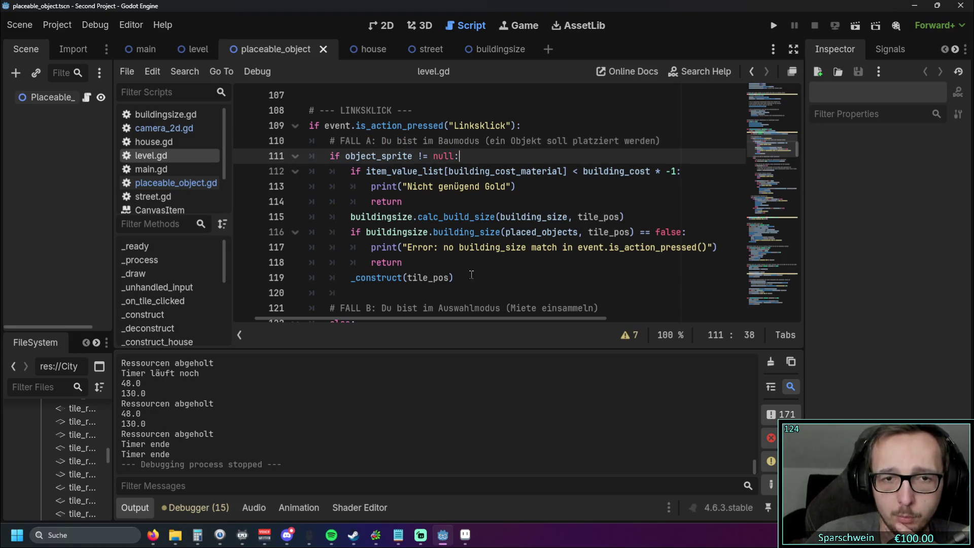
{"action": "left_click_drag", "start_coordinate": [472, 274], "coordinate": [330, 155]}
{"action": "left_click", "coordinate": [470, 195]}
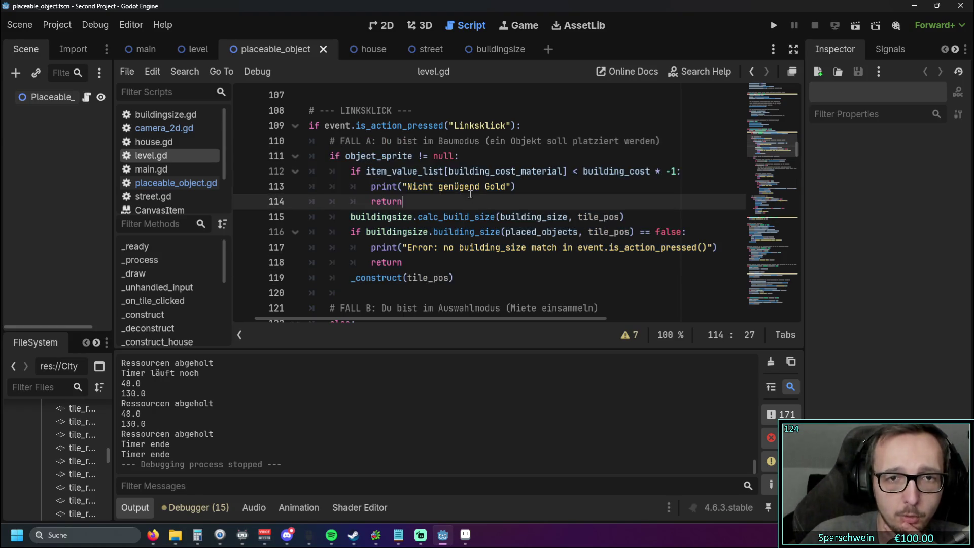
{"action": "scroll", "coordinate": [470, 191], "scroll_direction": "down", "scroll_amount": 4}
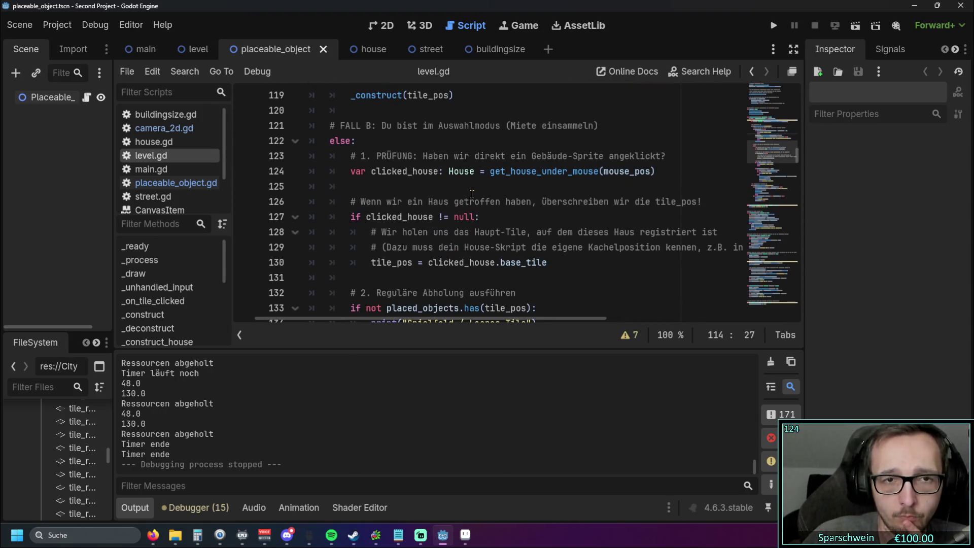
{"action": "scroll", "coordinate": [487, 200], "scroll_direction": "down", "scroll_amount": 2}
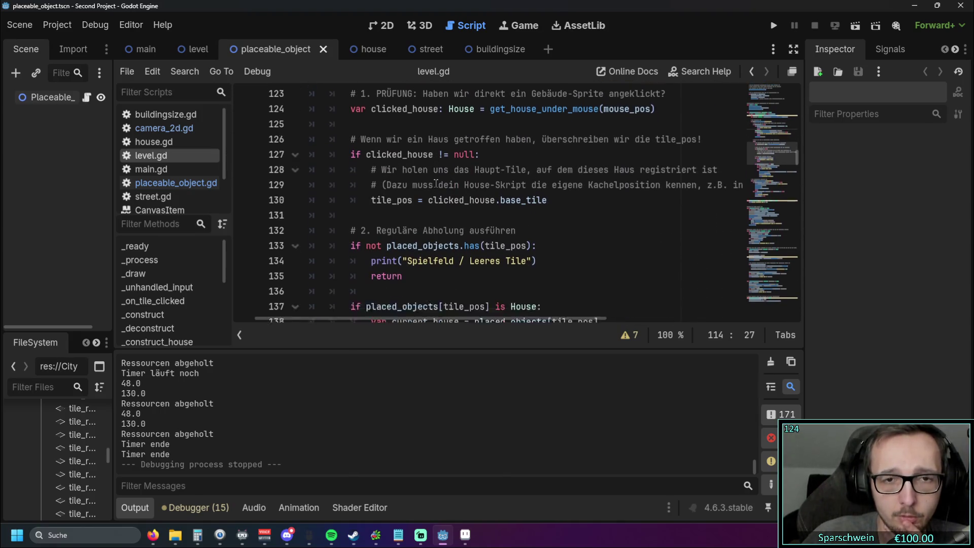
{"action": "scroll", "coordinate": [514, 209], "scroll_direction": "down", "scroll_amount": 1}
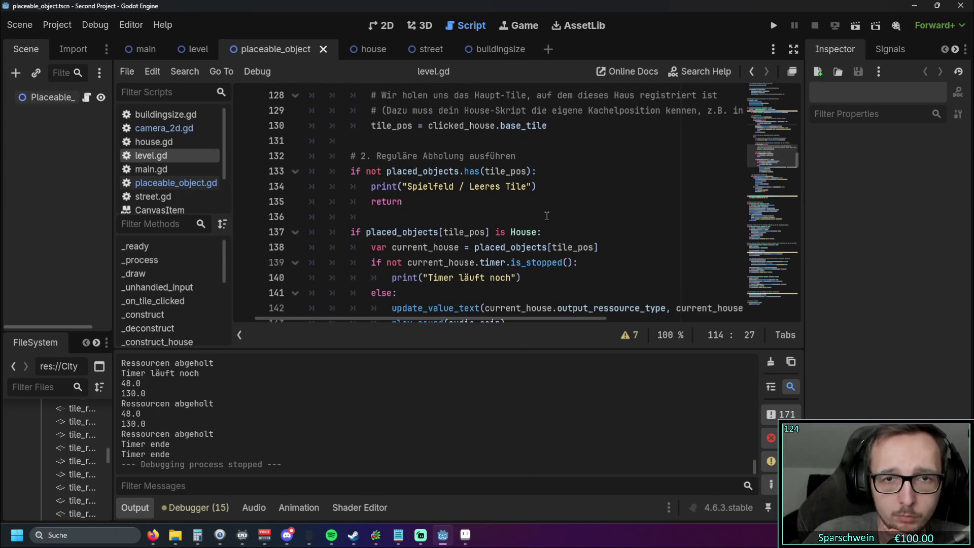
{"action": "scroll", "coordinate": [525, 214], "scroll_direction": "up", "scroll_amount": 3}
{"action": "mouse_move", "coordinate": [350, 277]}
{"action": "left_mouse_down"}
{"action": "mouse_move", "coordinate": [334, 263]}
{"action": "mouse_move", "coordinate": [328, 174]}
{"action": "left_mouse_up"}
{"action": "left_click", "coordinate": [459, 231]}
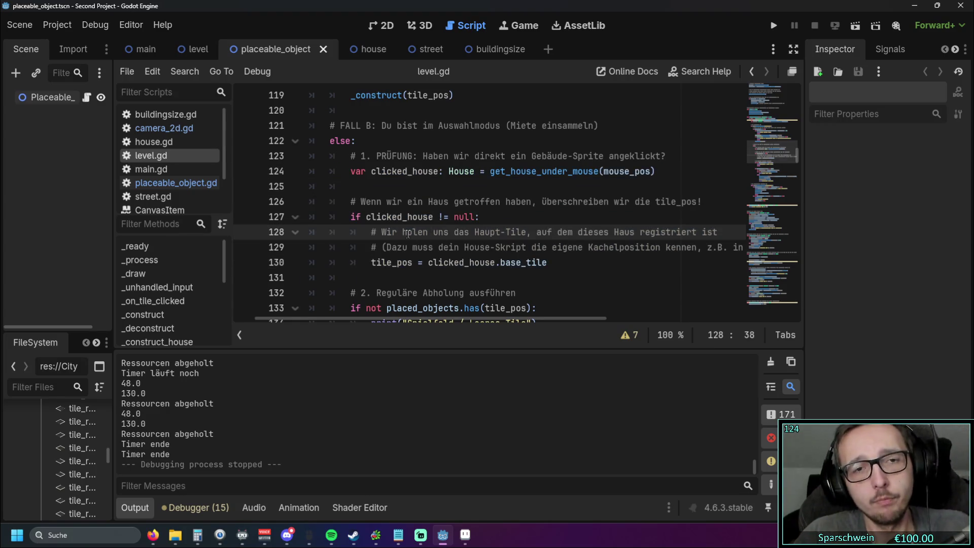
{"action": "double_click", "coordinate": [406, 171]}
{"action": "left_click", "coordinate": [425, 186]}
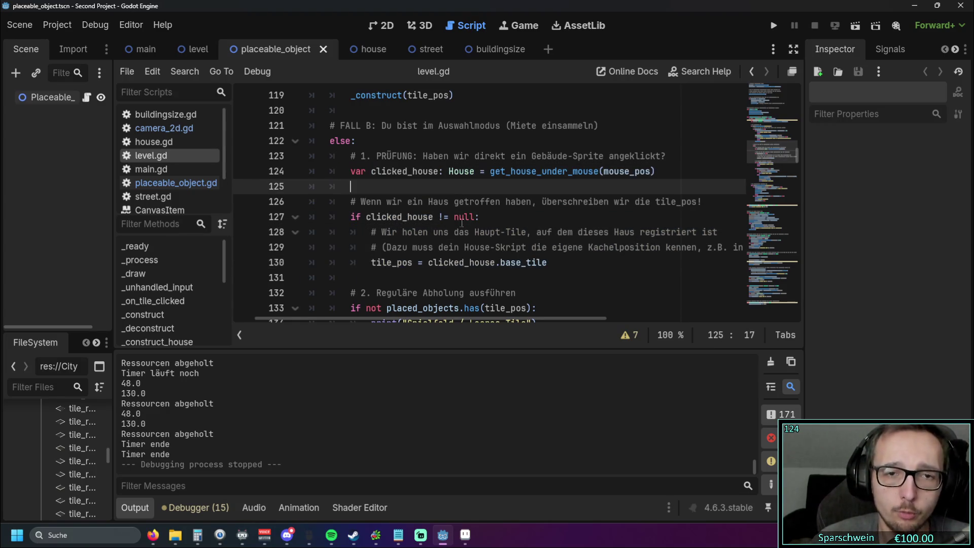
{"action": "left_click_drag", "start_coordinate": [480, 216], "coordinate": [464, 217]}
{"action": "left_click", "coordinate": [482, 190]}
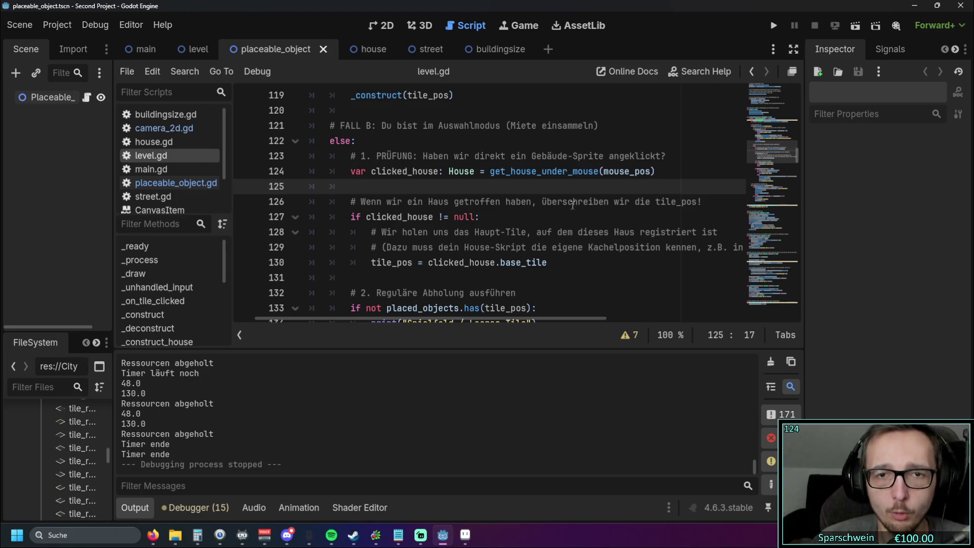
{"action": "mouse_move", "coordinate": [427, 316]}
{"action": "left_mouse_down"}
{"action": "mouse_move", "coordinate": [483, 308]}
{"action": "mouse_move", "coordinate": [407, 311]}
{"action": "mouse_move", "coordinate": [425, 312]}
{"action": "mouse_move", "coordinate": [429, 301]}
{"action": "mouse_move", "coordinate": [562, 309]}
{"action": "mouse_move", "coordinate": [409, 310]}
{"action": "mouse_move", "coordinate": [576, 306]}
{"action": "left_mouse_up"}
{"action": "mouse_move", "coordinate": [653, 248]}
{"action": "left_mouse_down"}
{"action": "mouse_move", "coordinate": [187, 252]}
{"action": "mouse_move", "coordinate": [406, 248]}
{"action": "left_mouse_up"}
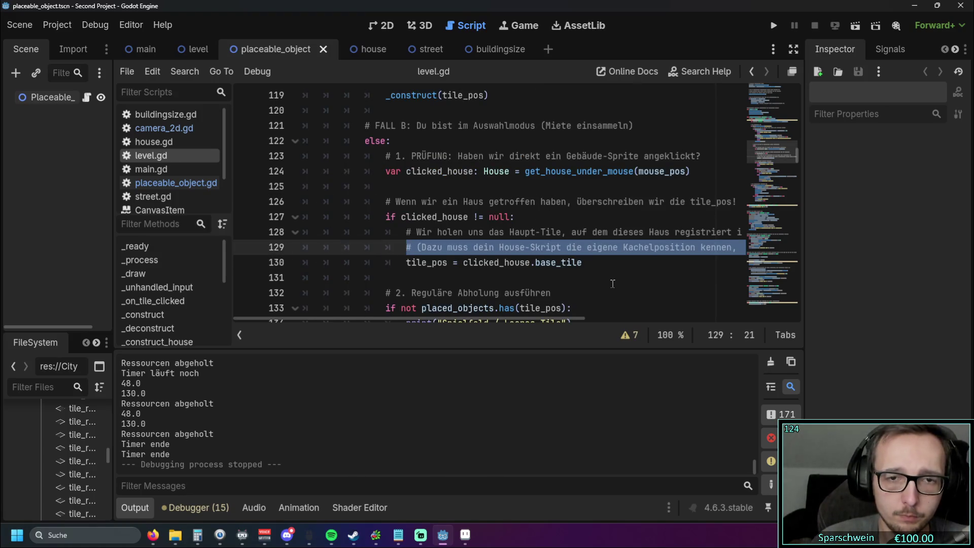
Delete line 129's tile-position comment in level.gd, then switch to the red house sprite in Aseprite
{"action": "key", "text": "BackSpace"}
{"action": "key", "text": "BackSpace"}
{"action": "key", "text": "BackSpace"}
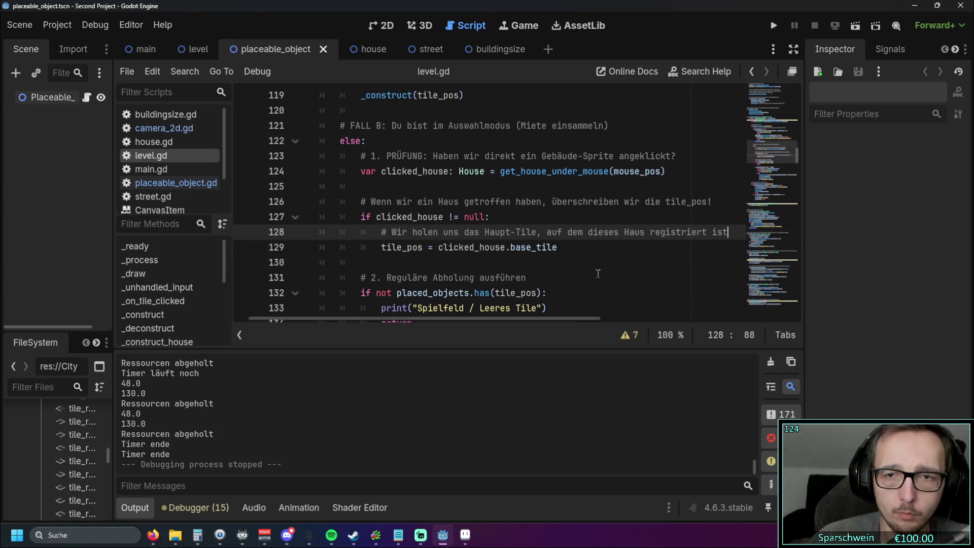
{"action": "left_click", "coordinate": [510, 266]}
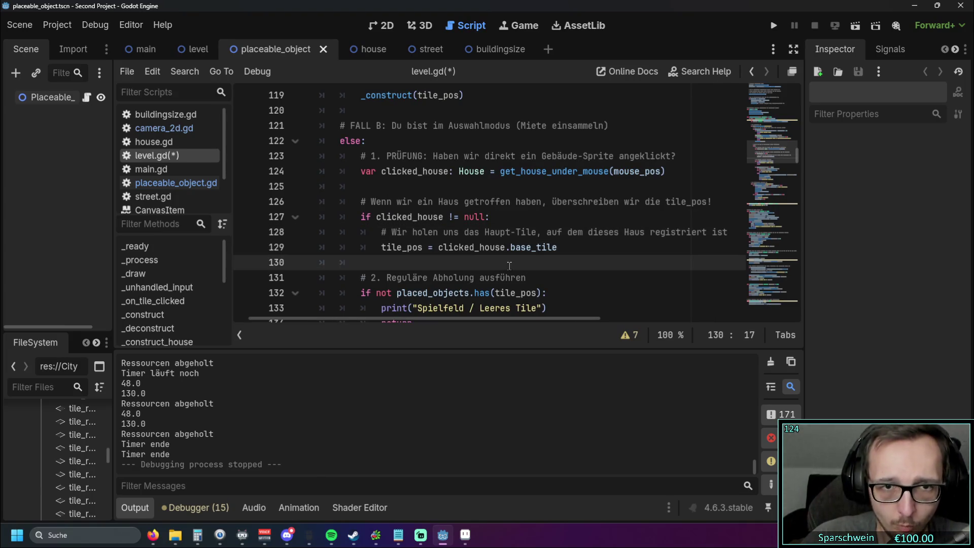
{"action": "left_click", "coordinate": [755, 71]}
{"action": "left_click", "coordinate": [764, 71]}
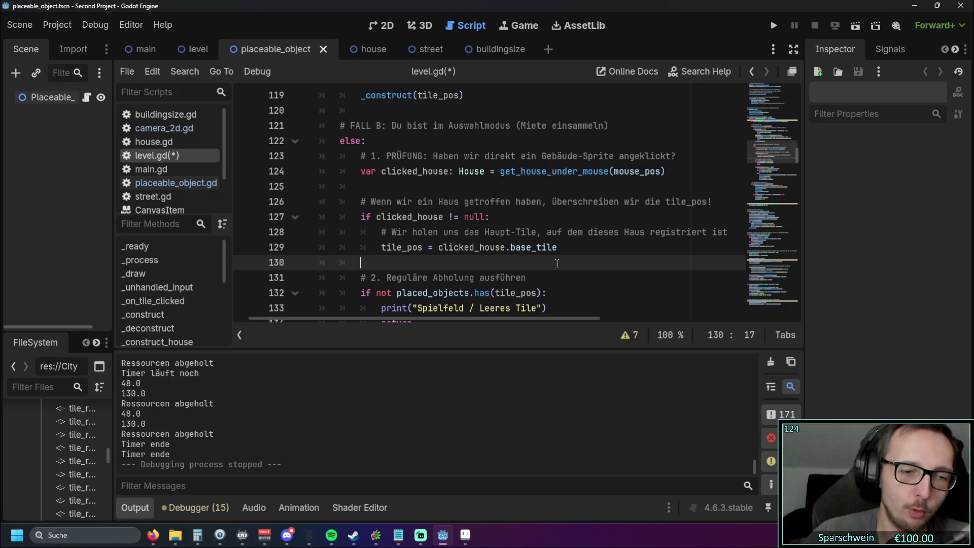
{"action": "left_click", "coordinate": [465, 535]}
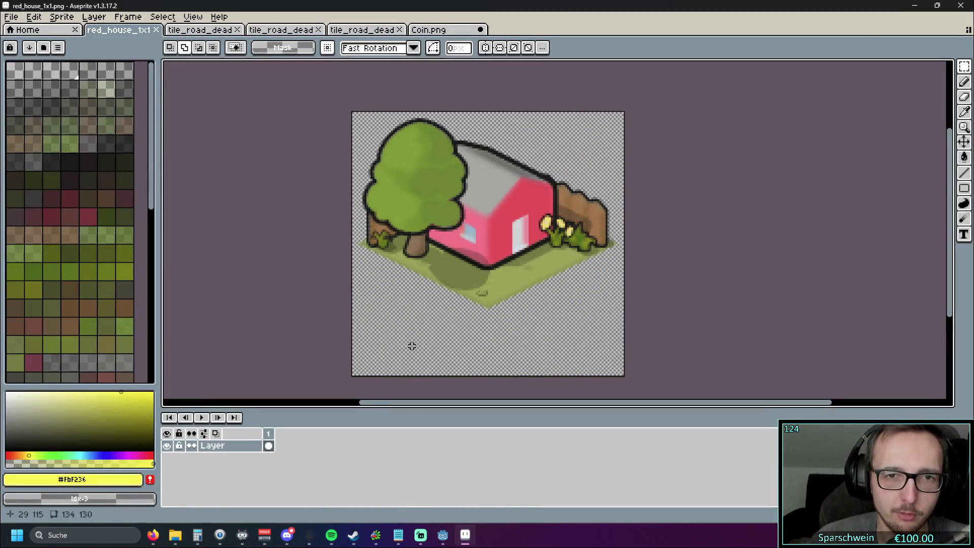
{"action": "scroll", "coordinate": [471, 234], "scroll_direction": "up", "scroll_amount": 2}
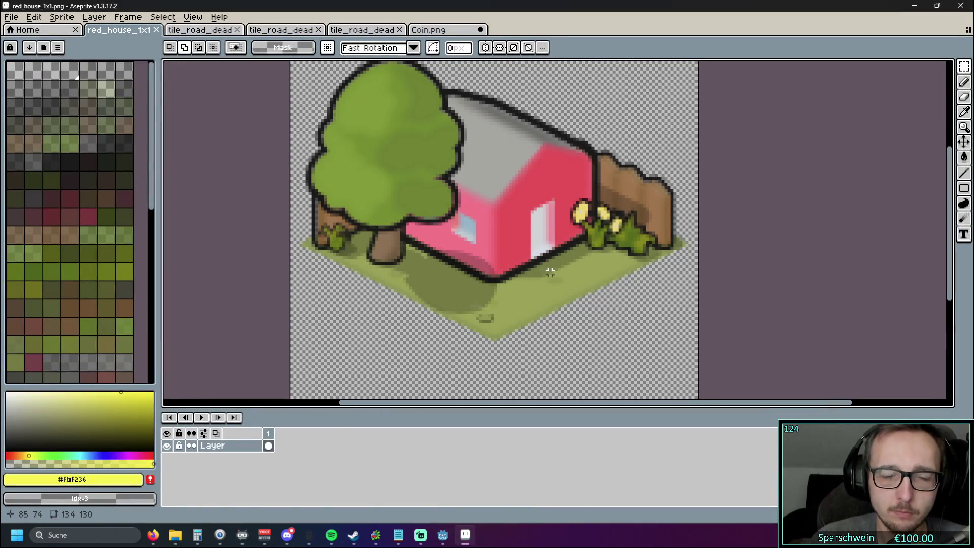
{"action": "scroll", "coordinate": [550, 272], "scroll_direction": "down", "scroll_amount": 2}
{"action": "mouse_move", "coordinate": [693, 246]}
{"action": "left_mouse_down"}
{"action": "mouse_move", "coordinate": [664, 257]}
{"action": "mouse_move", "coordinate": [668, 243]}
{"action": "left_mouse_up"}
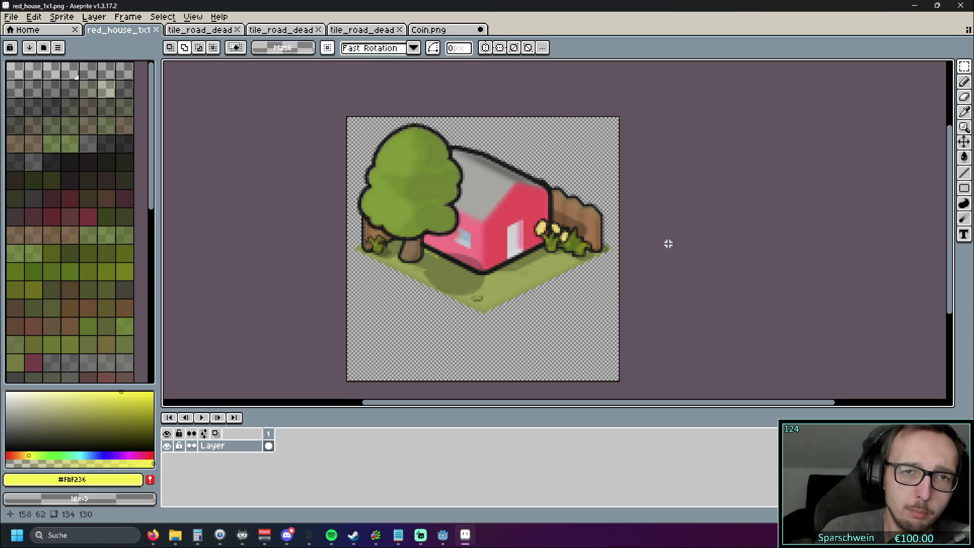
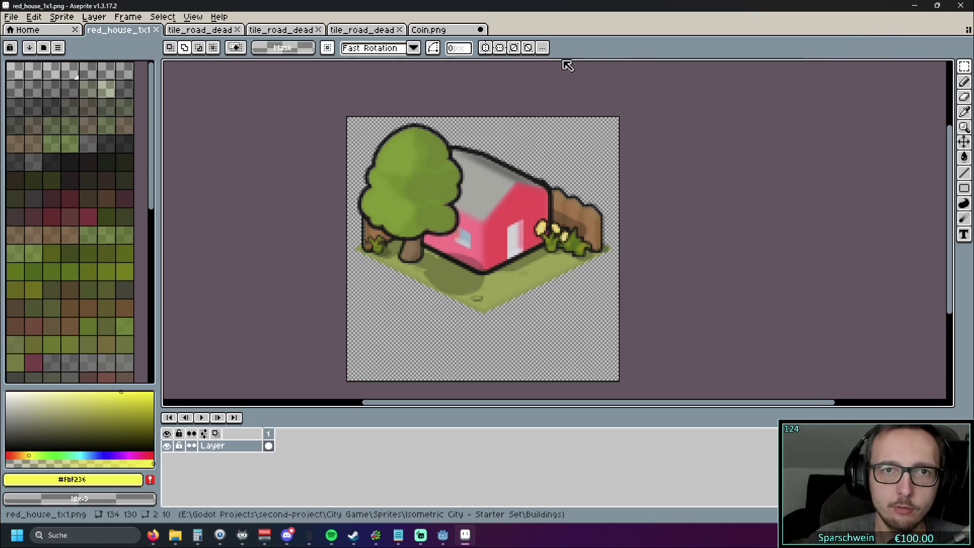
Quit Aseprite, discarding the unsaved changes to Coin.png
{"action": "left_click", "coordinate": [962, 7]}
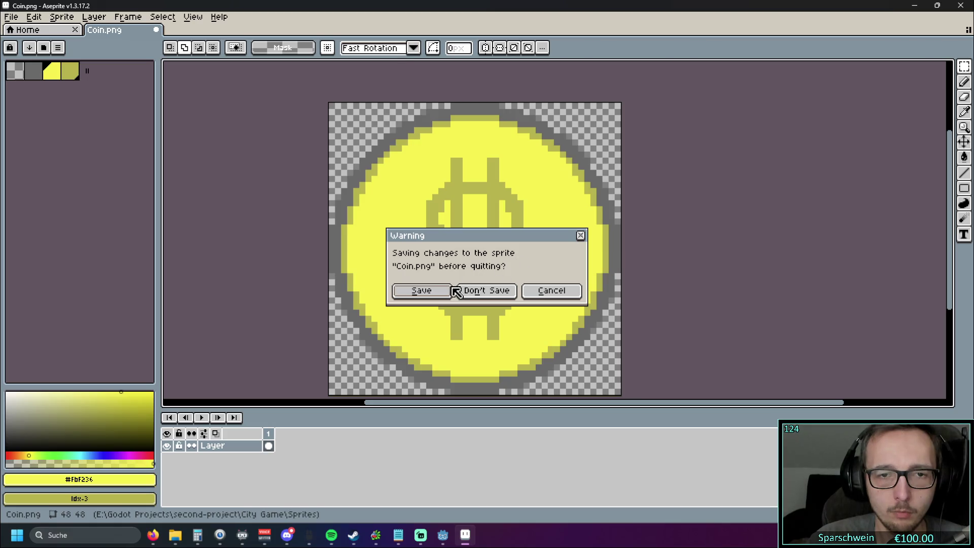
{"action": "left_click", "coordinate": [550, 290]}
{"action": "left_click", "coordinate": [957, 6]}
{"action": "left_click", "coordinate": [488, 292]}
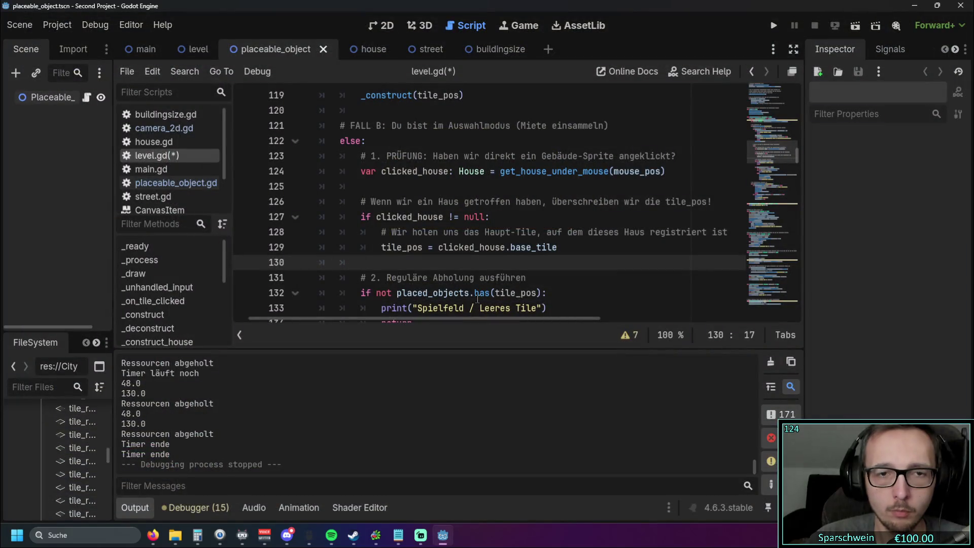
Select the three-line shader comment above color_outline_with_shader_effect() on lines 85–87
{"action": "mouse_move", "coordinate": [477, 299]}
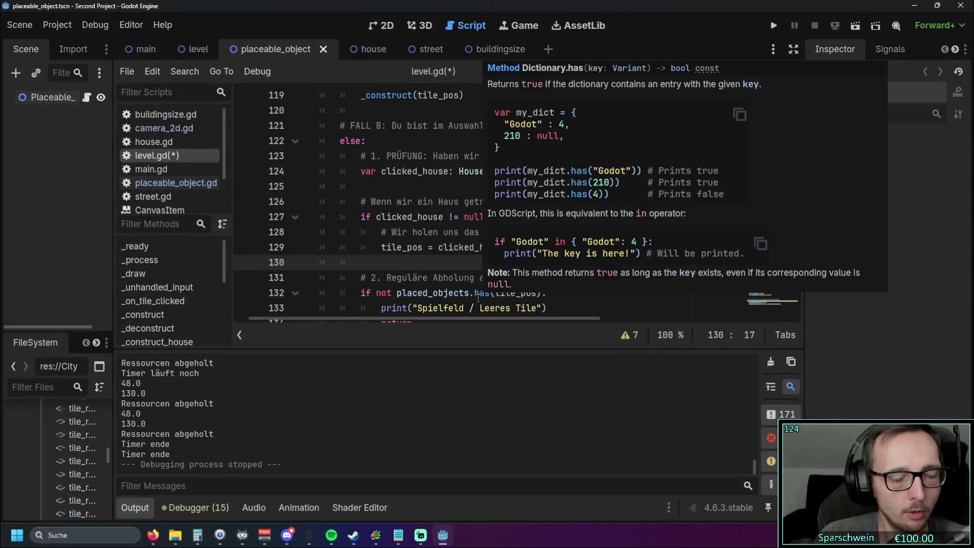
{"action": "scroll", "coordinate": [514, 259], "scroll_direction": "down", "scroll_amount": 6}
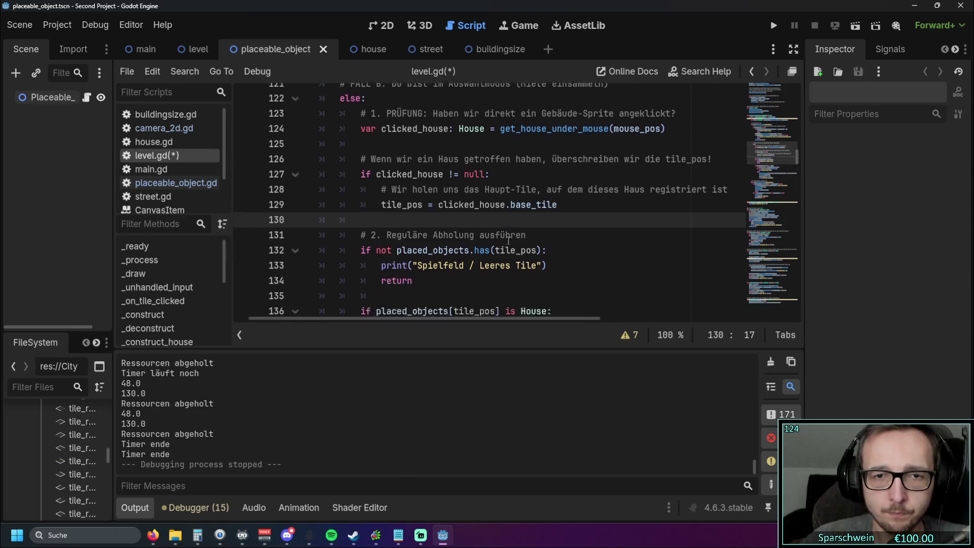
{"action": "scroll", "coordinate": [508, 243], "scroll_direction": "up", "scroll_amount": 6}
{"action": "key", "text": "shift+Up"}
{"action": "key", "text": "shift+Up"}
{"action": "key", "text": "shift+Up"}
{"action": "key", "text": "shift+Down"}
{"action": "key", "text": "shift+Down"}
{"action": "key", "text": "shift+Down"}
{"action": "mouse_move", "coordinate": [425, 318]}
{"action": "left_mouse_down"}
{"action": "mouse_move", "coordinate": [468, 320]}
{"action": "mouse_move", "coordinate": [390, 315]}
{"action": "mouse_move", "coordinate": [421, 318]}
{"action": "left_mouse_up"}
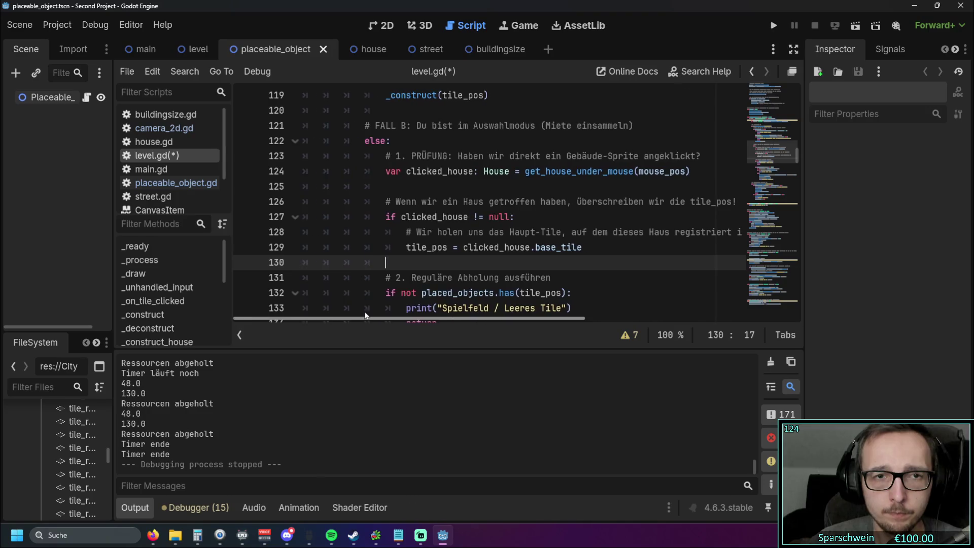
{"action": "scroll", "coordinate": [393, 244], "scroll_direction": "up", "scroll_amount": 12}
{"action": "scroll", "coordinate": [393, 244], "scroll_direction": "up", "scroll_amount": 2}
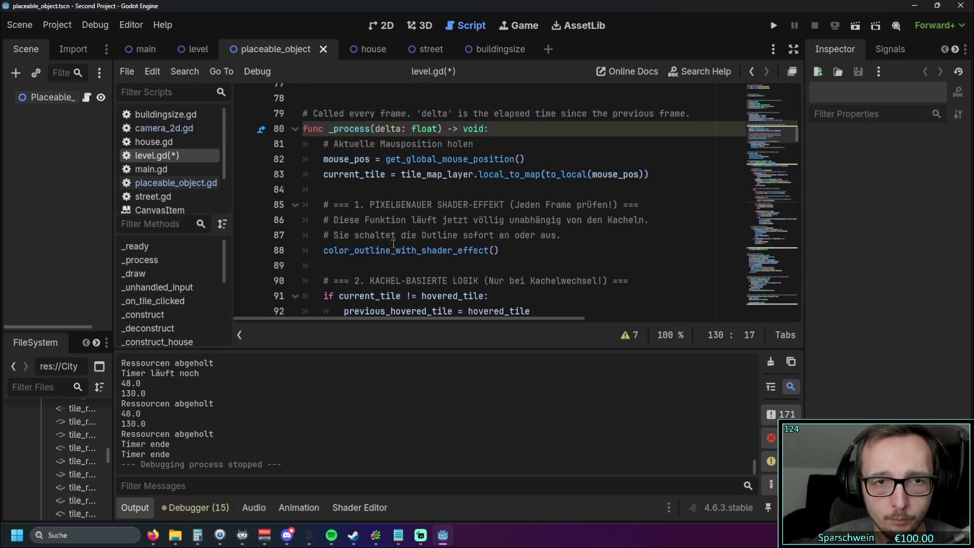
{"action": "scroll", "coordinate": [401, 244], "scroll_direction": "down", "scroll_amount": 1}
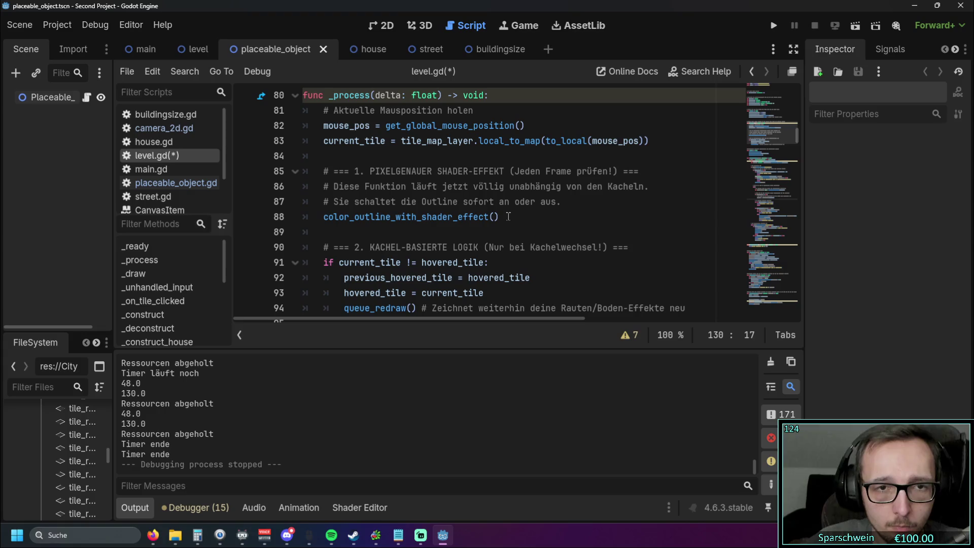
{"action": "left_click", "coordinate": [575, 208]}
{"action": "left_click_drag", "start_coordinate": [576, 208], "coordinate": [274, 183]}
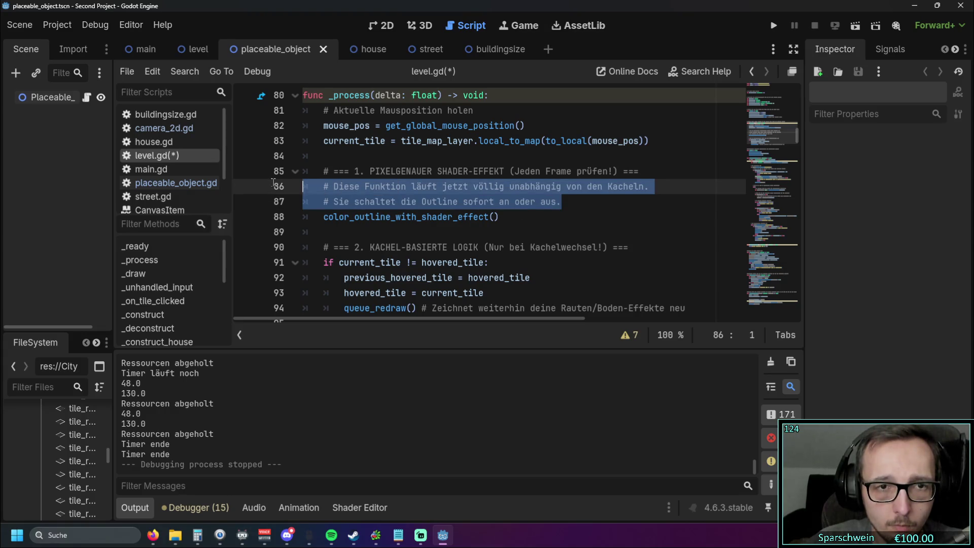
{"action": "left_click", "coordinate": [448, 201]}
{"action": "mouse_move", "coordinate": [579, 202]}
{"action": "left_mouse_down"}
{"action": "mouse_move", "coordinate": [284, 161]}
{"action": "mouse_move", "coordinate": [285, 175]}
{"action": "left_mouse_up"}
Replace it with an indented '#shader prüfung für jeden tixel' comment and remove the stray 't'
{"action": "type", "text": "#"}
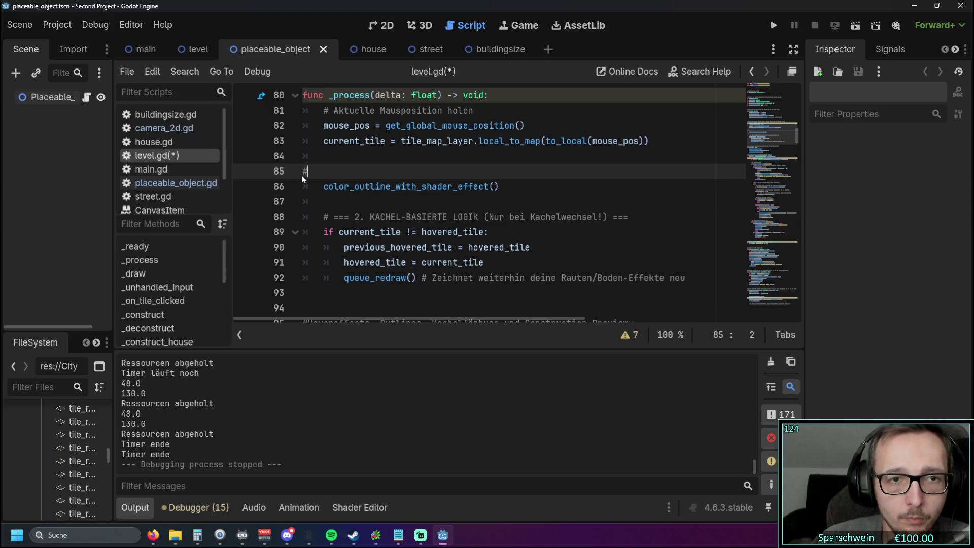
{"action": "key", "text": "BackSpace"}
{"action": "key", "text": "Tab"}
{"action": "type", "text": "#"}
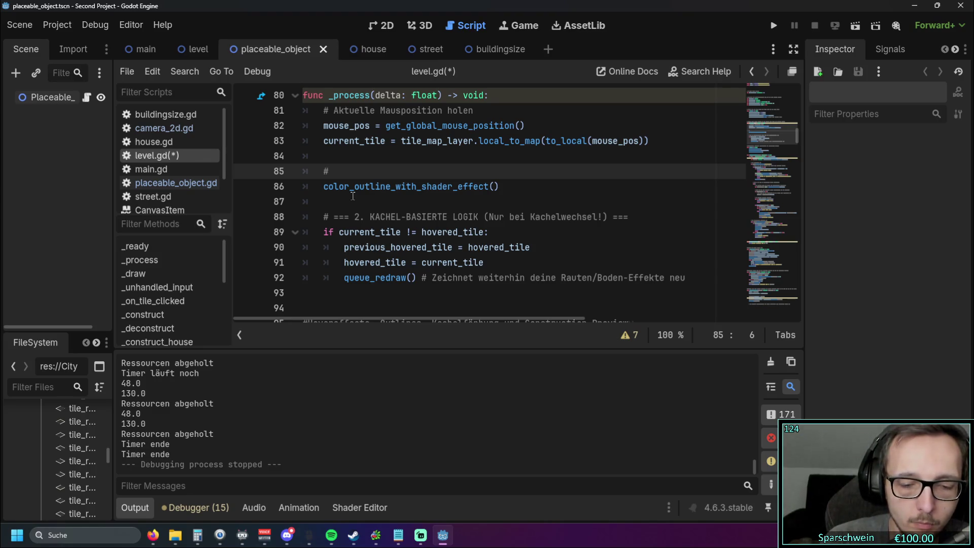
{"action": "type", "text": "shader "}
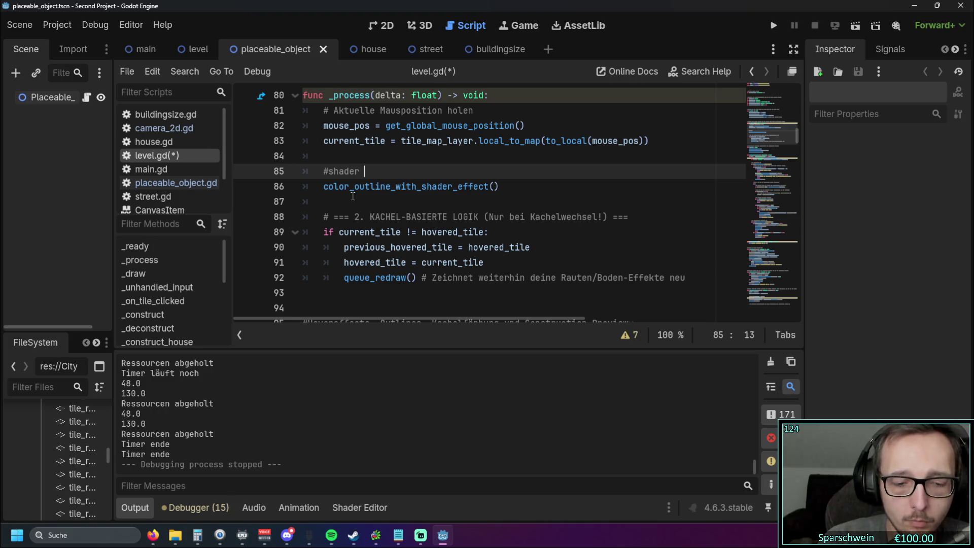
{"action": "type", "text": "prüfung "}
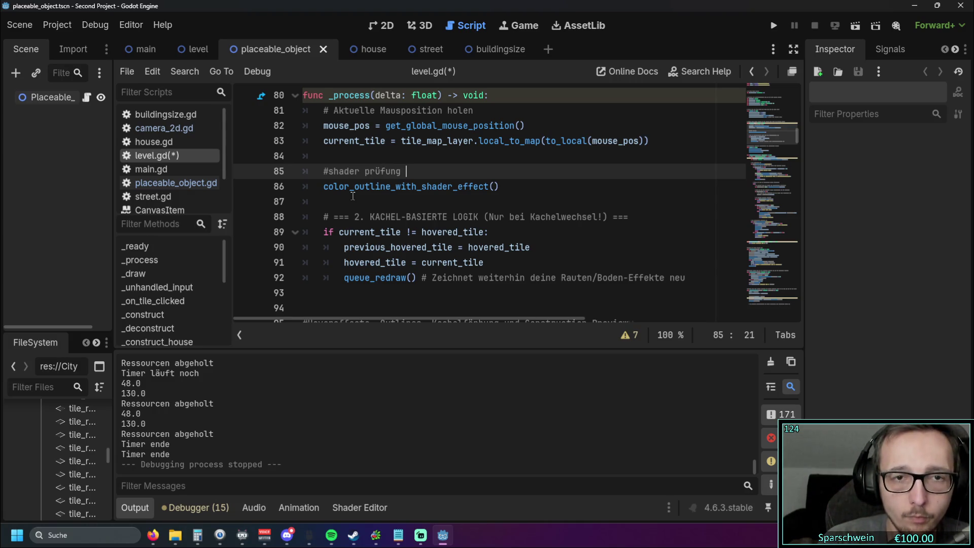
{"action": "type", "text": "für jeden "}
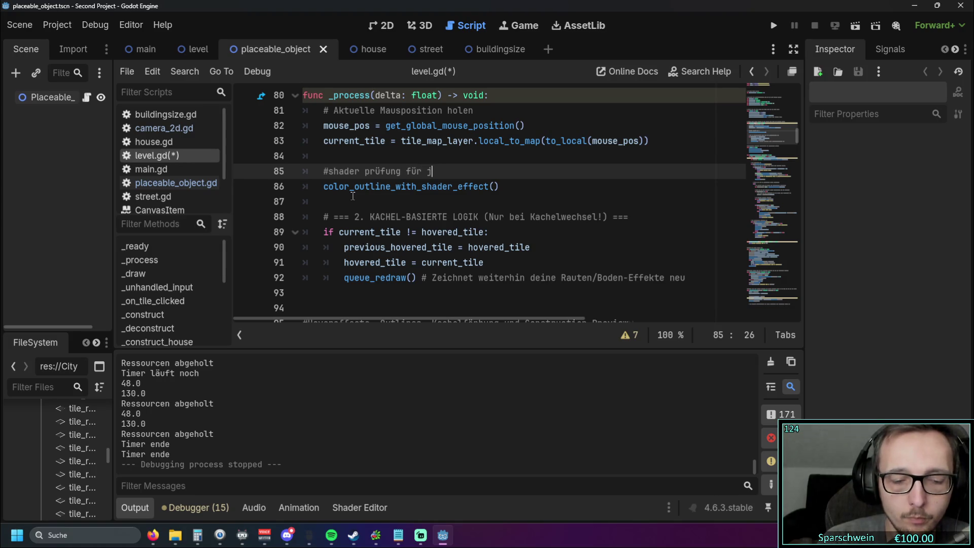
{"action": "type", "text": "tixel"}
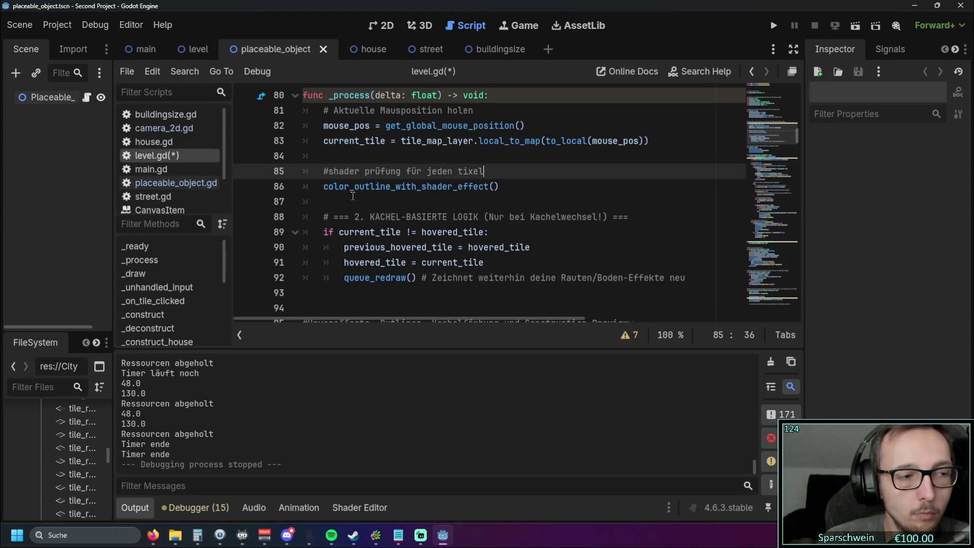
{"action": "left_click", "coordinate": [380, 206]}
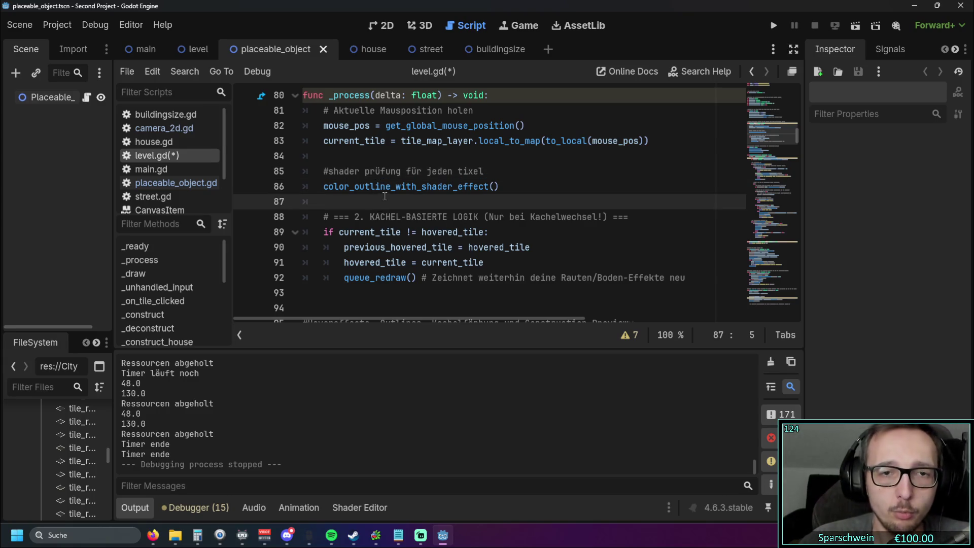
{"action": "left_click", "coordinate": [461, 171]}
{"action": "key", "text": "BackSpace"}
Finish correcting the comment so it reads 'pixel'
{"action": "type", "text": "p"}
{"action": "left_click", "coordinate": [464, 153]}
{"action": "scroll", "coordinate": [466, 162], "scroll_direction": "down", "scroll_amount": 1}
{"action": "scroll", "coordinate": [466, 165], "scroll_direction": "up", "scroll_amount": 1}
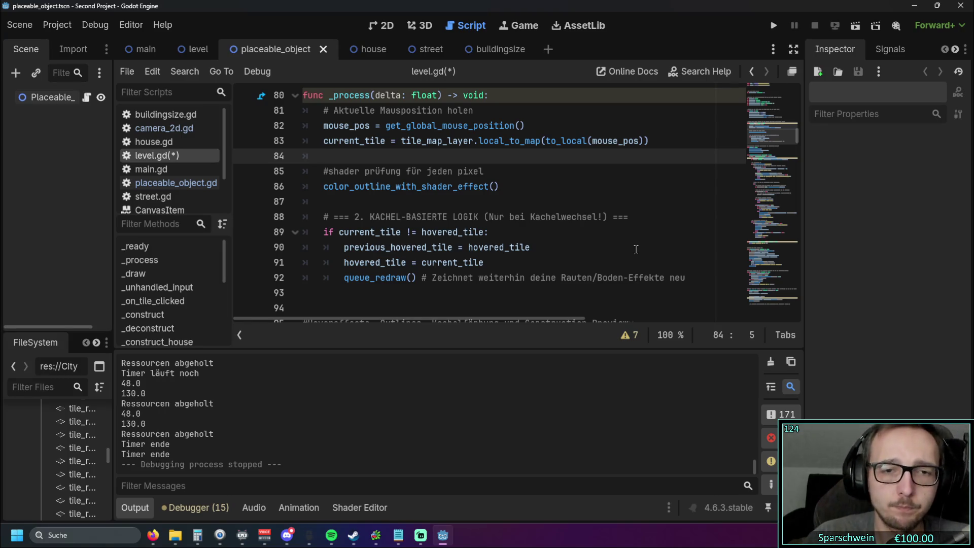
Delete the trailing comment after queue_redraw() on line 92
{"action": "mouse_move", "coordinate": [434, 318]}
{"action": "left_mouse_down"}
{"action": "mouse_move", "coordinate": [483, 318]}
{"action": "mouse_move", "coordinate": [428, 319]}
{"action": "left_mouse_up"}
{"action": "left_click_drag", "start_coordinate": [686, 279], "coordinate": [430, 278]}
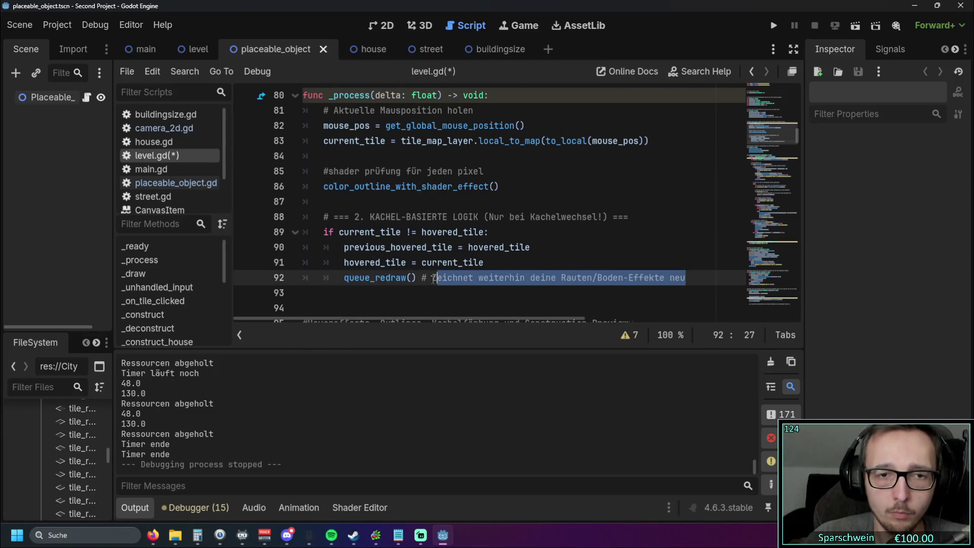
{"action": "left_click", "coordinate": [454, 293]}
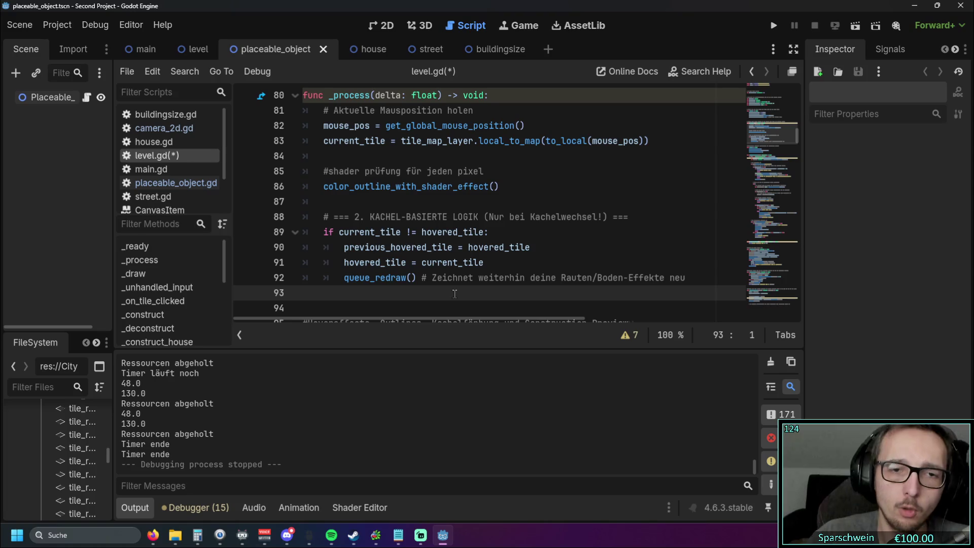
{"action": "left_click_drag", "start_coordinate": [686, 278], "coordinate": [424, 279]}
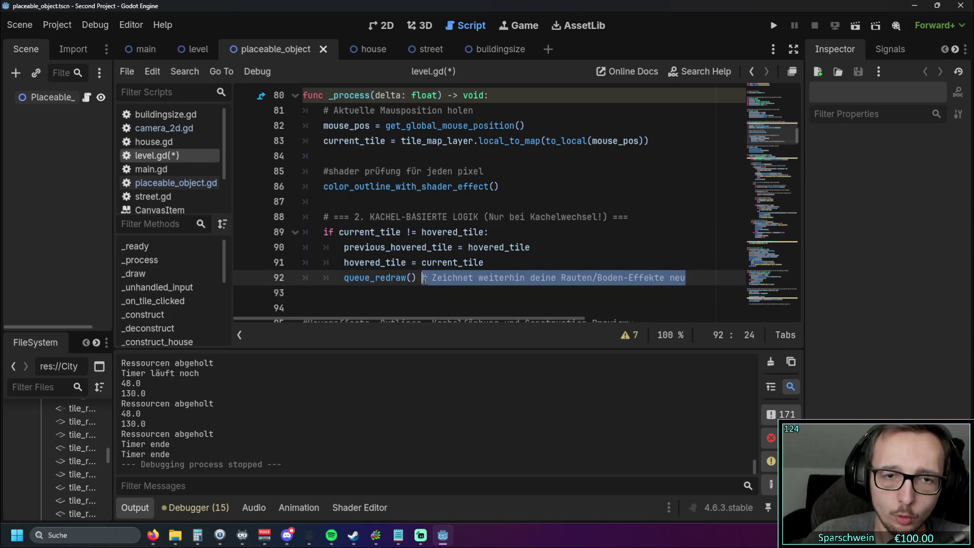
{"action": "key", "text": "BackSpace"}
{"action": "key", "text": "BackSpace"}
{"action": "left_click", "coordinate": [455, 293]}
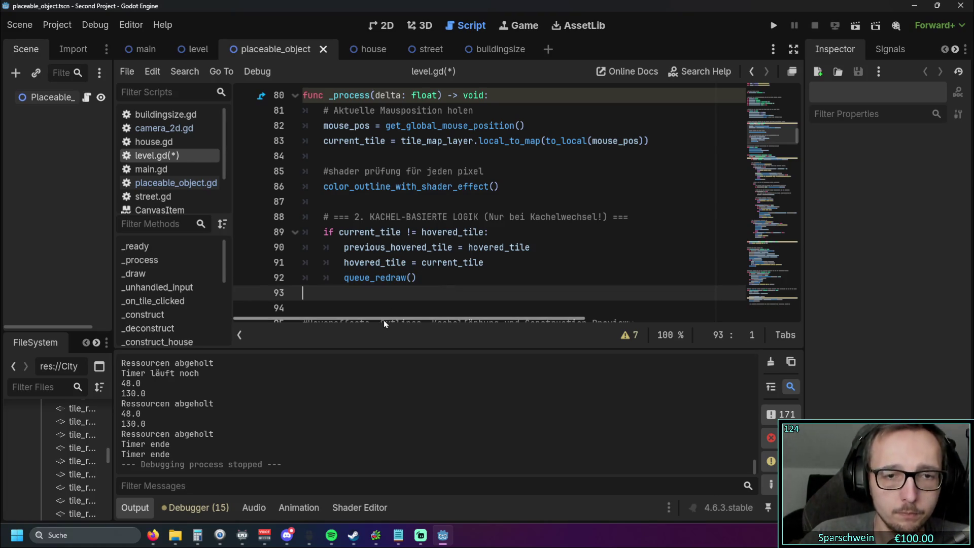
{"action": "scroll", "coordinate": [463, 233], "scroll_direction": "up", "scroll_amount": 3}
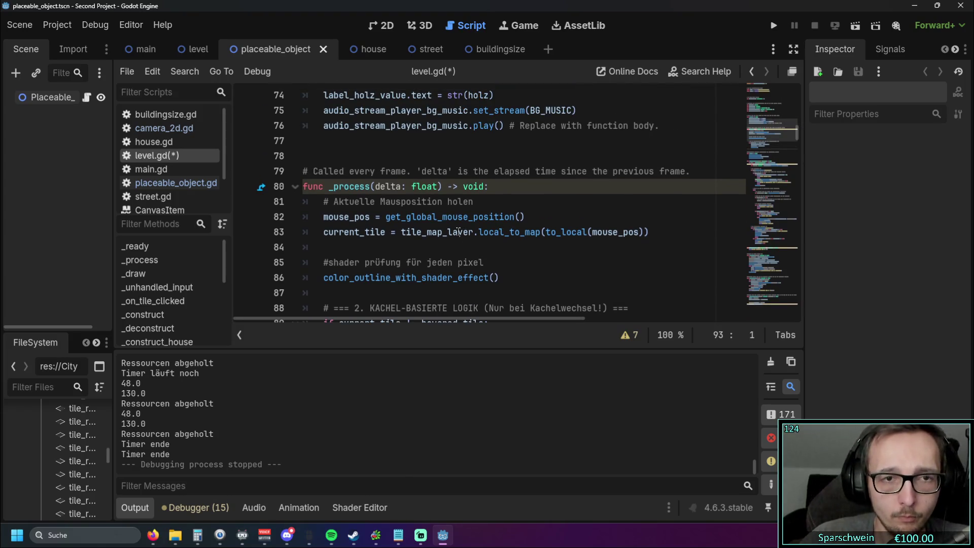
{"action": "scroll", "coordinate": [463, 233], "scroll_direction": "down", "scroll_amount": 1}
{"action": "scroll", "coordinate": [452, 222], "scroll_direction": "down", "scroll_amount": 1}
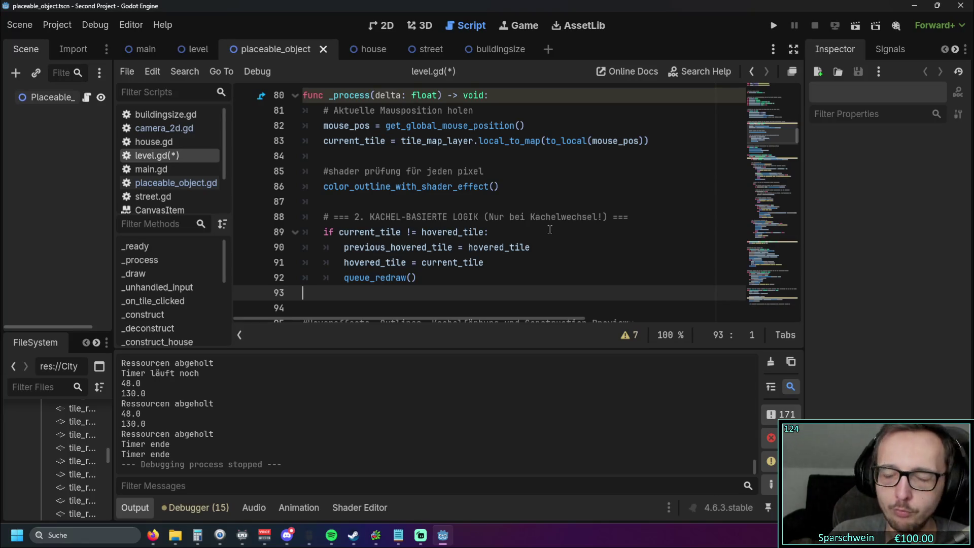
Run the project and build a row of red houses with a street along it
{"action": "left_click", "coordinate": [774, 26]}
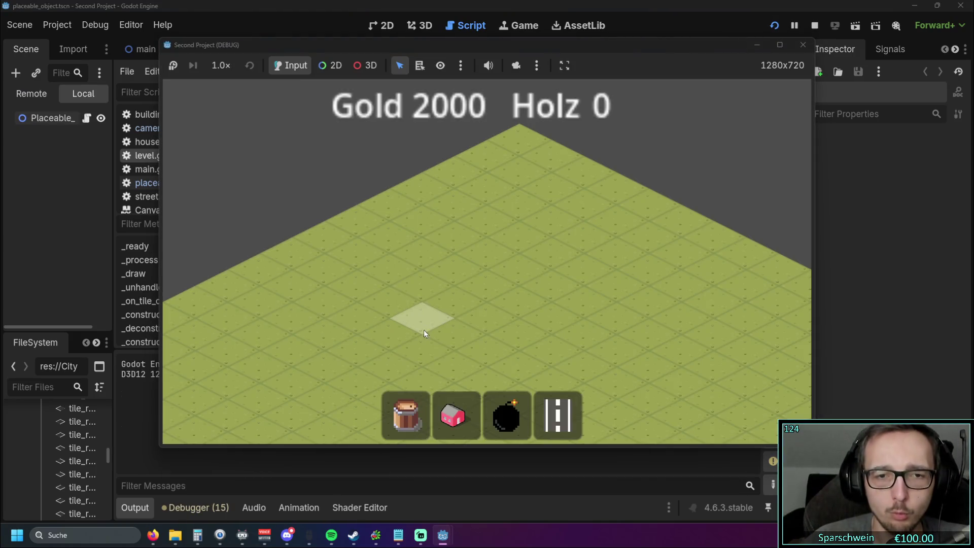
{"action": "left_click", "coordinate": [453, 415]}
{"action": "left_click_drag", "start_coordinate": [411, 315], "coordinate": [548, 260]}
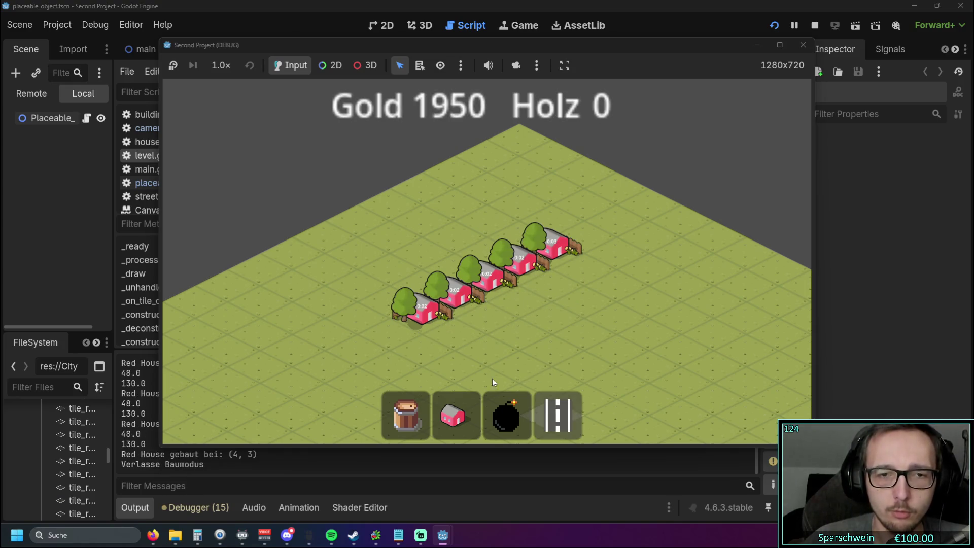
{"action": "left_click", "coordinate": [558, 415]}
{"action": "left_click_drag", "start_coordinate": [420, 345], "coordinate": [609, 258]}
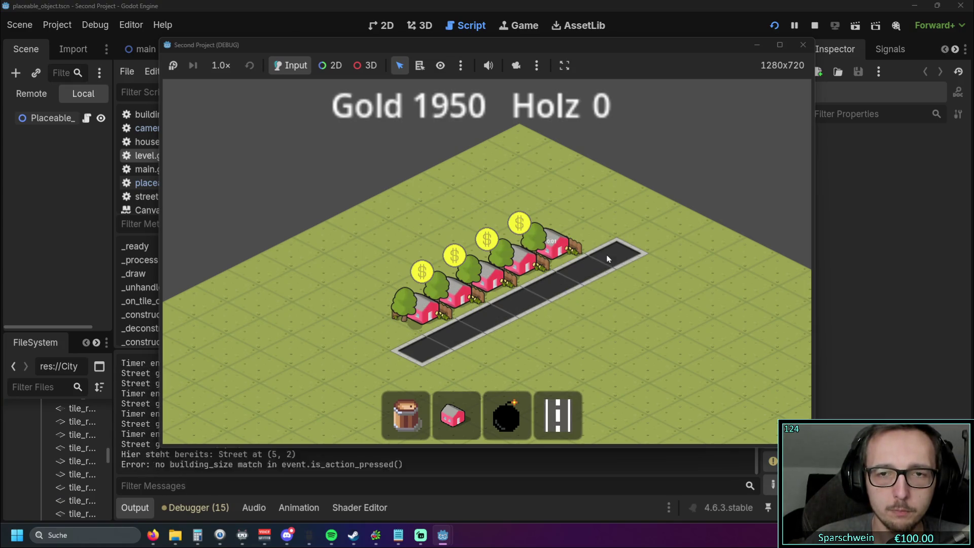
Collect coins from the outlined houses, bringing gold to 2055, then stop the game
{"action": "mouse_move", "coordinate": [423, 317]}
{"action": "mouse_move", "coordinate": [502, 284]}
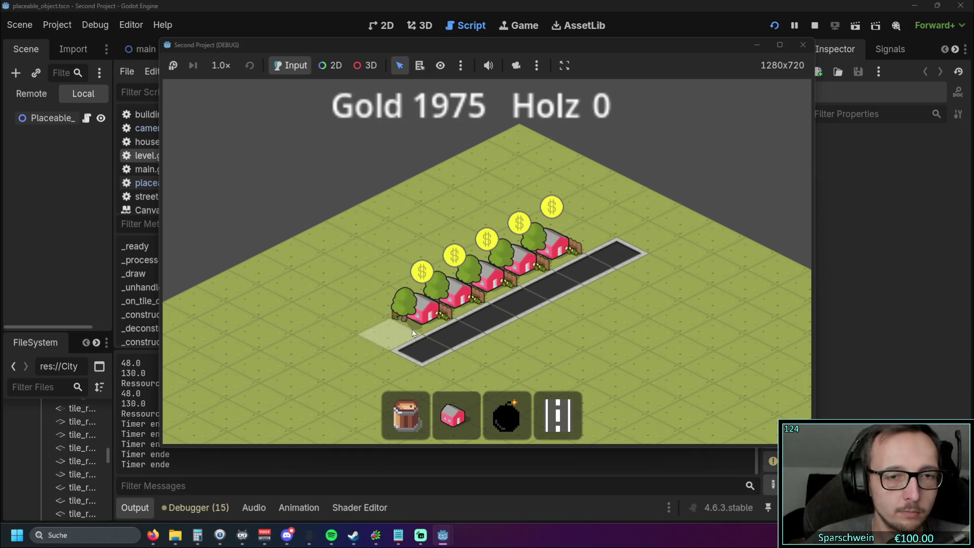
{"action": "mouse_move", "coordinate": [562, 249]}
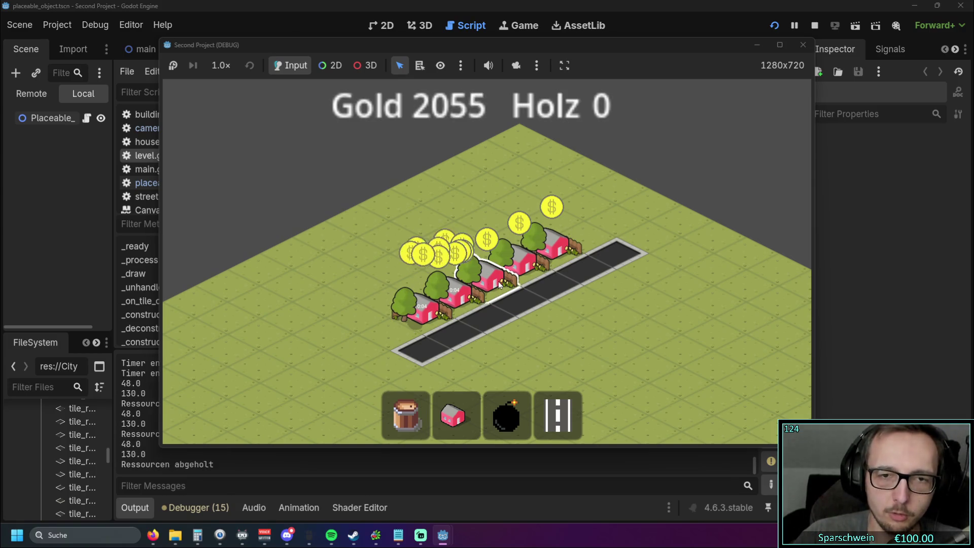
{"action": "left_click", "coordinate": [803, 44]}
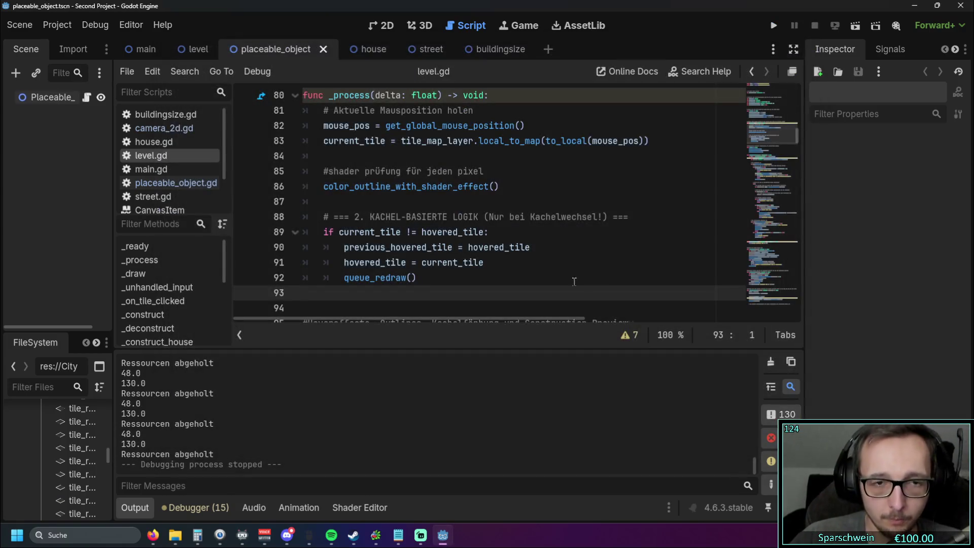
Replace the tile-logic heading comment on line 88 with '#bei kachelwechsel tiles aktualisieren'
{"action": "scroll", "coordinate": [478, 215], "scroll_direction": "down", "scroll_amount": 1}
{"action": "scroll", "coordinate": [478, 215], "scroll_direction": "up", "scroll_amount": 1}
{"action": "left_click", "coordinate": [478, 232]}
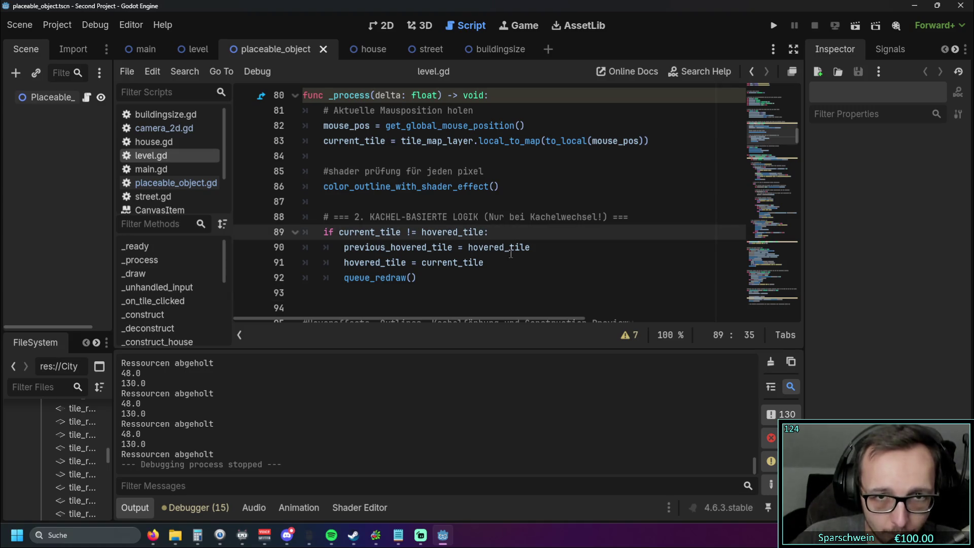
{"action": "left_click_drag", "start_coordinate": [650, 216], "coordinate": [323, 213]}
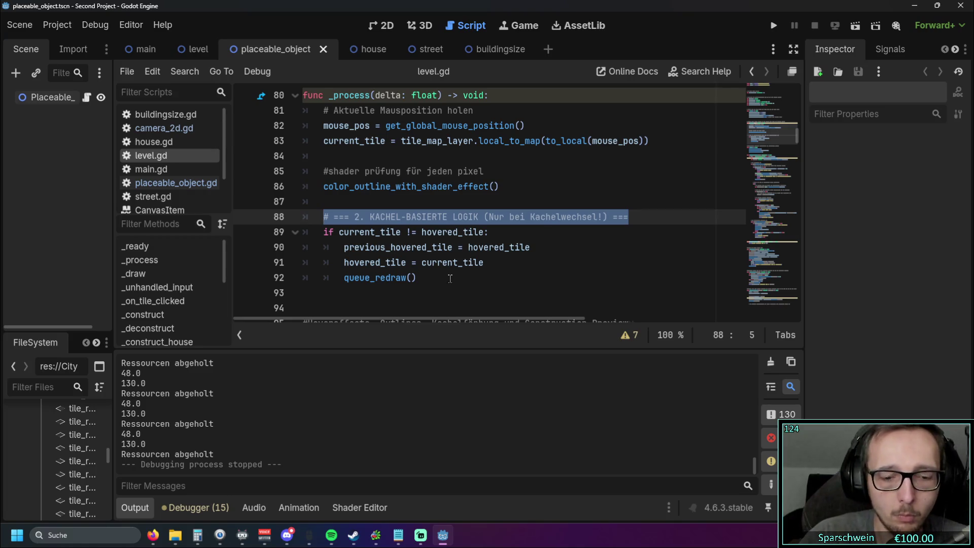
{"action": "type", "text": "#bei kachelw"}
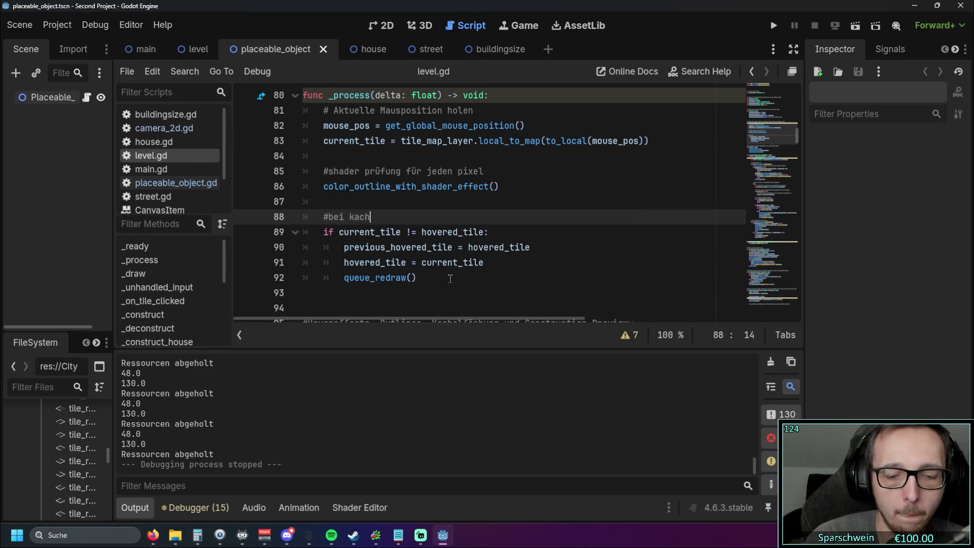
{"action": "type", "text": "echsel "}
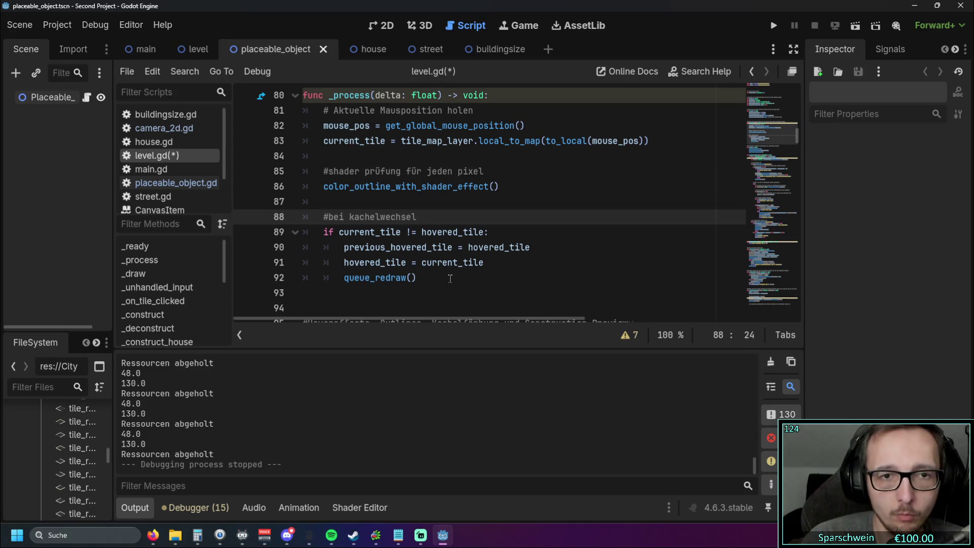
{"action": "type", "text": "tiles aktualisieren"}
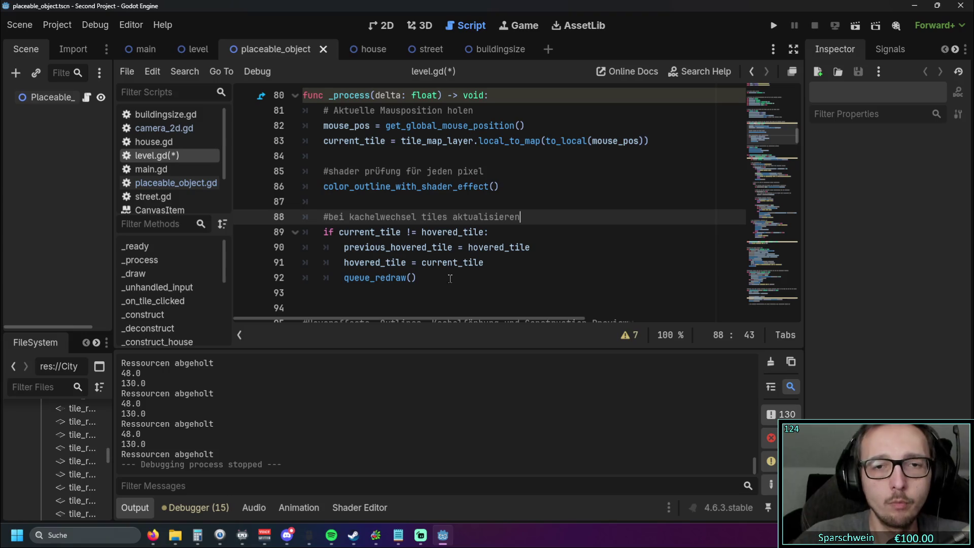
Overwrite the FALL A comment on line 108 with 'falls baumodus aktiv'
{"action": "left_click", "coordinate": [445, 263]}
{"action": "scroll", "coordinate": [445, 251], "scroll_direction": "up", "scroll_amount": 1}
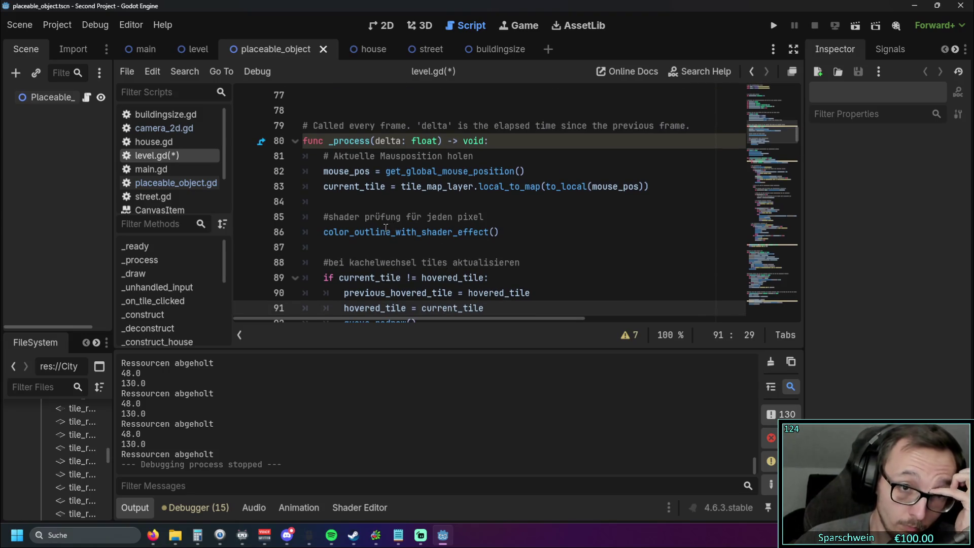
{"action": "scroll", "coordinate": [403, 219], "scroll_direction": "down", "scroll_amount": 3}
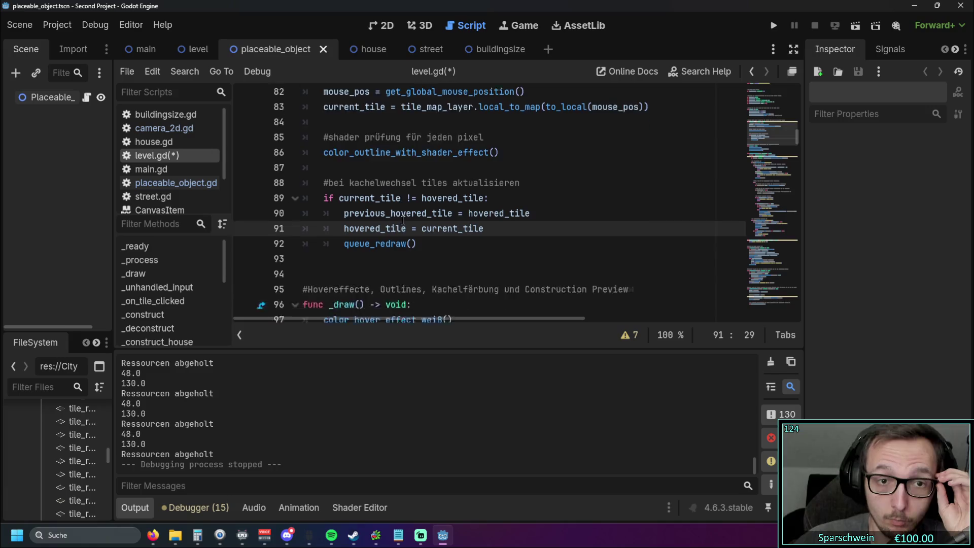
{"action": "scroll", "coordinate": [403, 221], "scroll_direction": "down", "scroll_amount": 2}
{"action": "scroll", "coordinate": [404, 222], "scroll_direction": "up", "scroll_amount": 2}
{"action": "scroll", "coordinate": [403, 224], "scroll_direction": "down", "scroll_amount": 2}
{"action": "scroll", "coordinate": [404, 223], "scroll_direction": "down", "scroll_amount": 1}
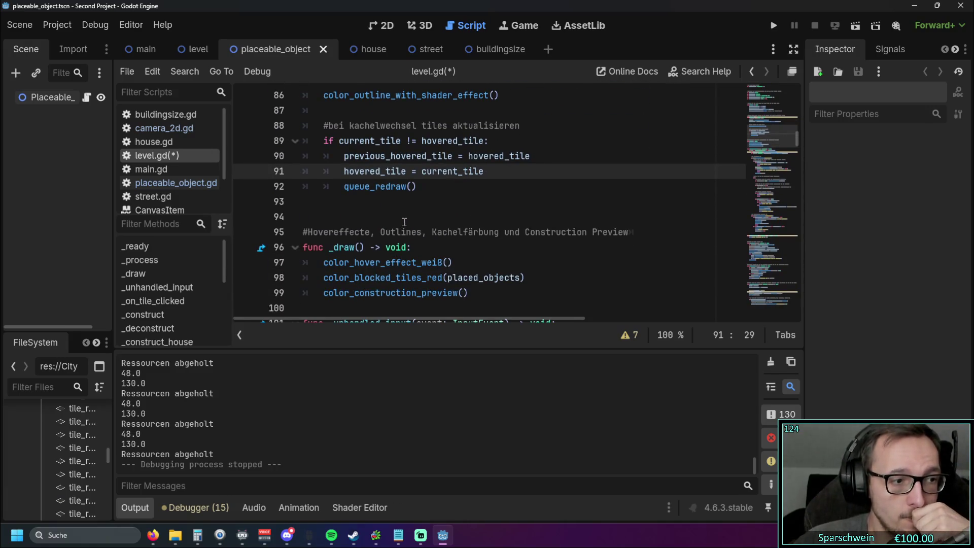
{"action": "scroll", "coordinate": [424, 224], "scroll_direction": "down", "scroll_amount": 5}
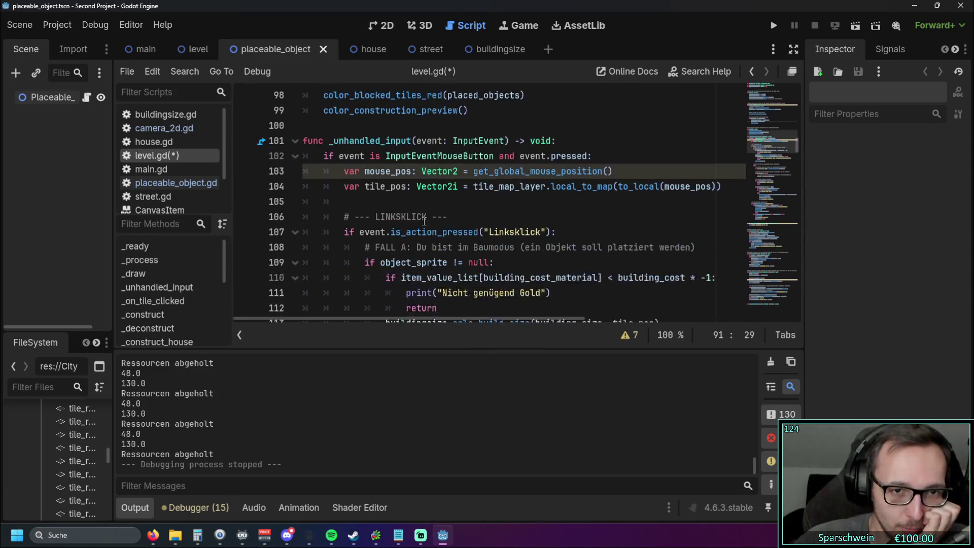
{"action": "scroll", "coordinate": [424, 223], "scroll_direction": "down", "scroll_amount": 1}
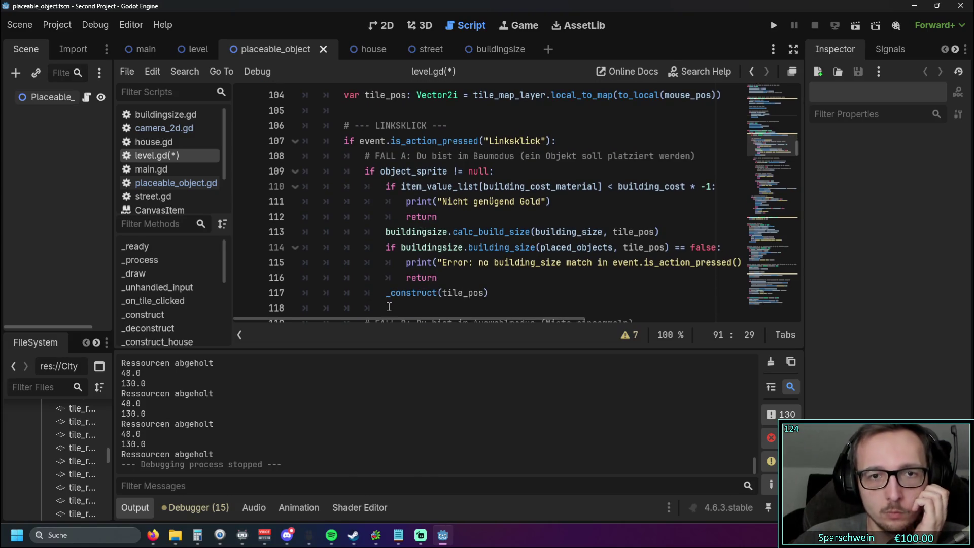
{"action": "mouse_move", "coordinate": [386, 320]}
{"action": "left_mouse_down"}
{"action": "mouse_move", "coordinate": [440, 321]}
{"action": "mouse_move", "coordinate": [397, 320]}
{"action": "left_mouse_up"}
{"action": "left_click_drag", "start_coordinate": [677, 156], "coordinate": [350, 157]}
{"action": "type", "text": "falls baum"}
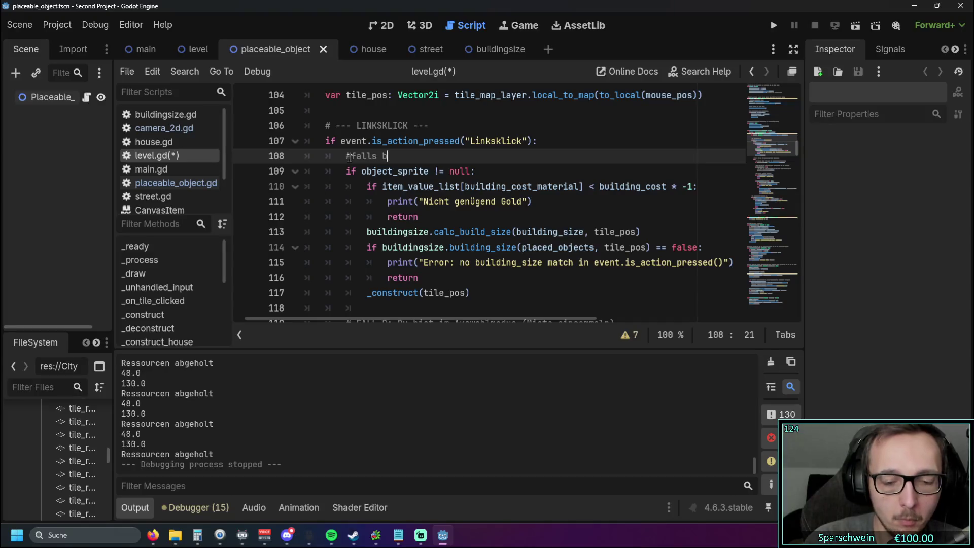
{"action": "type", "text": "odus aktiv"}
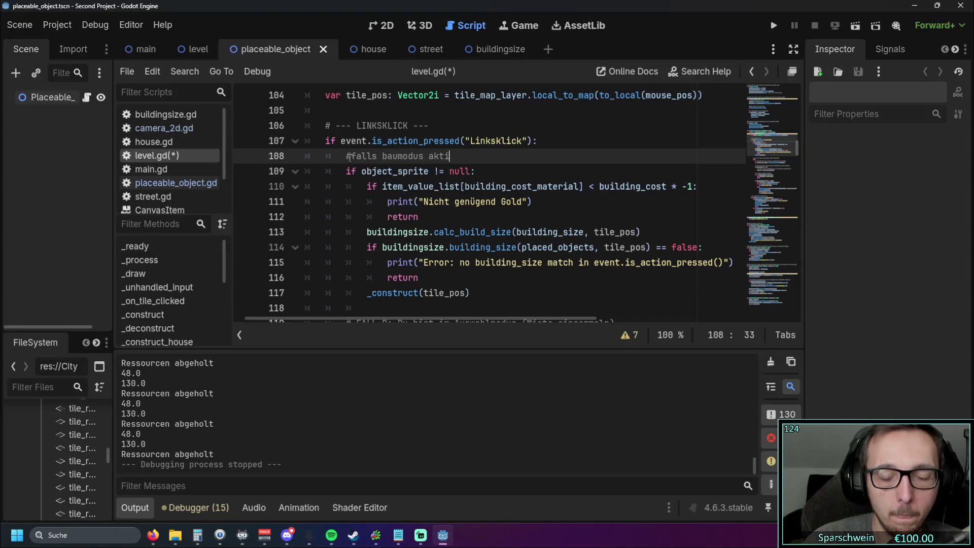
Overwrite the '# FALL B' comment on line 119 with '#fals baumodus inaktiv'
{"action": "left_click", "coordinate": [443, 228]}
{"action": "scroll", "coordinate": [443, 228], "scroll_direction": "down", "scroll_amount": 2}
{"action": "scroll", "coordinate": [443, 228], "scroll_direction": "down", "scroll_amount": 1}
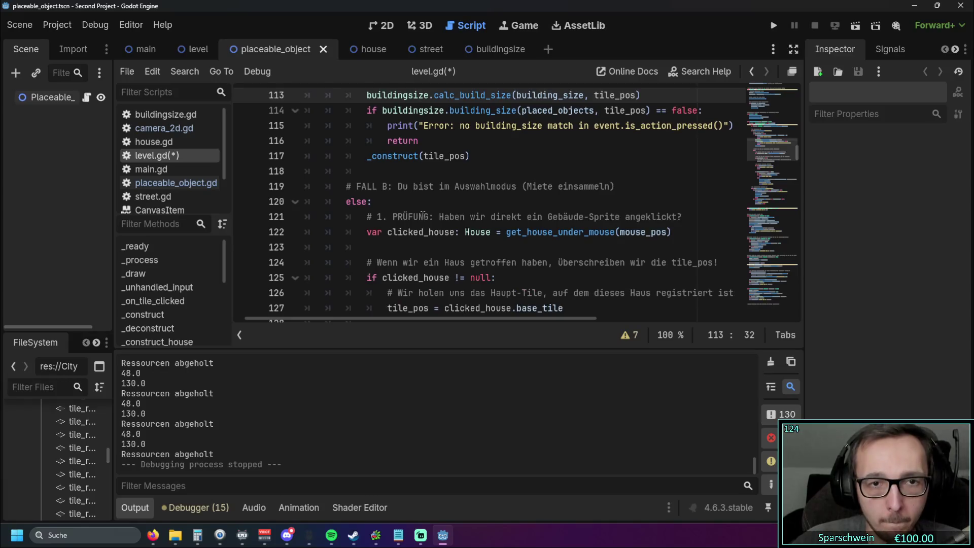
{"action": "scroll", "coordinate": [558, 233], "scroll_direction": "up", "scroll_amount": 1}
{"action": "left_click_drag", "start_coordinate": [617, 232], "coordinate": [346, 231]}
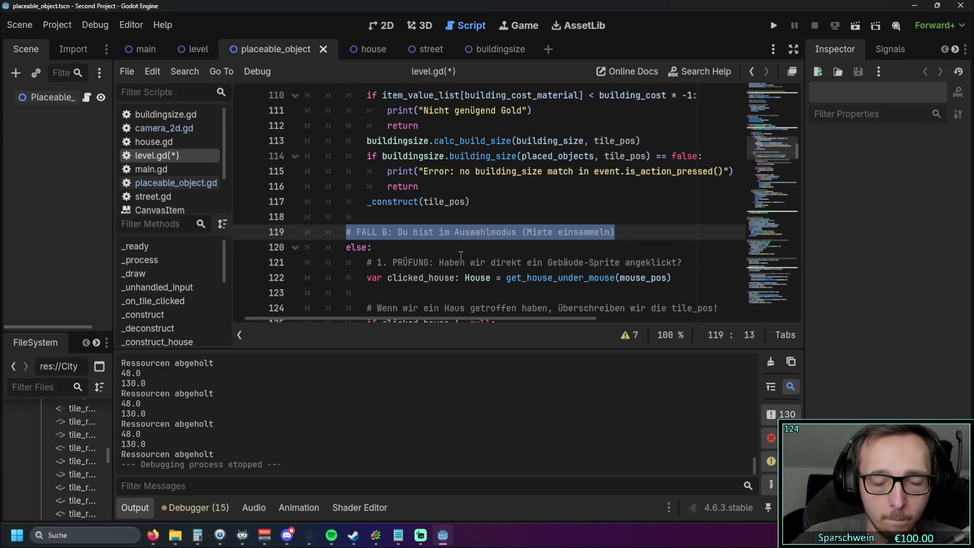
{"action": "type", "text": "#fals bau"}
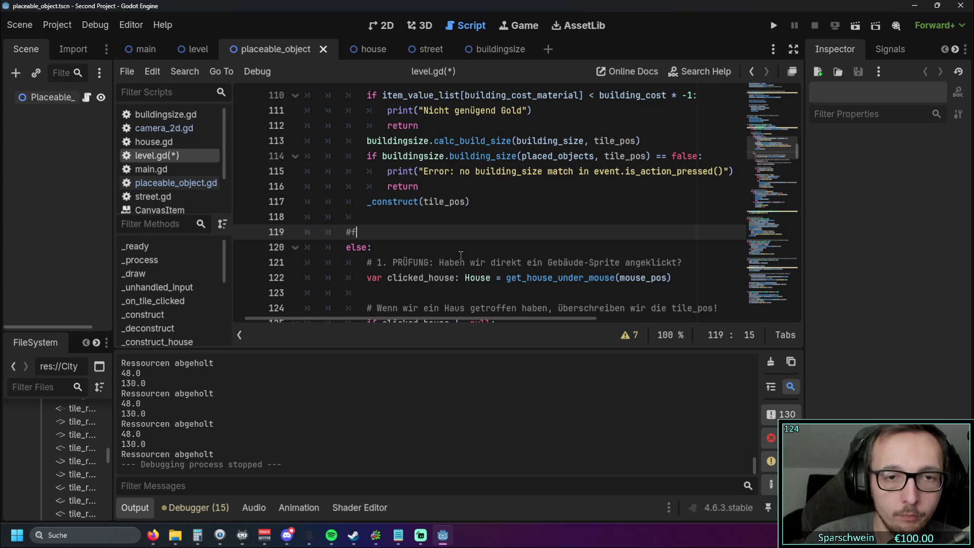
{"action": "type", "text": "modus inaktiv"}
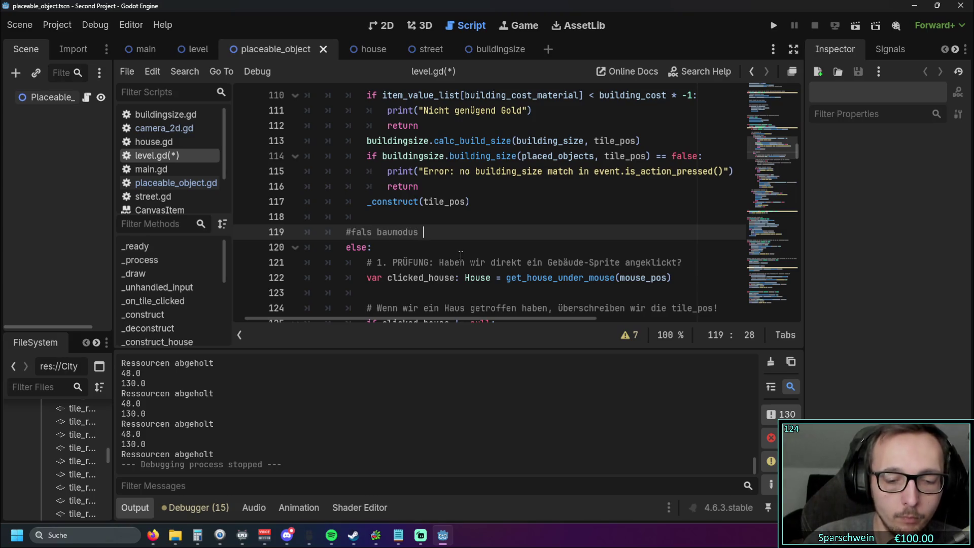
{"action": "left_click", "coordinate": [453, 215]}
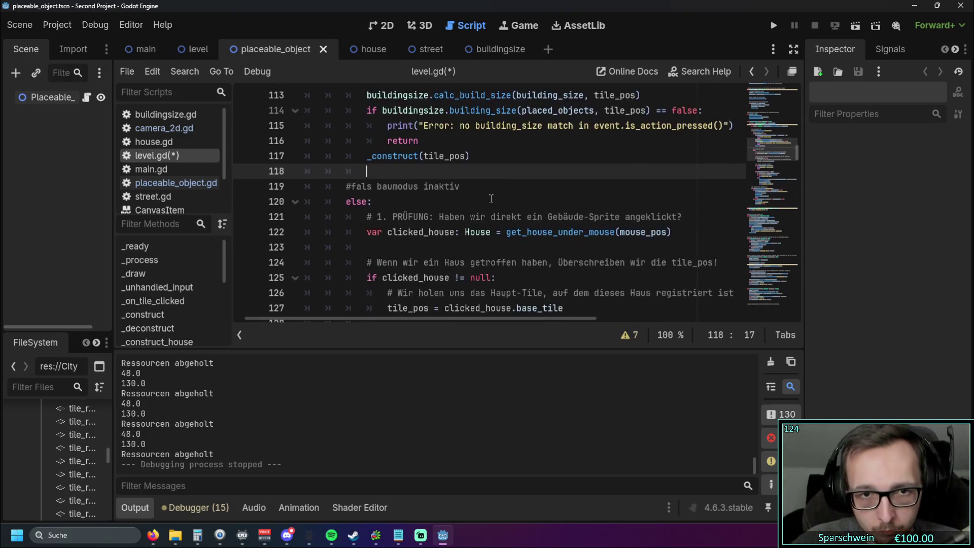
{"action": "scroll", "coordinate": [483, 186], "scroll_direction": "up", "scroll_amount": 20}
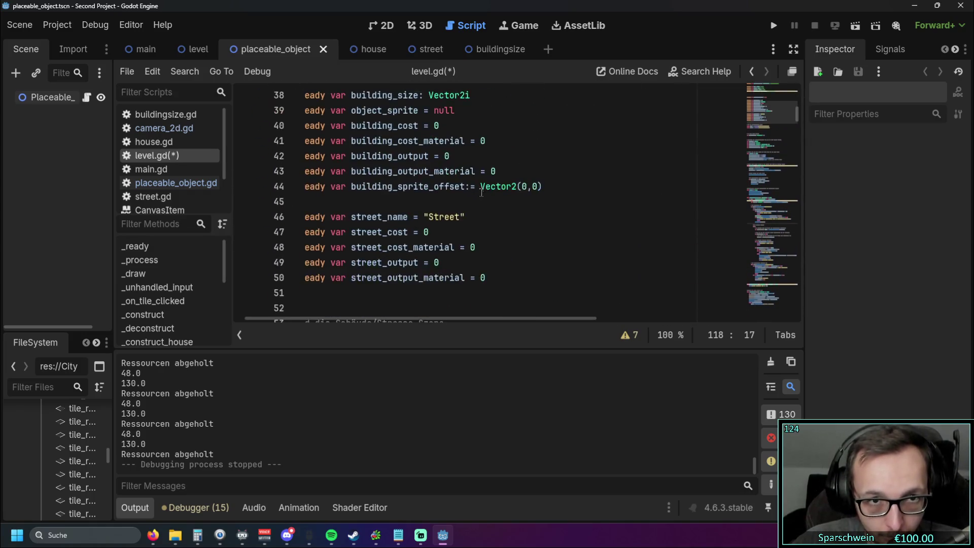
{"action": "scroll", "coordinate": [479, 193], "scroll_direction": "down", "scroll_amount": 15}
{"action": "scroll", "coordinate": [472, 202], "scroll_direction": "down", "scroll_amount": 3}
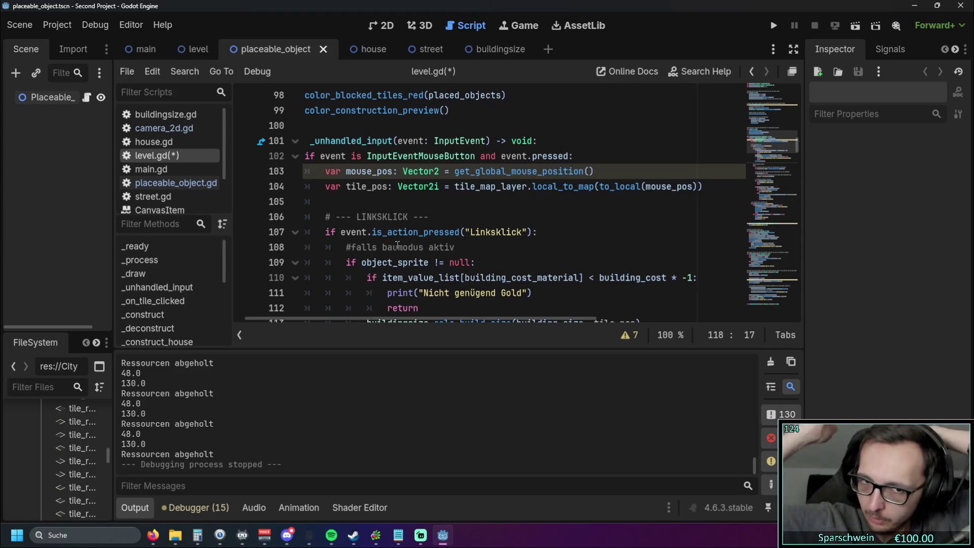
{"action": "scroll", "coordinate": [375, 230], "scroll_direction": "down", "scroll_amount": 1}
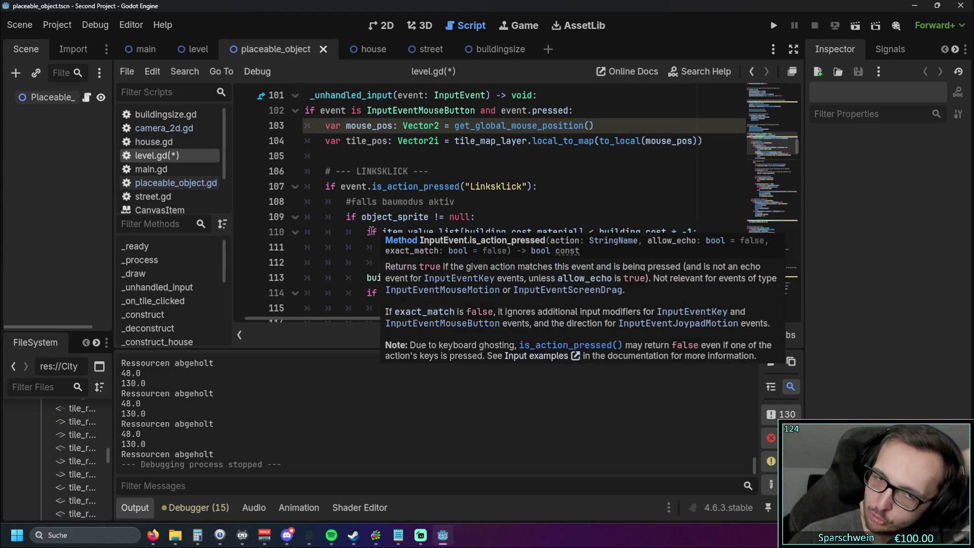
{"action": "scroll", "coordinate": [406, 216], "scroll_direction": "up", "scroll_amount": 3}
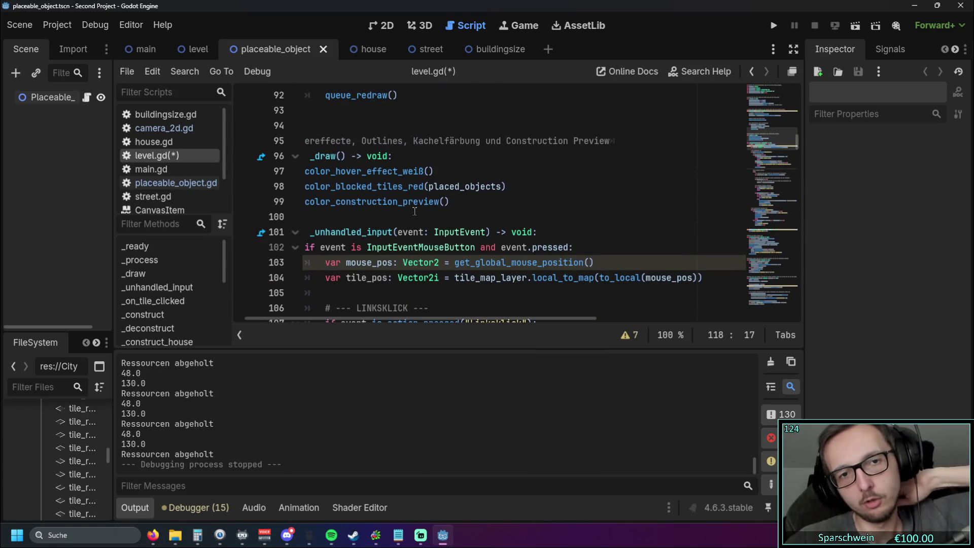
{"action": "scroll", "coordinate": [415, 211], "scroll_direction": "up", "scroll_amount": 2}
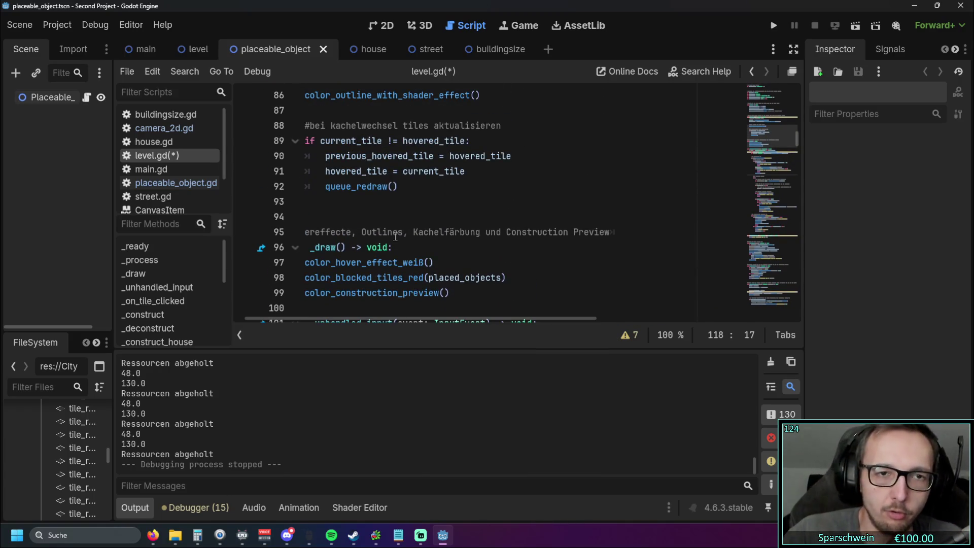
{"action": "scroll", "coordinate": [393, 239], "scroll_direction": "up", "scroll_amount": 1}
{"action": "scroll", "coordinate": [397, 233], "scroll_direction": "down", "scroll_amount": 1}
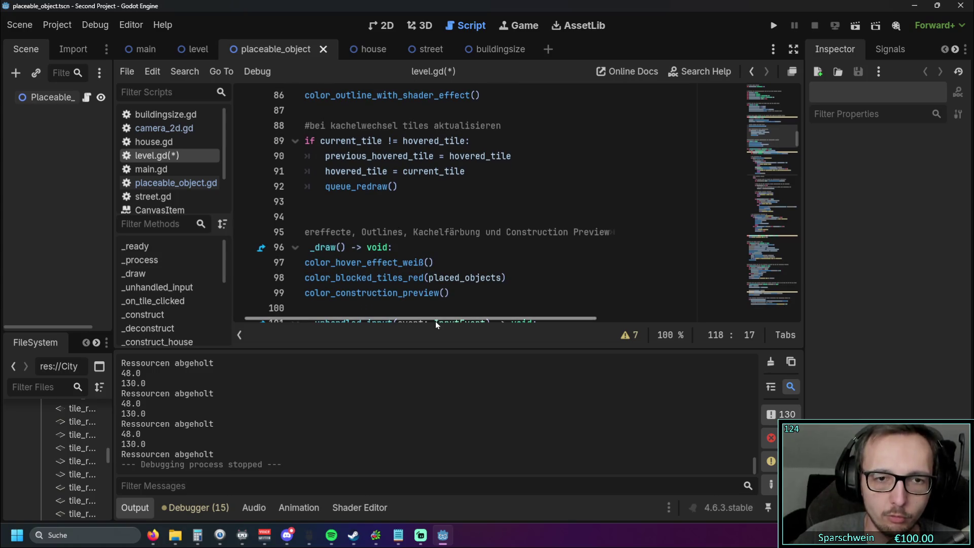
{"action": "left_click_drag", "start_coordinate": [435, 321], "coordinate": [423, 322]}
{"action": "scroll", "coordinate": [404, 233], "scroll_direction": "down", "scroll_amount": 2}
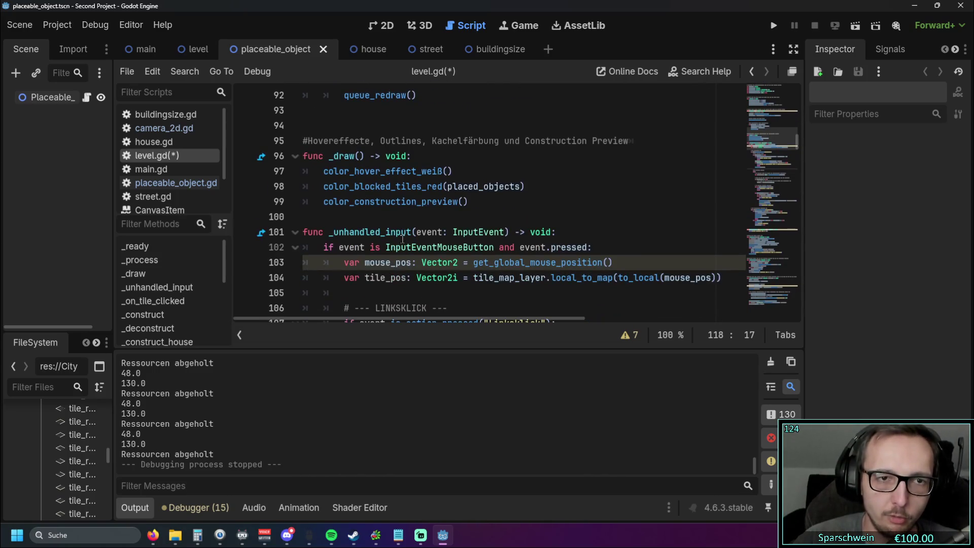
{"action": "mouse_move", "coordinate": [402, 238]}
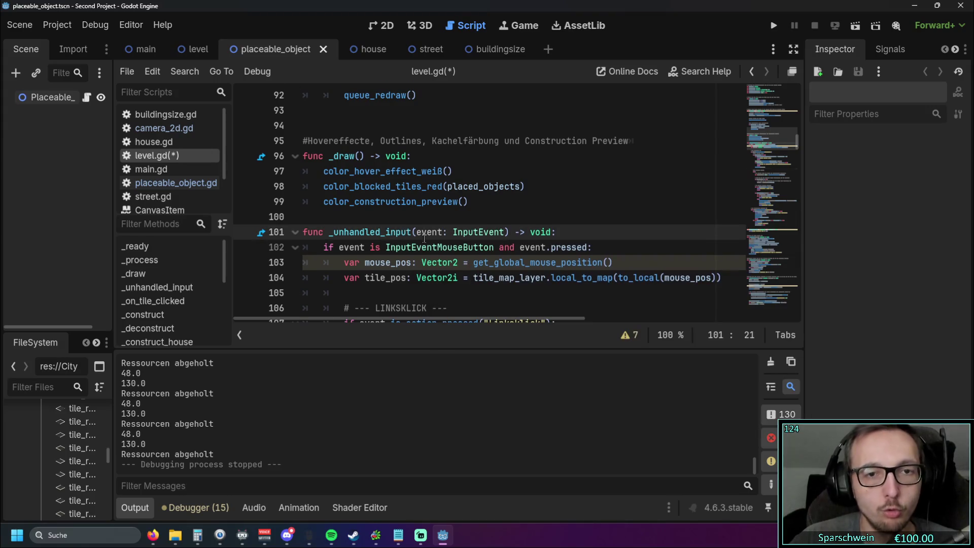
{"action": "scroll", "coordinate": [325, 228], "scroll_direction": "down", "scroll_amount": 1}
{"action": "mouse_move", "coordinate": [344, 247]}
{"action": "left_mouse_down"}
{"action": "mouse_move", "coordinate": [324, 217]}
{"action": "mouse_move", "coordinate": [280, 193]}
{"action": "left_mouse_up"}
{"action": "left_click", "coordinate": [424, 251]}
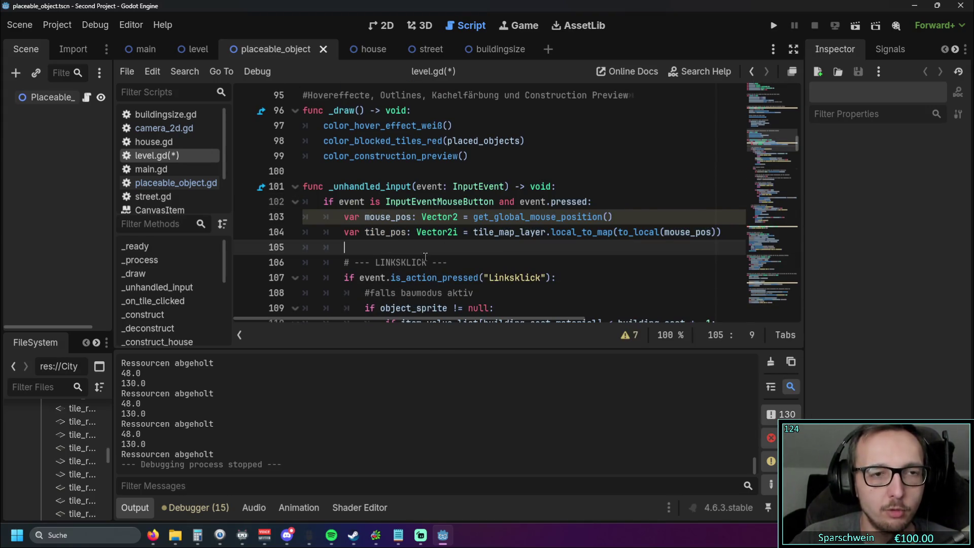
{"action": "scroll", "coordinate": [404, 209], "scroll_direction": "down", "scroll_amount": 1}
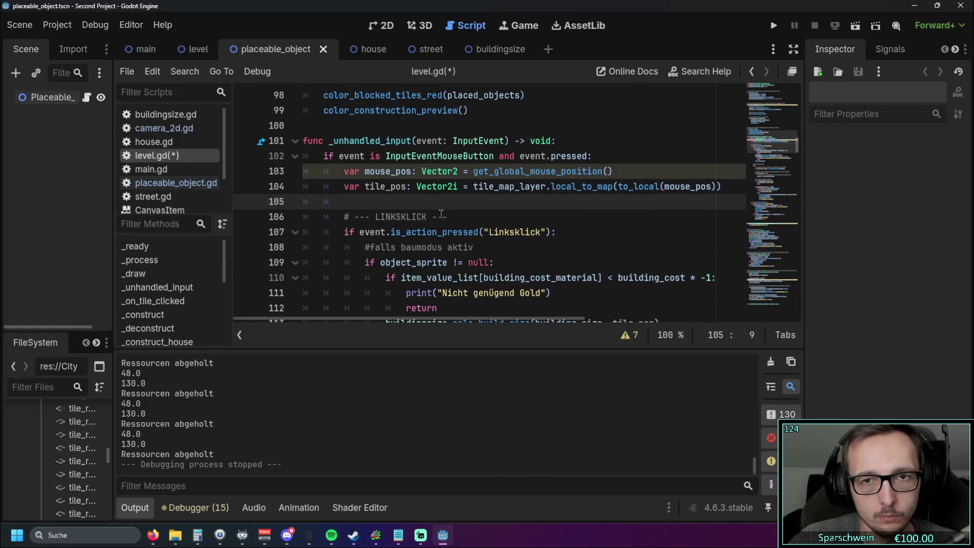
{"action": "scroll", "coordinate": [442, 213], "scroll_direction": "up", "scroll_amount": 1}
{"action": "left_click", "coordinate": [338, 217]}
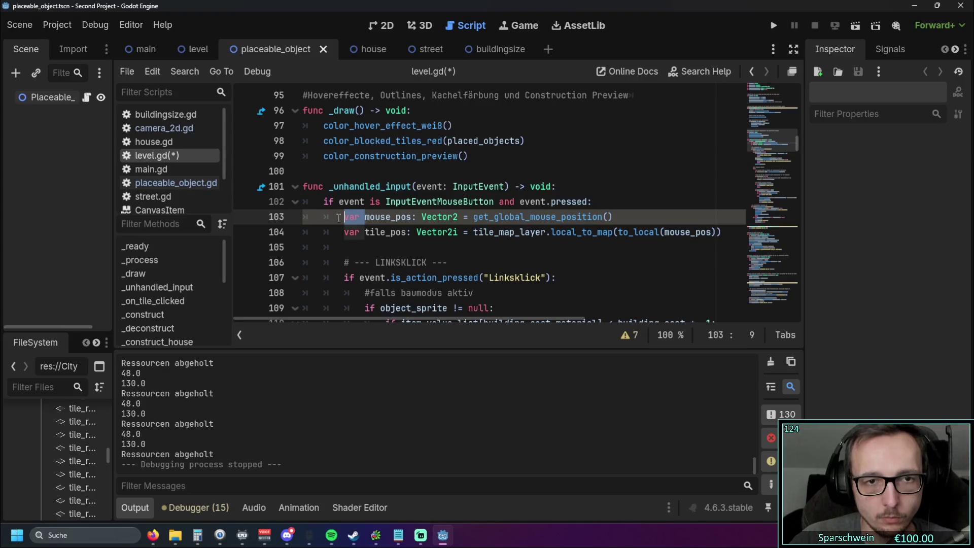
{"action": "key", "text": "Delete"}
{"action": "key", "text": "Delete"}
{"action": "key", "text": "Delete"}
{"action": "left_click", "coordinate": [372, 244]}
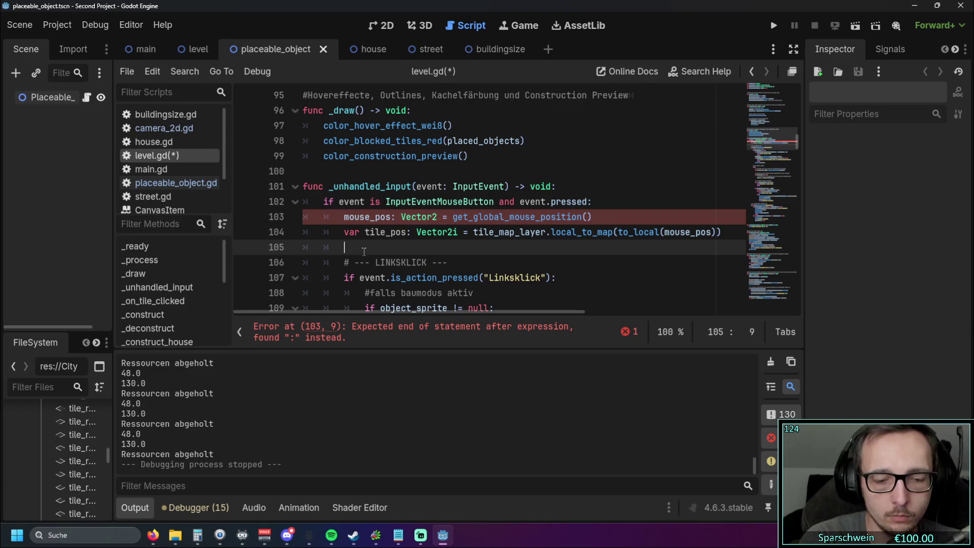
{"action": "key", "text": "ctrl+z"}
{"action": "left_click", "coordinate": [358, 247]}
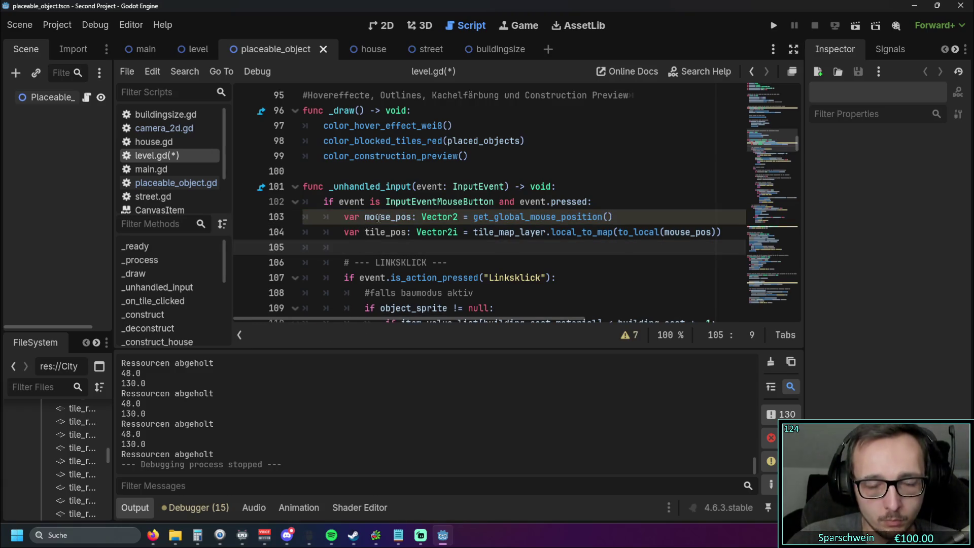
{"action": "left_click", "coordinate": [359, 216]}
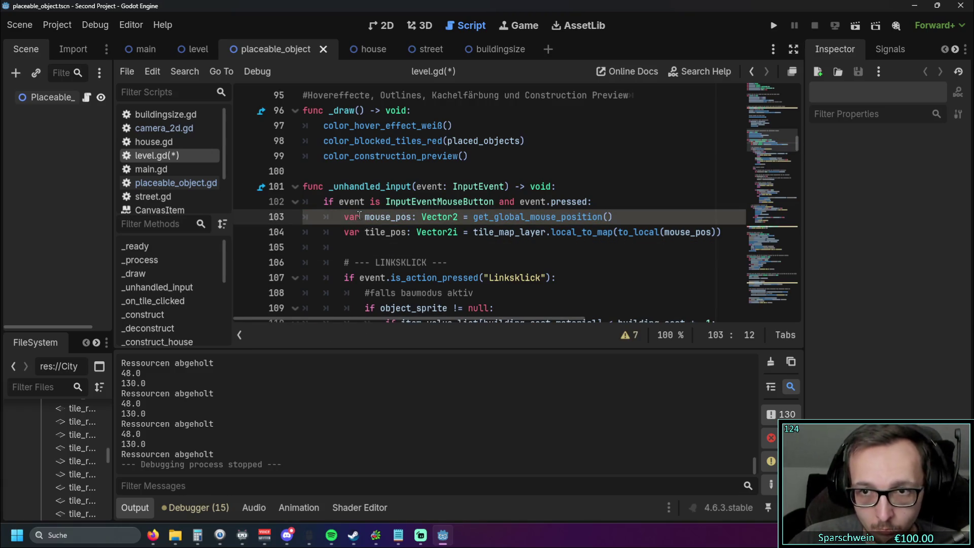
{"action": "left_click", "coordinate": [384, 248]}
{"action": "scroll", "coordinate": [425, 234], "scroll_direction": "down", "scroll_amount": 5}
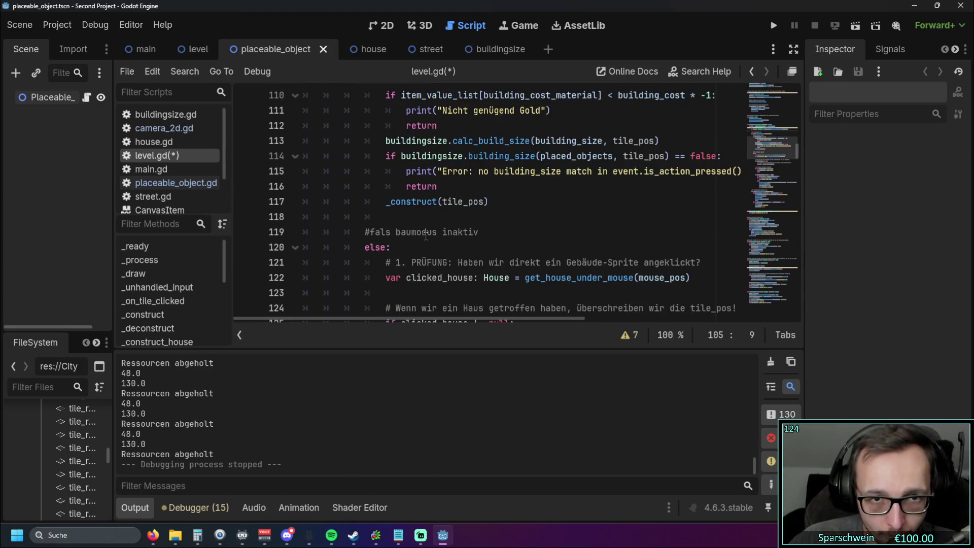
{"action": "scroll", "coordinate": [442, 234], "scroll_direction": "up", "scroll_amount": 4}
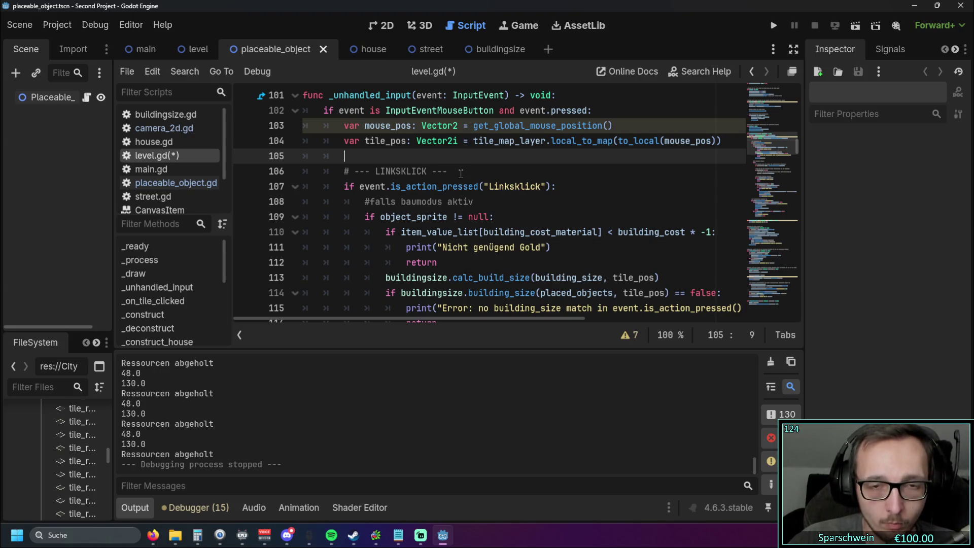
{"action": "scroll", "coordinate": [430, 202], "scroll_direction": "down", "scroll_amount": 6}
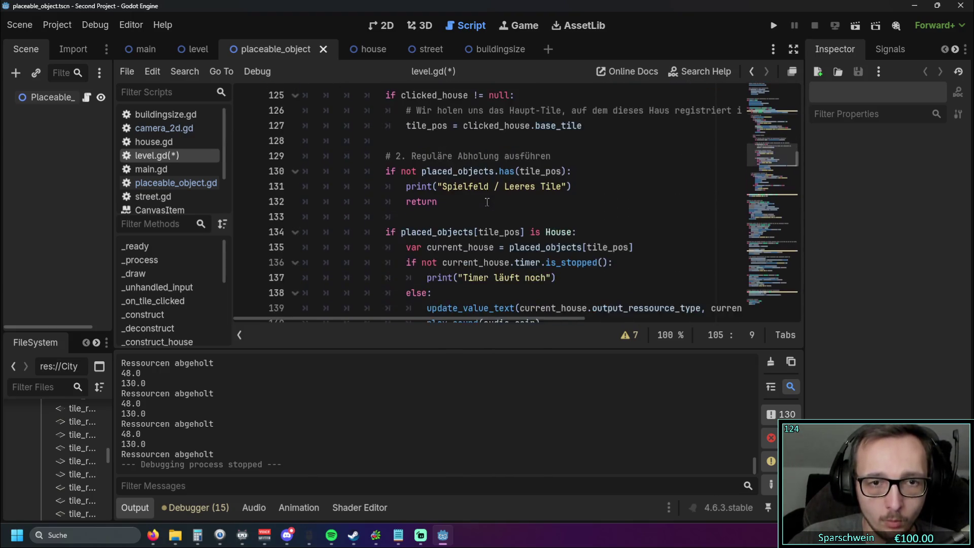
{"action": "scroll", "coordinate": [487, 202], "scroll_direction": "up", "scroll_amount": 2}
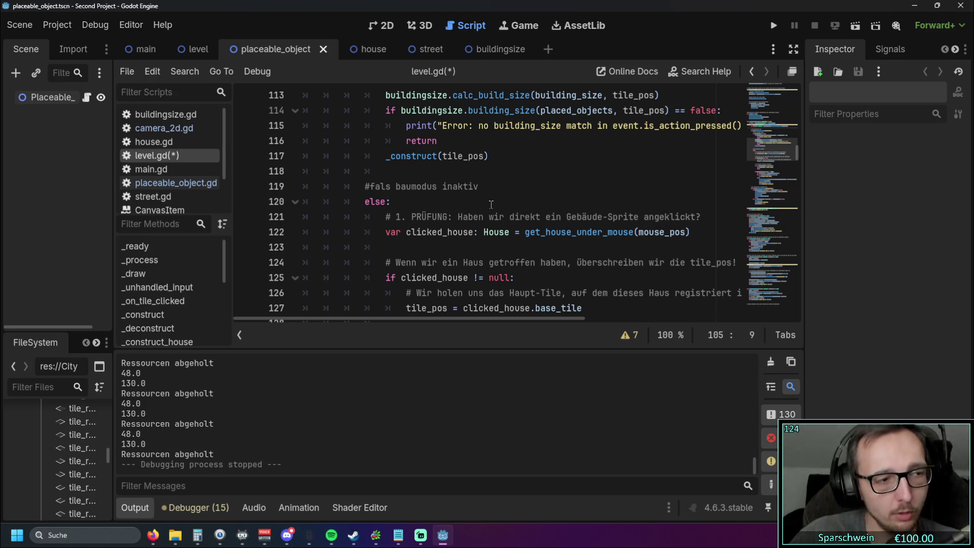
{"action": "scroll", "coordinate": [492, 184], "scroll_direction": "down", "scroll_amount": 1}
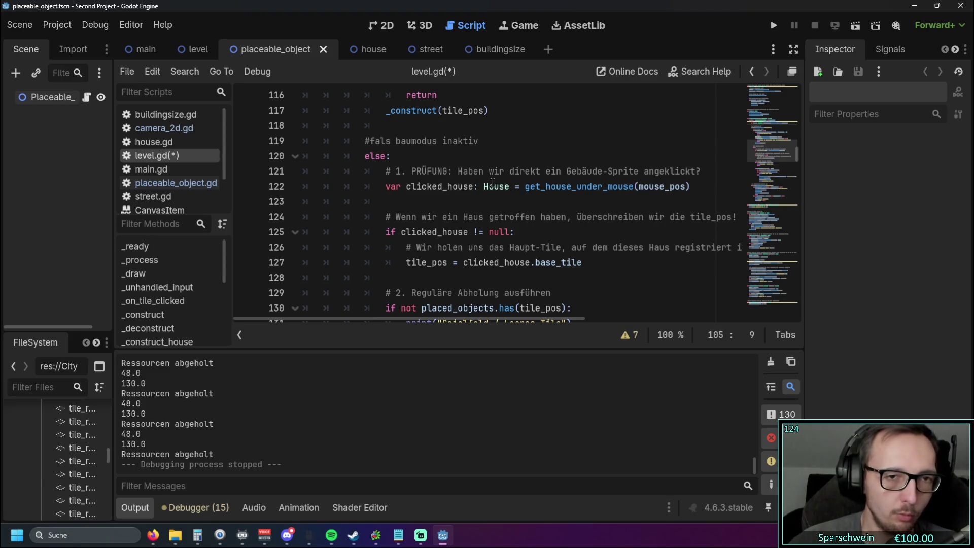
{"action": "key", "text": "alt+Tab"}
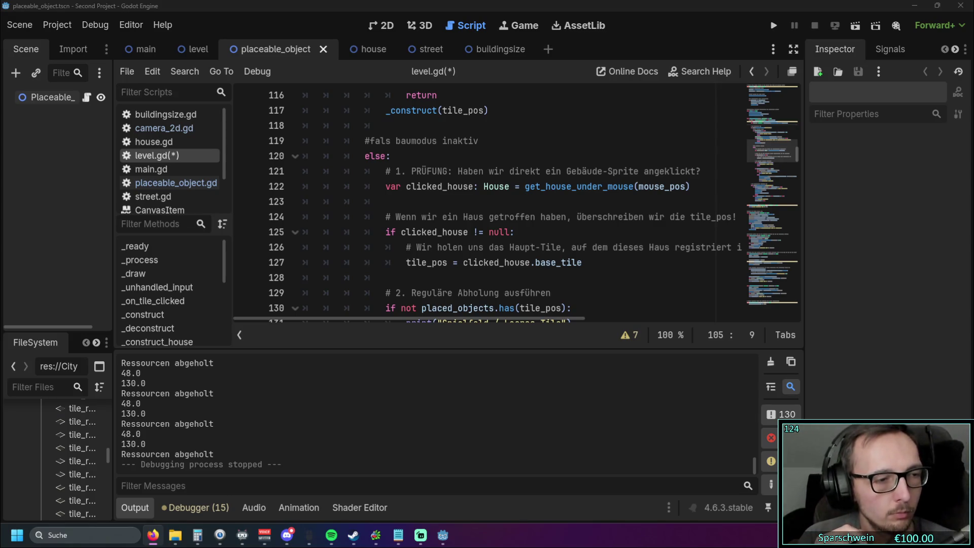
Delete the '# 2. Reguläre Abholung ausführen' comment on line 129 and its empty line
{"action": "left_click", "coordinate": [406, 202]}
{"action": "scroll", "coordinate": [484, 198], "scroll_direction": "up", "scroll_amount": 6}
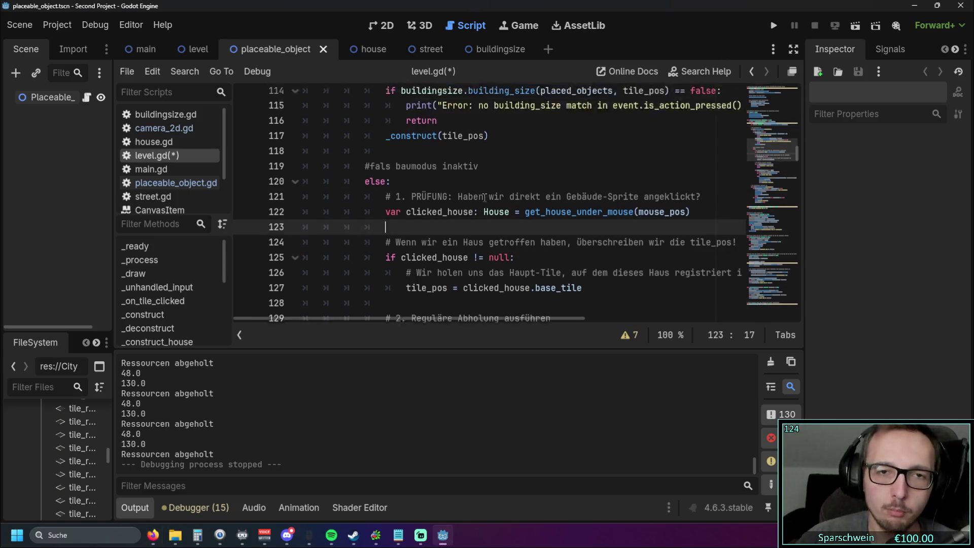
{"action": "scroll", "coordinate": [528, 238], "scroll_direction": "down", "scroll_amount": 6}
{"action": "scroll", "coordinate": [528, 238], "scroll_direction": "down", "scroll_amount": 1}
{"action": "mouse_move", "coordinate": [440, 320]}
{"action": "left_mouse_down"}
{"action": "mouse_move", "coordinate": [468, 321]}
{"action": "mouse_move", "coordinate": [448, 324]}
{"action": "left_mouse_up"}
{"action": "scroll", "coordinate": [507, 252], "scroll_direction": "down", "scroll_amount": 3}
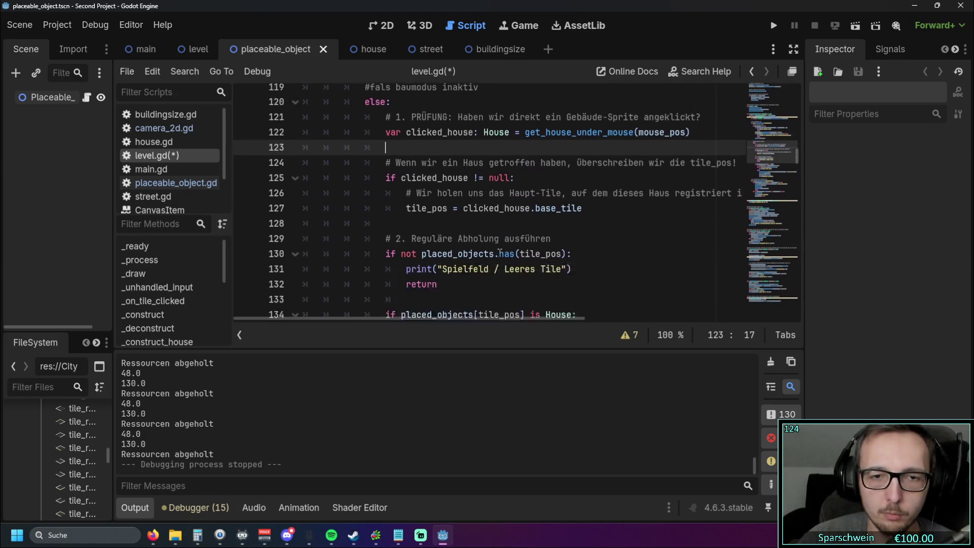
{"action": "scroll", "coordinate": [508, 252], "scroll_direction": "down", "scroll_amount": 1}
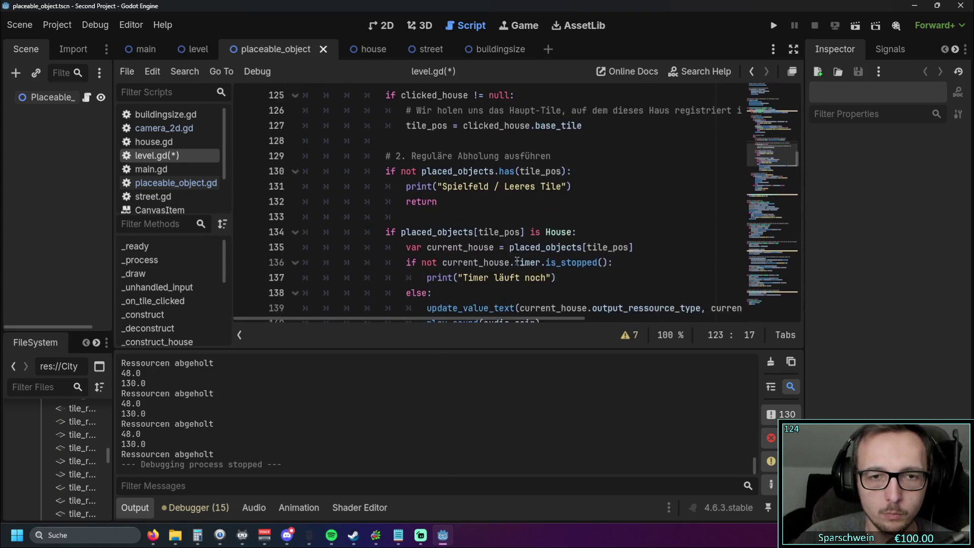
{"action": "scroll", "coordinate": [507, 253], "scroll_direction": "up", "scroll_amount": 2}
{"action": "left_click_drag", "start_coordinate": [555, 247], "coordinate": [269, 262]}
{"action": "key", "text": "shift+Up"}
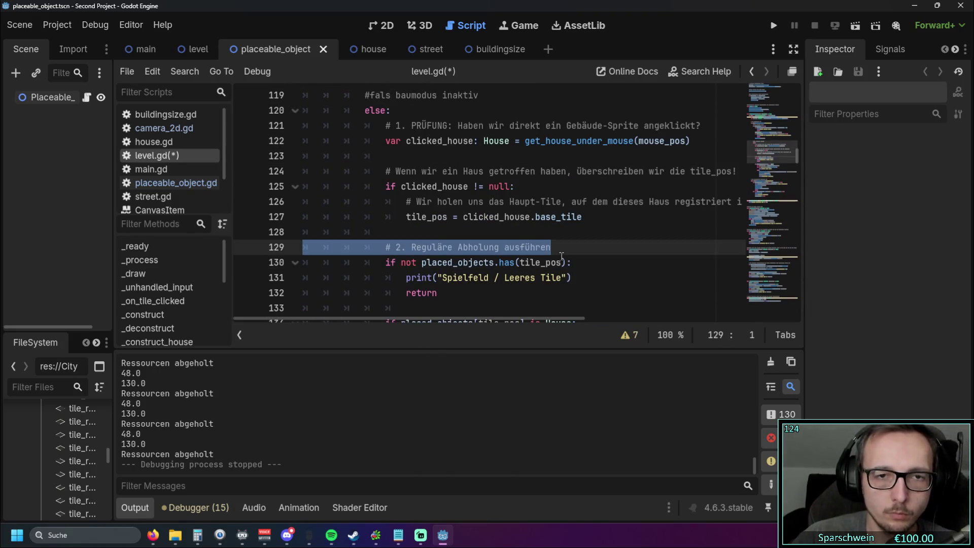
{"action": "key", "text": "BackSpace"}
{"action": "key", "text": "BackSpace"}
Review the else branch around the clicked_house tile_pos assignment and placed_objects check
{"action": "scroll", "coordinate": [561, 254], "scroll_direction": "down", "scroll_amount": 2}
{"action": "scroll", "coordinate": [558, 238], "scroll_direction": "up", "scroll_amount": 3}
{"action": "mouse_move", "coordinate": [452, 318]}
{"action": "left_mouse_down"}
{"action": "mouse_move", "coordinate": [514, 319]}
{"action": "mouse_move", "coordinate": [477, 315]}
{"action": "left_mouse_up"}
{"action": "scroll", "coordinate": [551, 272], "scroll_direction": "up", "scroll_amount": 1}
{"action": "scroll", "coordinate": [551, 271], "scroll_direction": "down", "scroll_amount": 1}
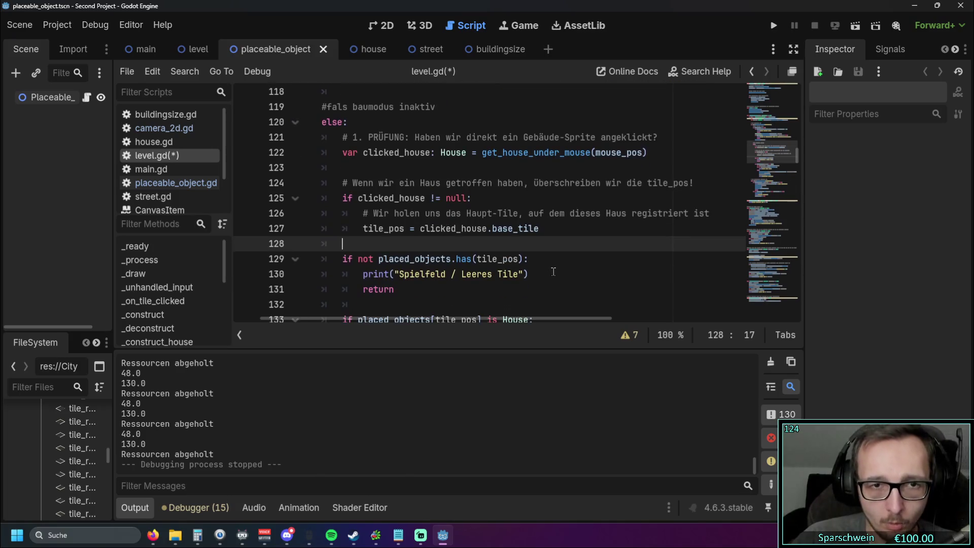
{"action": "scroll", "coordinate": [553, 271], "scroll_direction": "up", "scroll_amount": 1}
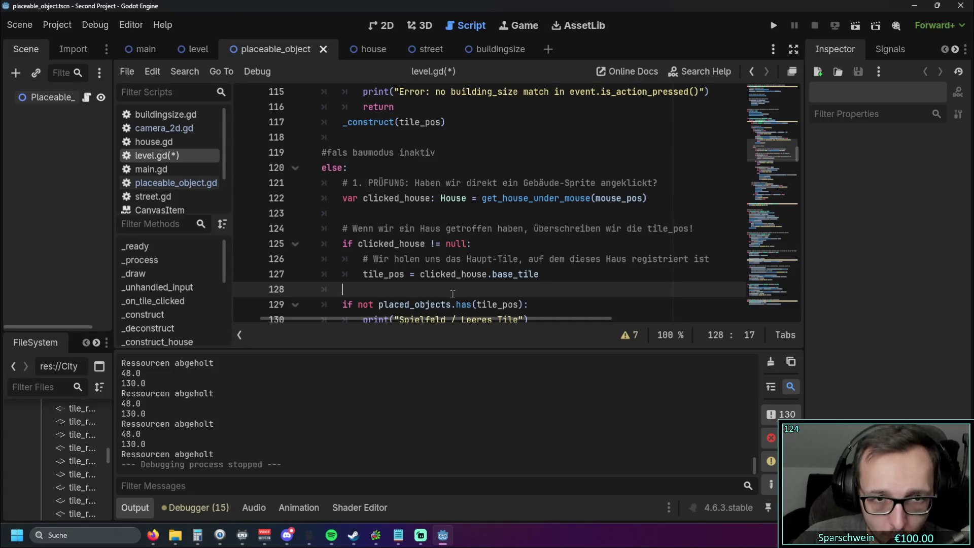
{"action": "mouse_move", "coordinate": [425, 317]}
{"action": "left_mouse_down"}
{"action": "mouse_move", "coordinate": [383, 315]}
{"action": "mouse_move", "coordinate": [426, 317]}
{"action": "mouse_move", "coordinate": [391, 315]}
{"action": "mouse_move", "coordinate": [408, 315]}
{"action": "left_mouse_up"}
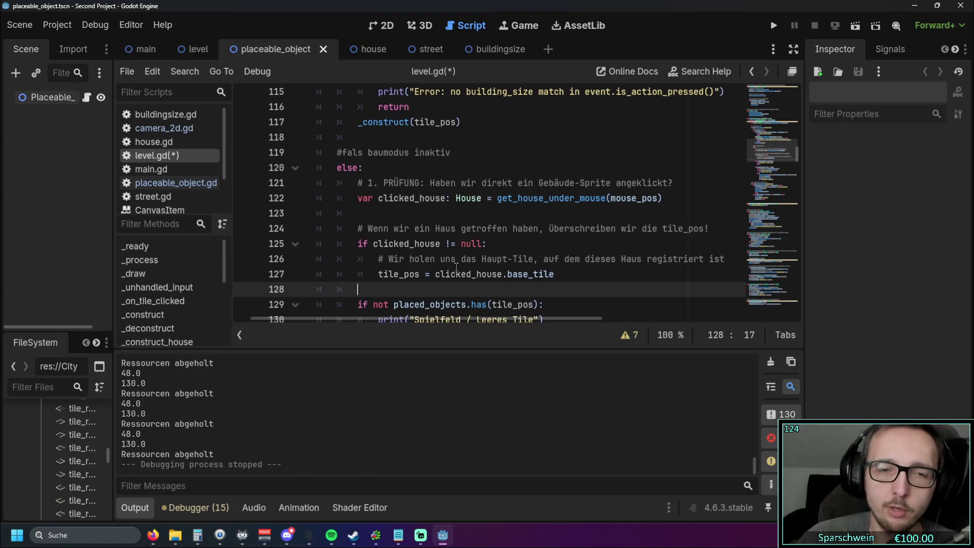
Rewrite the line 121 comment as '#hat der klick ein haus getroffen?' with no space after #
{"action": "left_click", "coordinate": [673, 182]}
{"action": "left_click", "coordinate": [520, 212]}
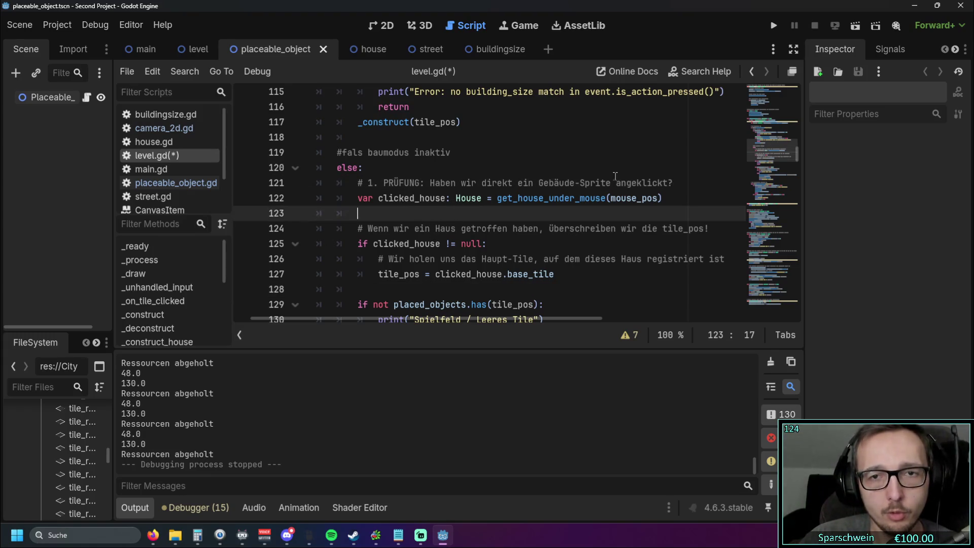
{"action": "left_click_drag", "start_coordinate": [670, 183], "coordinate": [368, 182]}
{"action": "key", "text": "BackSpace"}
{"action": "key", "text": "BackSpace"}
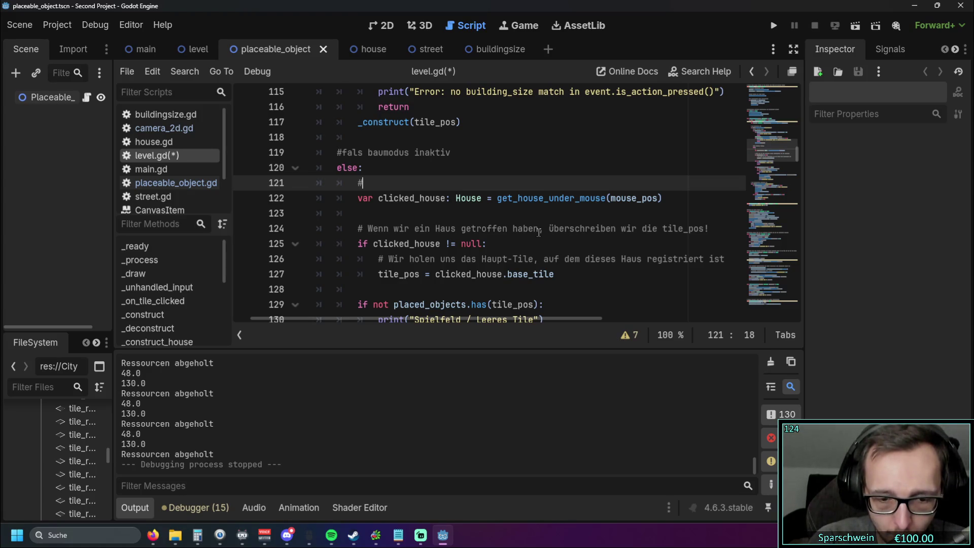
{"action": "key", "text": "ctrl+z"}
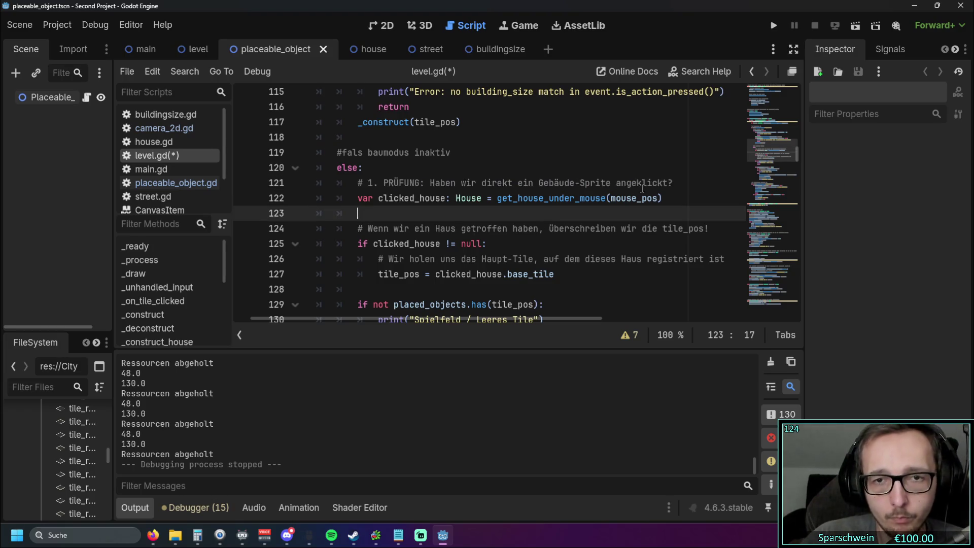
{"action": "left_click_drag", "start_coordinate": [671, 182], "coordinate": [368, 182]}
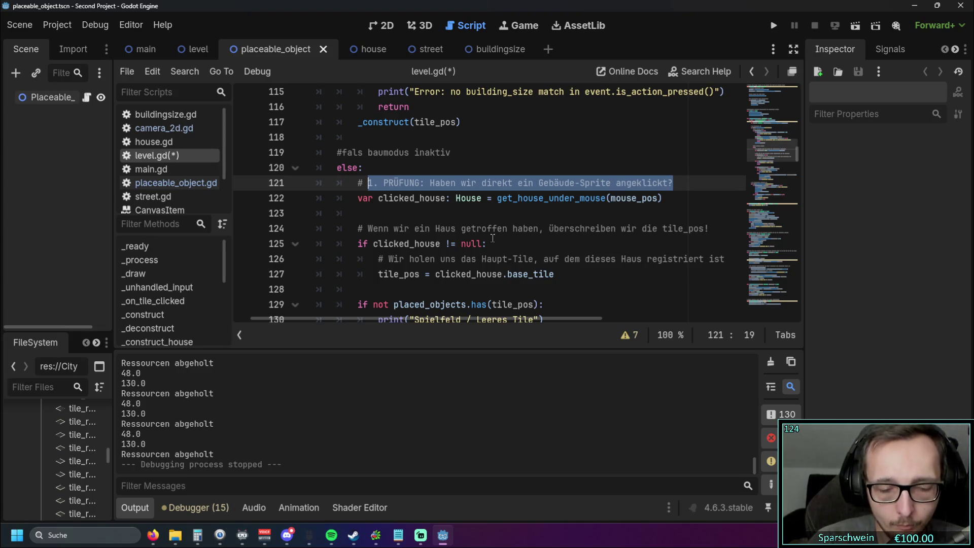
{"action": "key", "text": "BackSpace"}
{"action": "type", "text": "hat der klick ein haus getroffen?"}
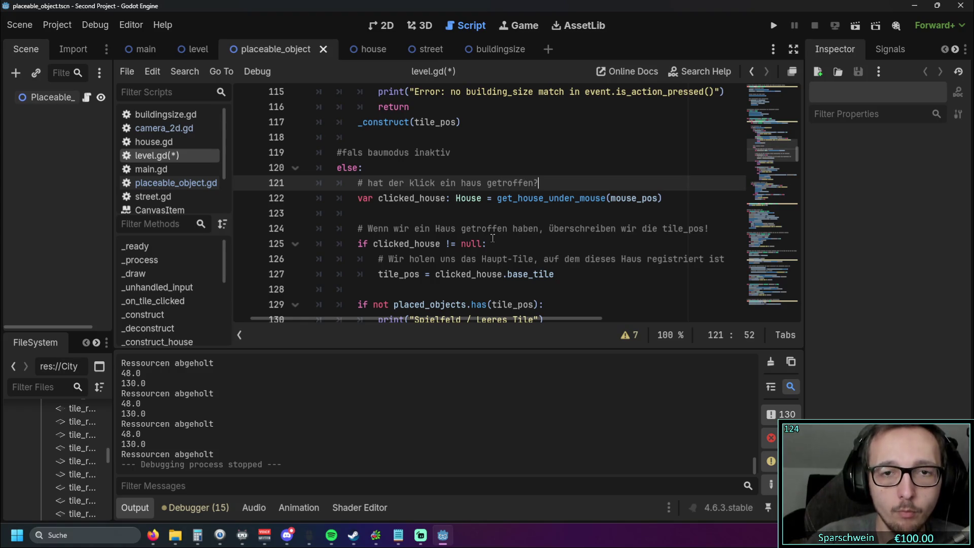
{"action": "left_click", "coordinate": [367, 182]}
{"action": "key", "text": "BackSpace"}
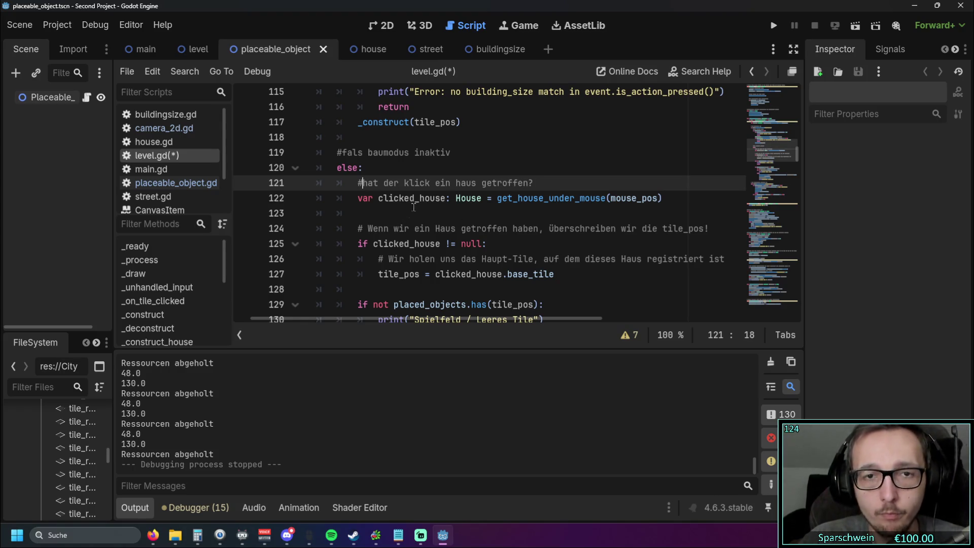
Replace 'haus' in the comment with 'House' from line 122, then change it to 'HOUSE'
{"action": "double_click", "coordinate": [459, 197]}
{"action": "key", "text": "ctrl+c"}
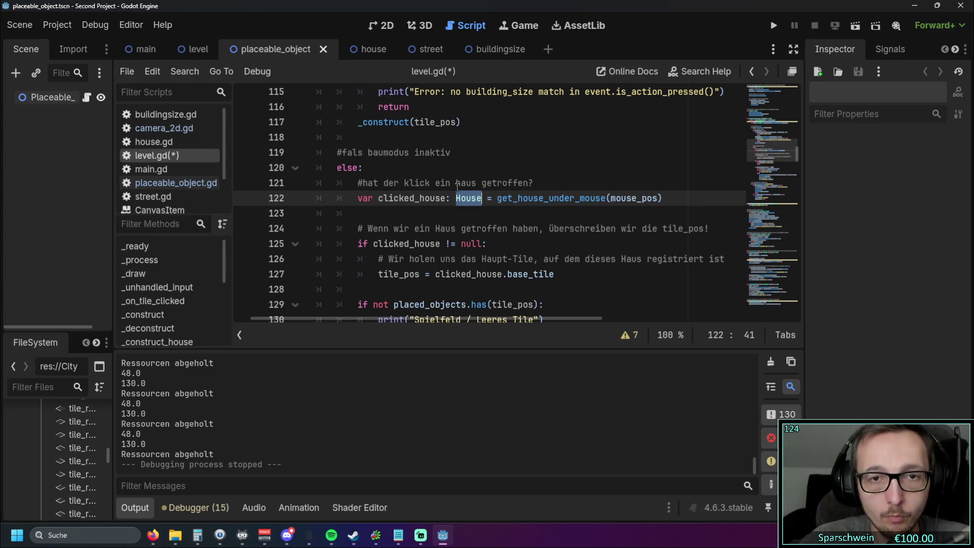
{"action": "double_click", "coordinate": [463, 182]}
{"action": "key", "text": "ctrl+v"}
{"action": "left_click", "coordinate": [487, 216]}
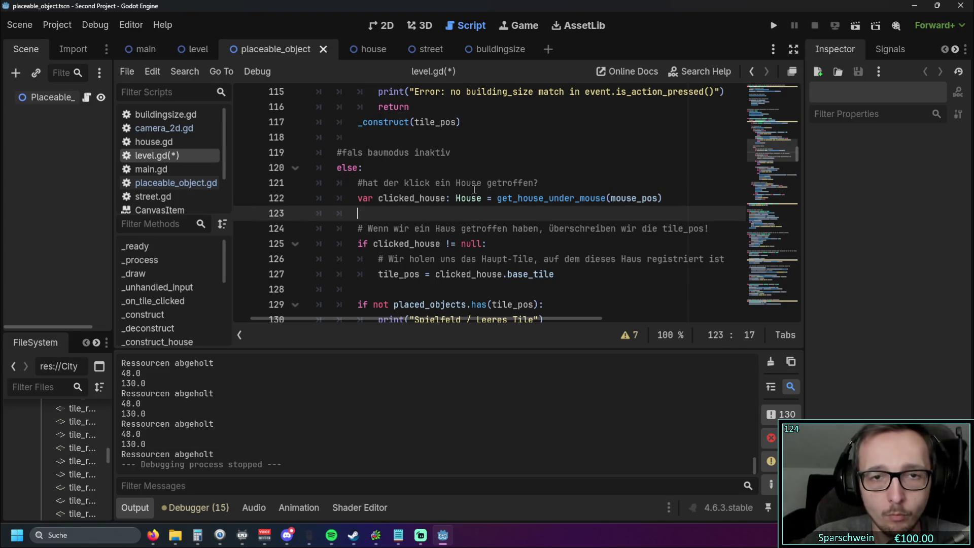
{"action": "double_click", "coordinate": [469, 182]}
{"action": "type", "text": "HOUSE"}
{"action": "left_click", "coordinate": [432, 164]}
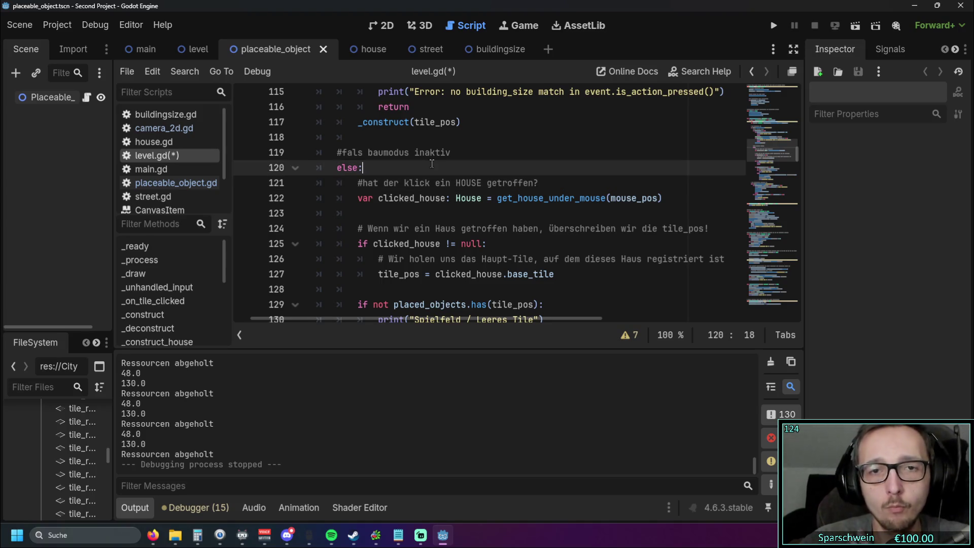
{"action": "scroll", "coordinate": [490, 193], "scroll_direction": "down", "scroll_amount": 1}
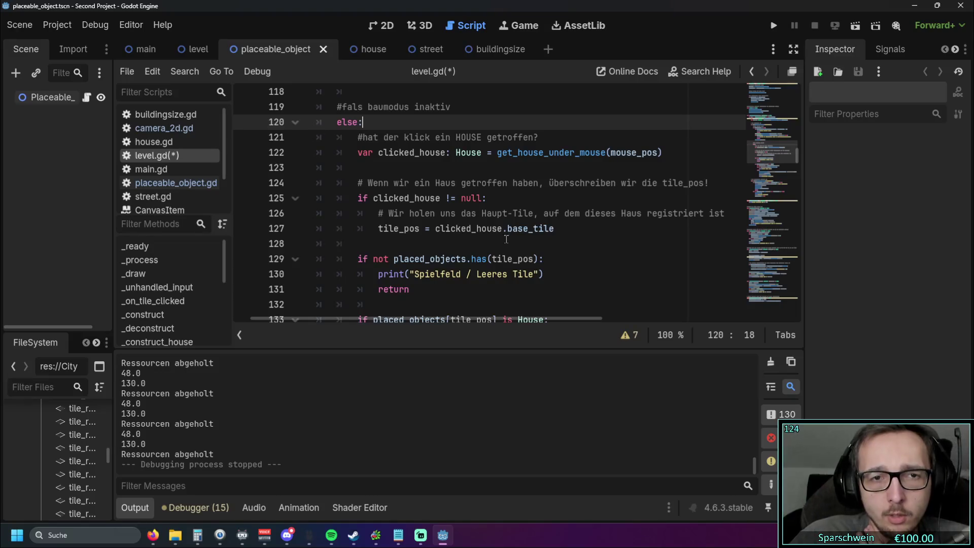
{"action": "scroll", "coordinate": [494, 239], "scroll_direction": "up", "scroll_amount": 1}
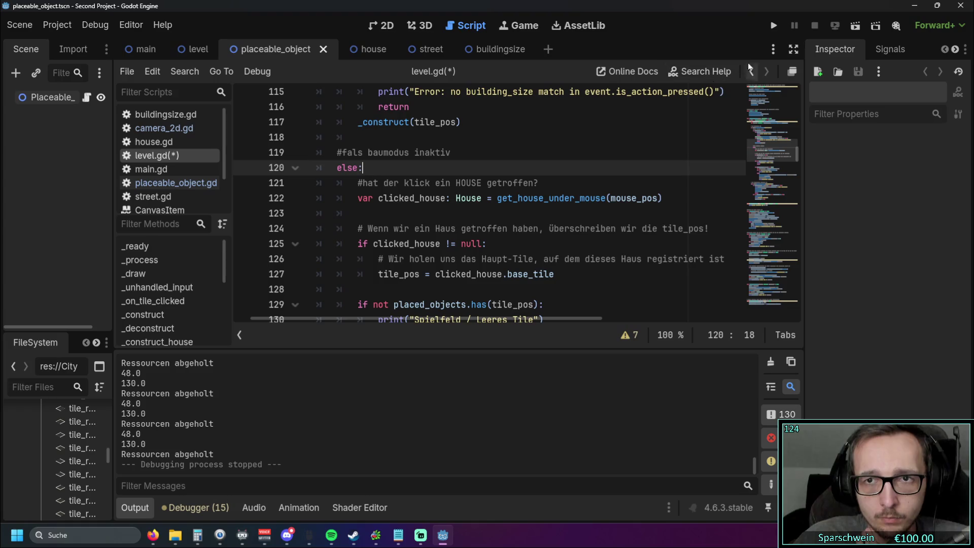
Run the game, place a barrel and collect its coins, raising gold from 2050 to 2150, then stop
{"action": "left_click", "coordinate": [768, 32]}
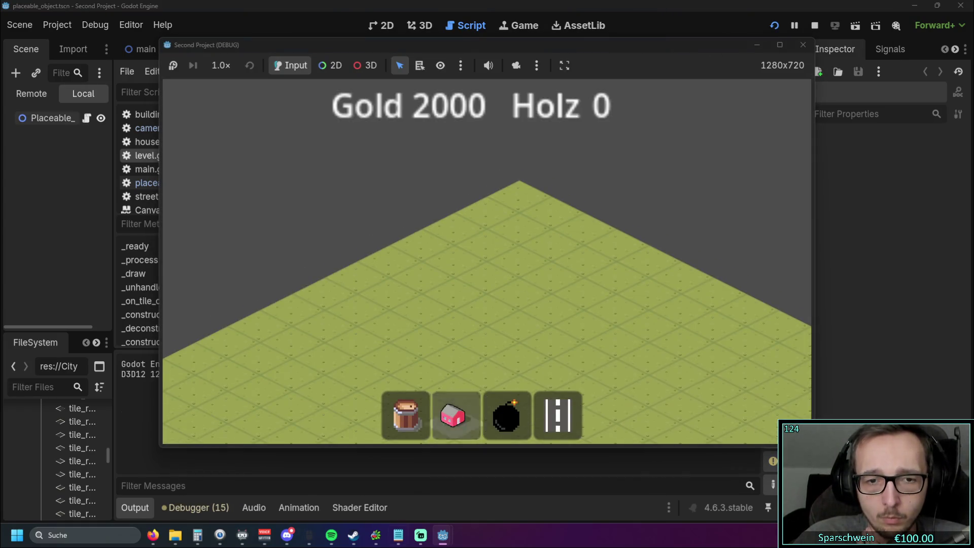
{"action": "left_click", "coordinate": [406, 415]}
{"action": "left_click", "coordinate": [425, 330]}
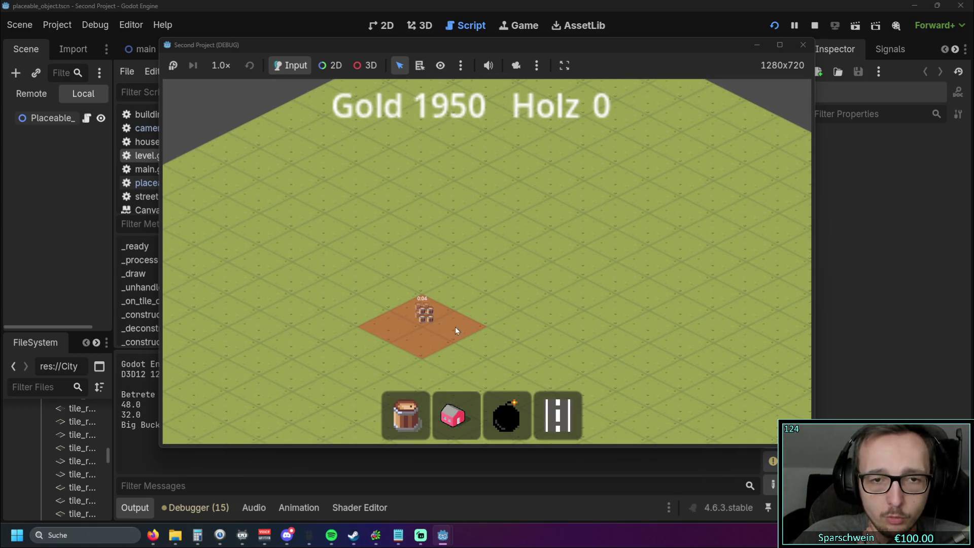
{"action": "left_click", "coordinate": [367, 327]}
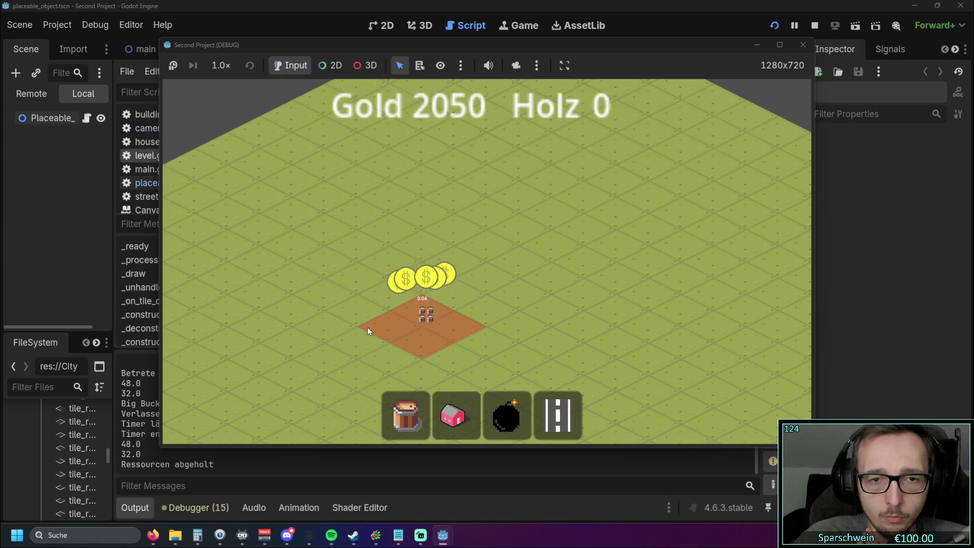
{"action": "scroll", "coordinate": [746, 93], "scroll_direction": "up", "scroll_amount": 2}
{"action": "scroll", "coordinate": [379, 318], "scroll_direction": "down", "scroll_amount": 2}
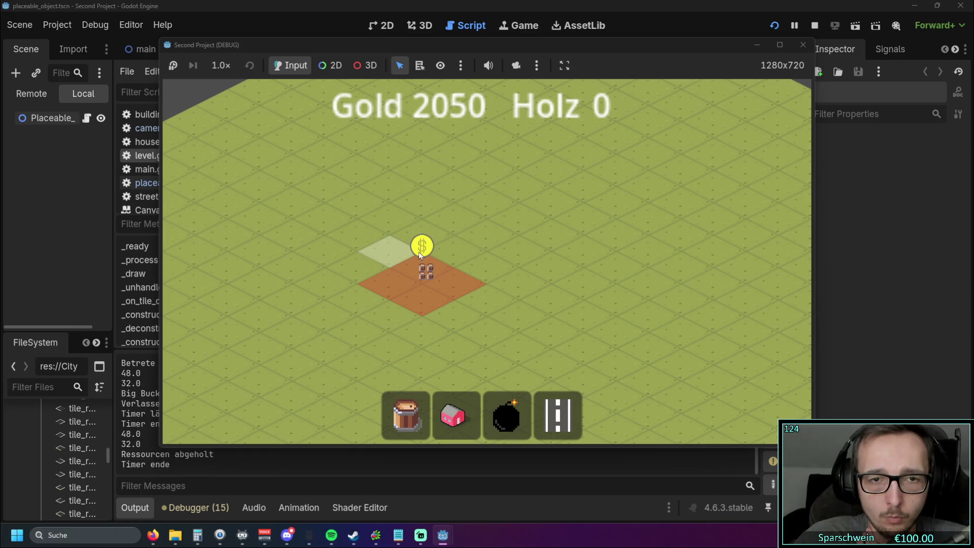
{"action": "left_click", "coordinate": [421, 247]}
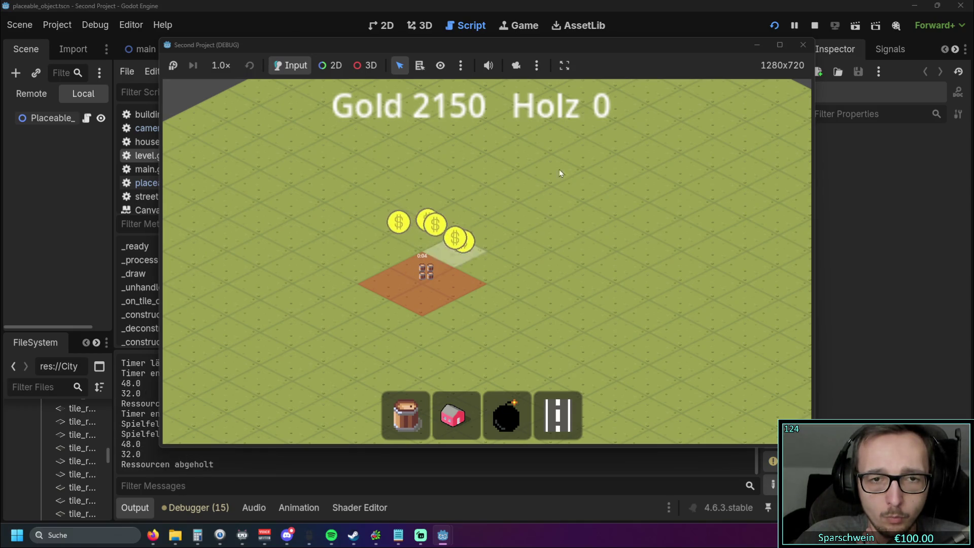
{"action": "left_click", "coordinate": [798, 51]}
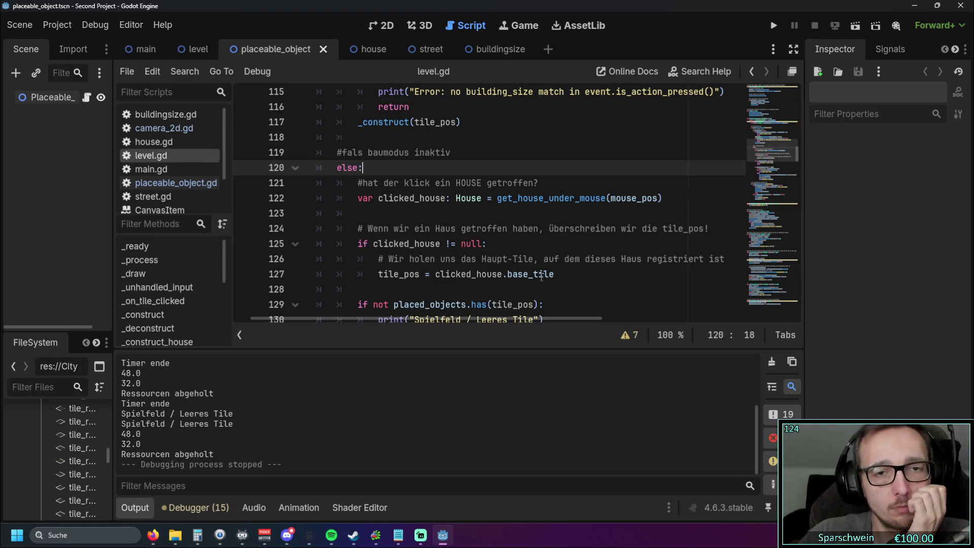
{"action": "left_click_drag", "start_coordinate": [437, 318], "coordinate": [447, 318]}
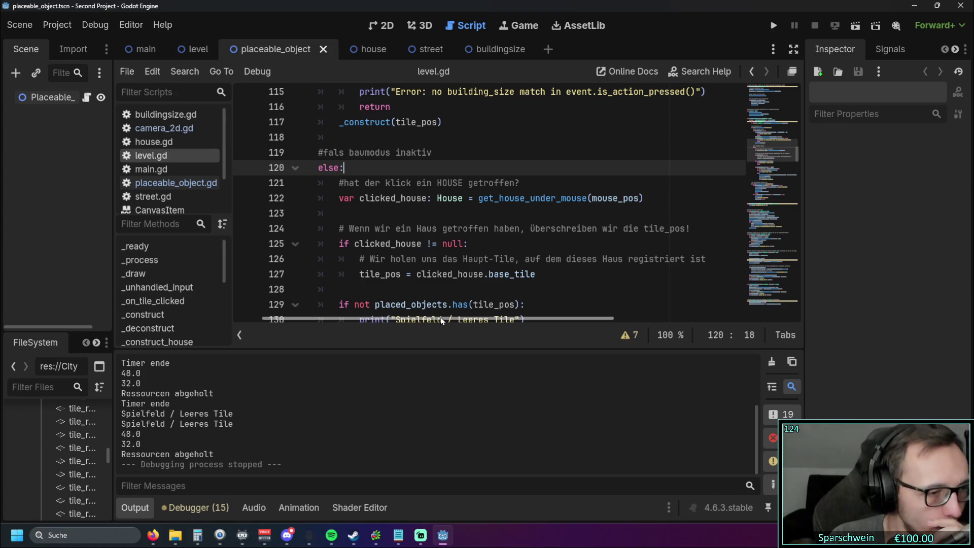
{"action": "scroll", "coordinate": [400, 257], "scroll_direction": "down", "scroll_amount": 2}
{"action": "scroll", "coordinate": [400, 257], "scroll_direction": "up", "scroll_amount": 2}
{"action": "triple_click", "coordinate": [708, 260]}
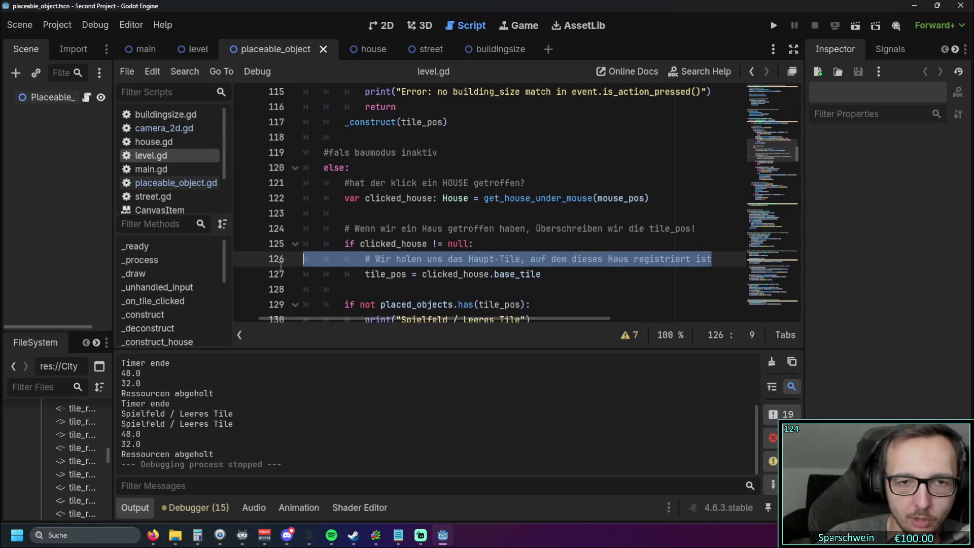
Delete the tile_pos-overwrite comment and the blank line before the clicked_house check
{"action": "left_click", "coordinate": [583, 274]}
{"action": "scroll", "coordinate": [477, 317], "scroll_direction": "left", "scroll_amount": 1}
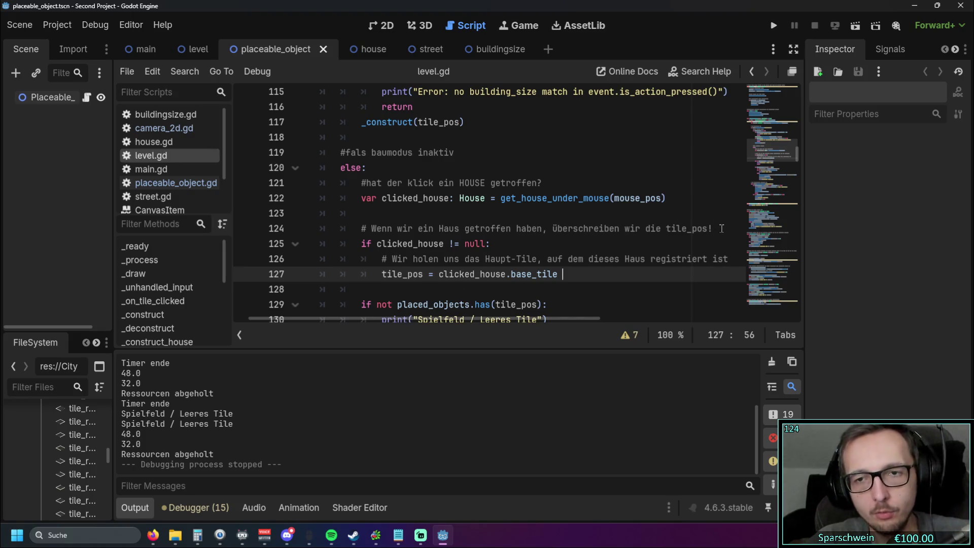
{"action": "left_click_drag", "start_coordinate": [717, 228], "coordinate": [289, 220]}
{"action": "key", "text": "BackSpace"}
{"action": "key", "text": "Tab"}
{"action": "key", "text": "BackSpace"}
{"action": "key", "text": "BackSpace"}
{"action": "key", "text": "BackSpace"}
{"action": "mouse_move", "coordinate": [400, 319]}
{"action": "left_mouse_down"}
{"action": "mouse_move", "coordinate": [440, 319]}
{"action": "mouse_move", "coordinate": [431, 319]}
{"action": "left_mouse_up"}
Clear the main-tile comment on line 124 to a bare '#' and hide the side panels
{"action": "mouse_move", "coordinate": [705, 229]}
{"action": "left_mouse_down"}
{"action": "mouse_move", "coordinate": [352, 233]}
{"action": "mouse_move", "coordinate": [363, 228]}
{"action": "left_mouse_up"}
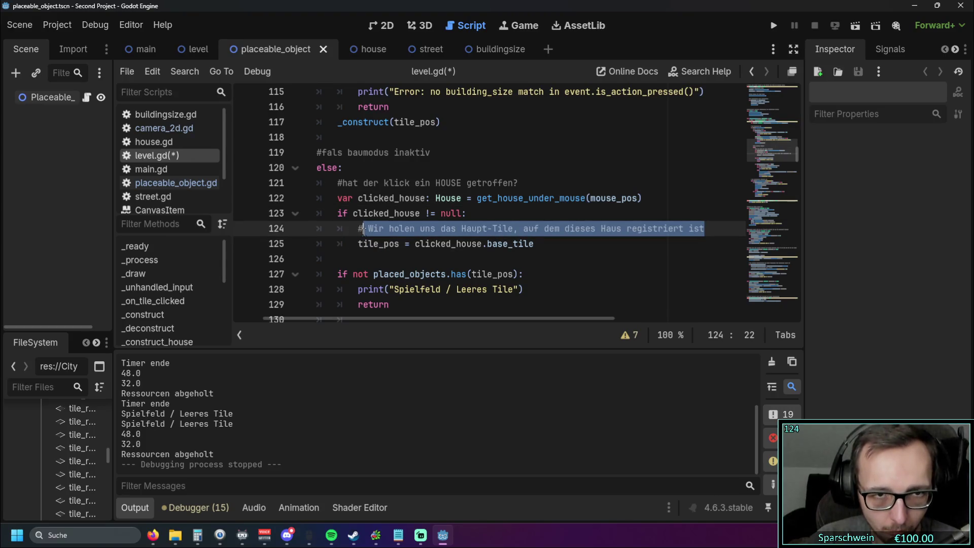
{"action": "key", "text": "BackSpace"}
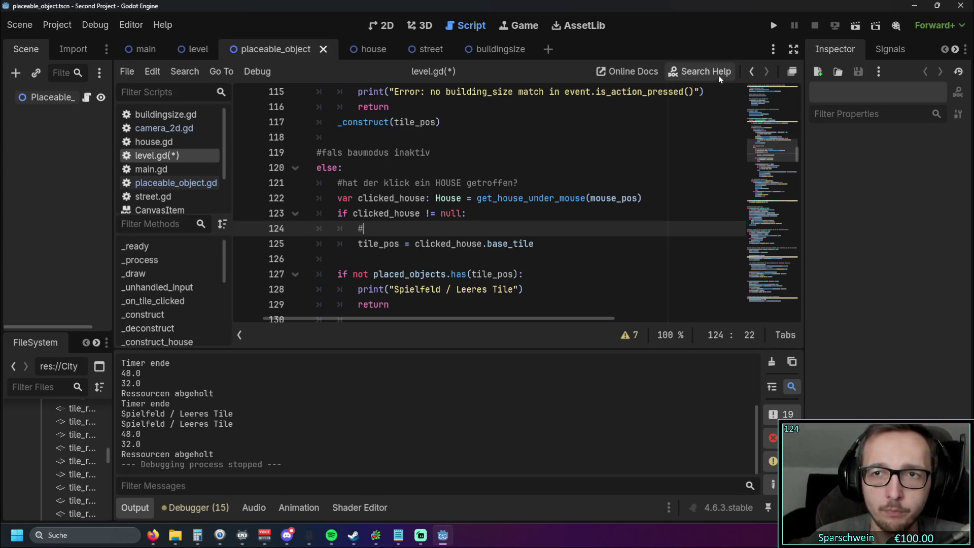
{"action": "left_click", "coordinate": [795, 48]}
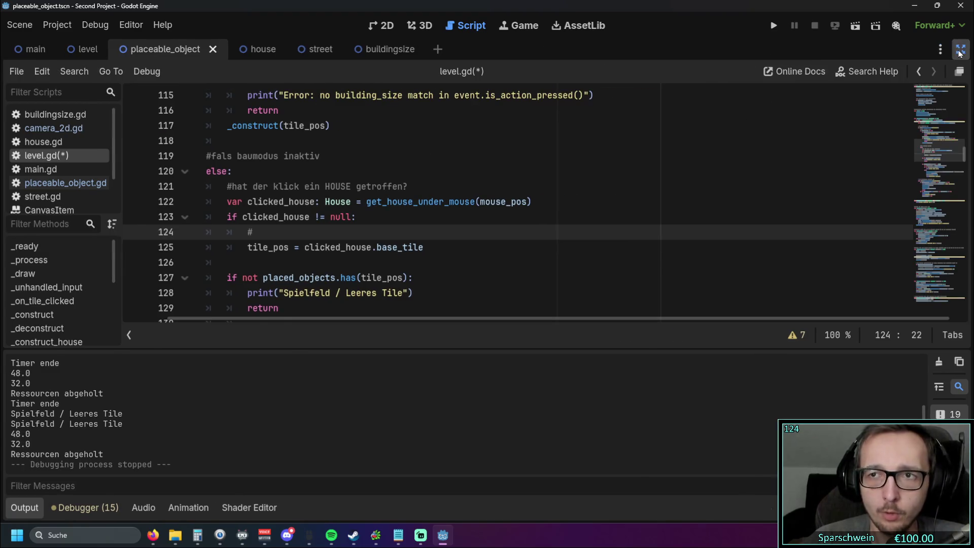
Restore the side panels and detach the script editor into a maximized separate window
{"action": "left_click", "coordinate": [960, 49]}
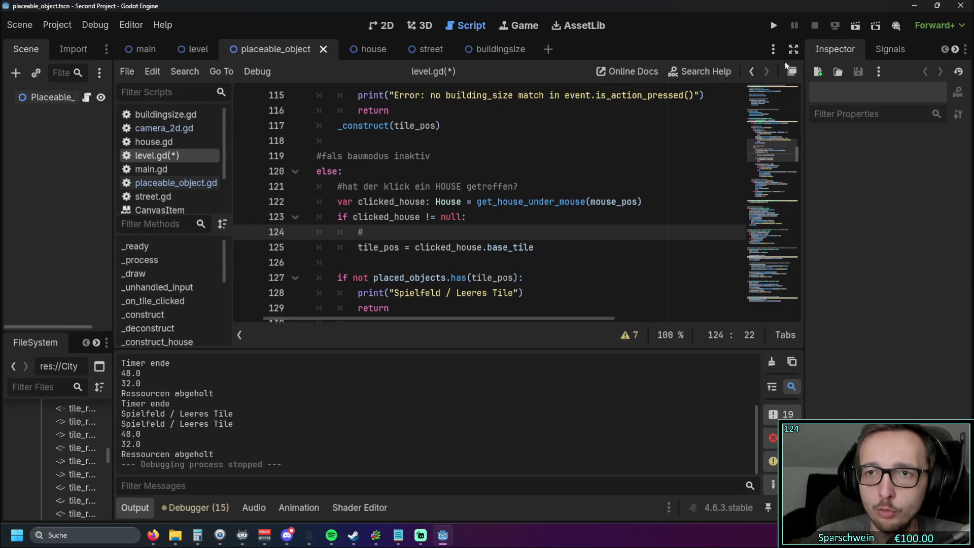
{"action": "left_click", "coordinate": [791, 71]}
{"action": "double_click", "coordinate": [566, 57]}
{"action": "scroll", "coordinate": [474, 244], "scroll_direction": "down", "scroll_amount": 5}
{"action": "scroll", "coordinate": [468, 244], "scroll_direction": "up", "scroll_amount": 5}
{"action": "scroll", "coordinate": [463, 245], "scroll_direction": "up", "scroll_amount": 1}
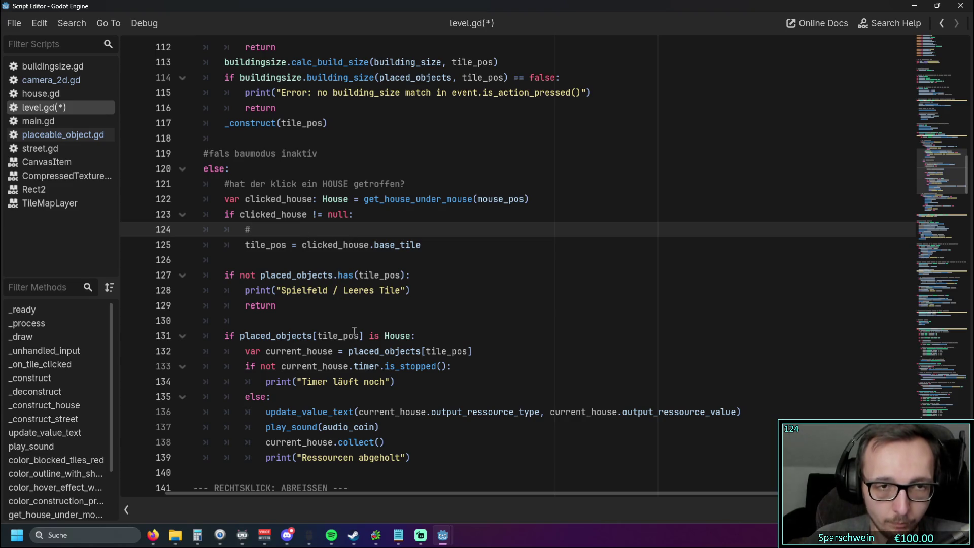
Undo to restore line 124's comment, then reword it to 'connection vom sprite zum tile'
{"action": "key", "text": "ctrl+z"}
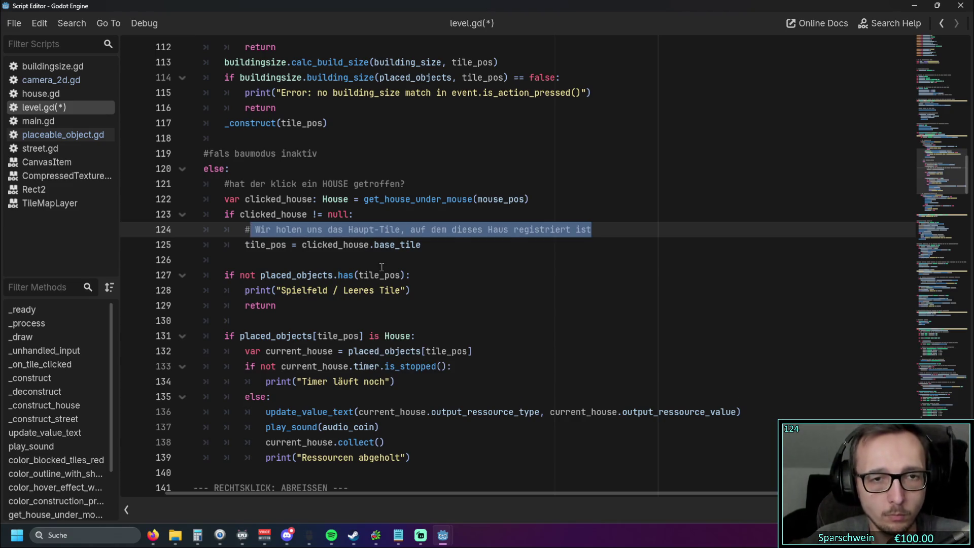
{"action": "left_click", "coordinate": [381, 269]}
{"action": "left_click", "coordinate": [426, 245]}
{"action": "left_click", "coordinate": [594, 229]}
{"action": "mouse_move", "coordinate": [594, 229]}
{"action": "left_mouse_down"}
{"action": "mouse_move", "coordinate": [307, 217]}
{"action": "mouse_move", "coordinate": [252, 230]}
{"action": "left_mouse_up"}
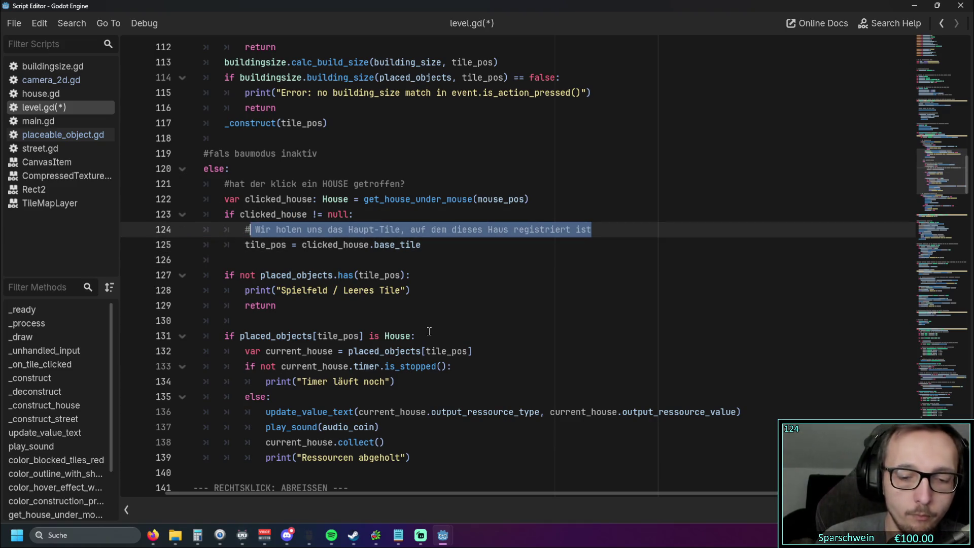
{"action": "type", "text": "connection"}
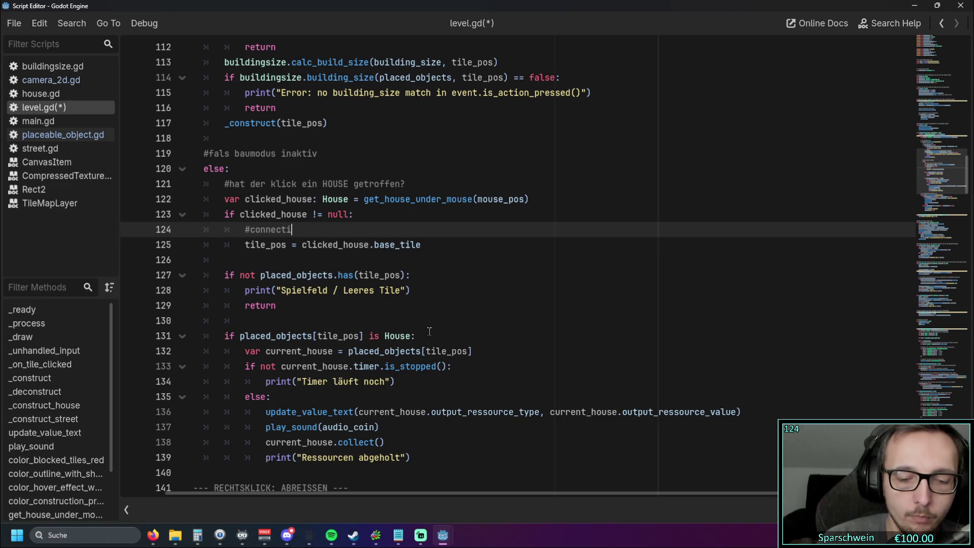
{"action": "type", "text": " vom sprite "}
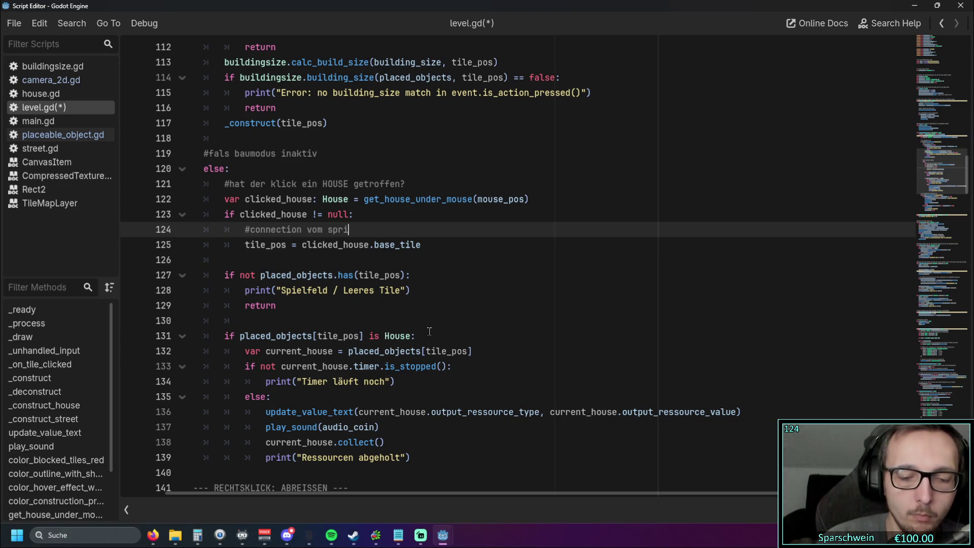
{"action": "type", "text": "zum tile"}
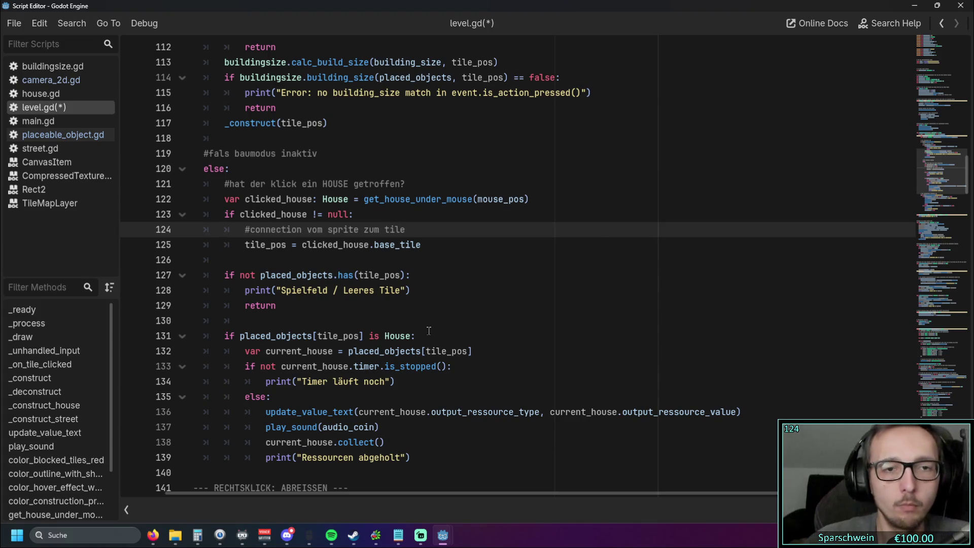
{"action": "left_click", "coordinate": [413, 259]}
Copy the new comment onto a line after 122 and delete the duplicate inside the if
{"action": "scroll", "coordinate": [355, 218], "scroll_direction": "down", "scroll_amount": 3}
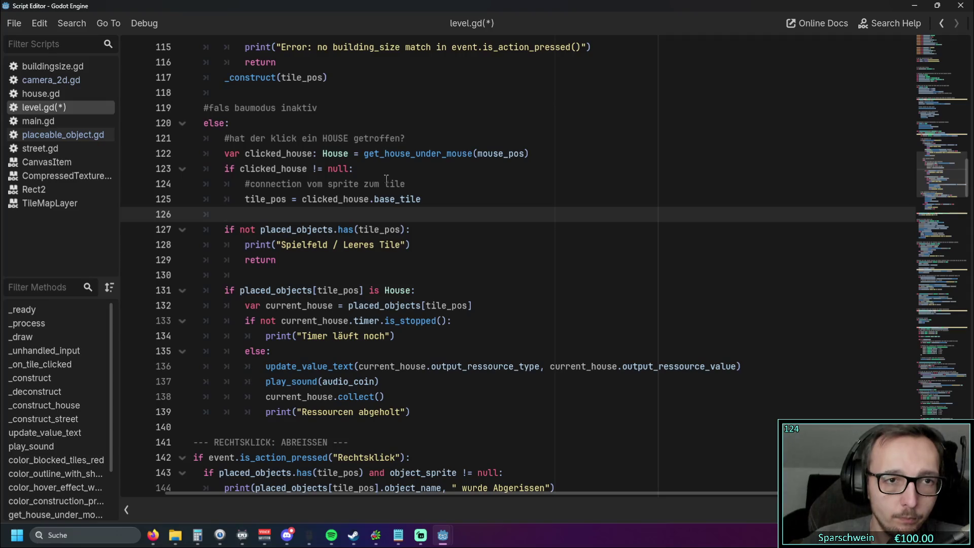
{"action": "mouse_move", "coordinate": [423, 186]}
{"action": "left_mouse_down"}
{"action": "mouse_move", "coordinate": [233, 183]}
{"action": "mouse_move", "coordinate": [252, 184]}
{"action": "left_mouse_up"}
{"action": "key", "text": "ctrl+c"}
{"action": "left_click", "coordinate": [553, 155]}
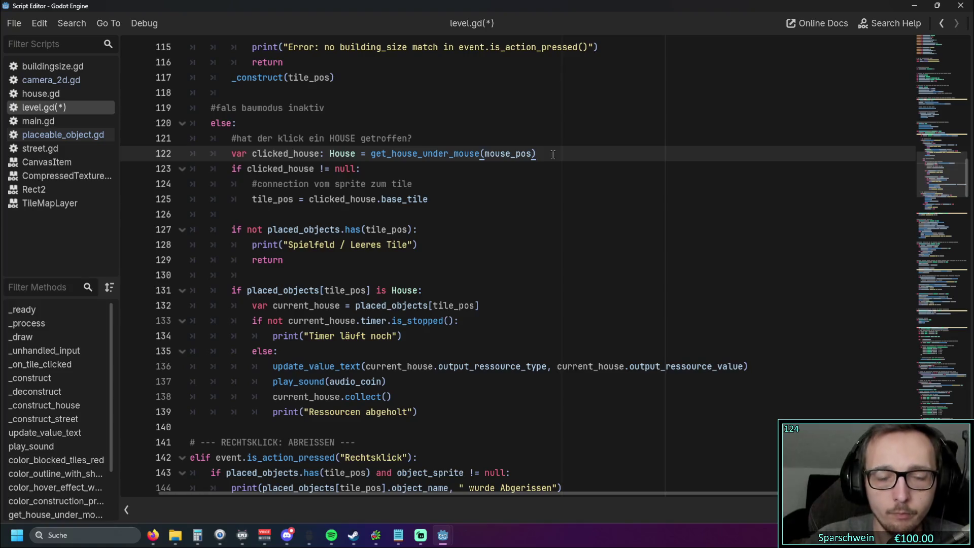
{"action": "key", "text": "Return"}
{"action": "key", "text": "ctrl+v"}
{"action": "triple_click", "coordinate": [403, 195]}
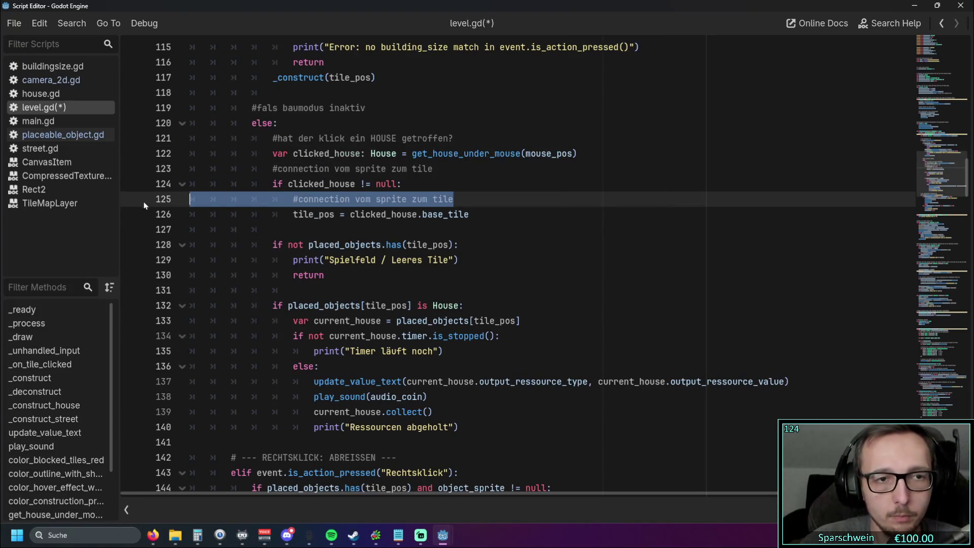
{"action": "key", "text": "BackSpace"}
{"action": "key", "text": "BackSpace"}
{"action": "left_click", "coordinate": [185, 218]}
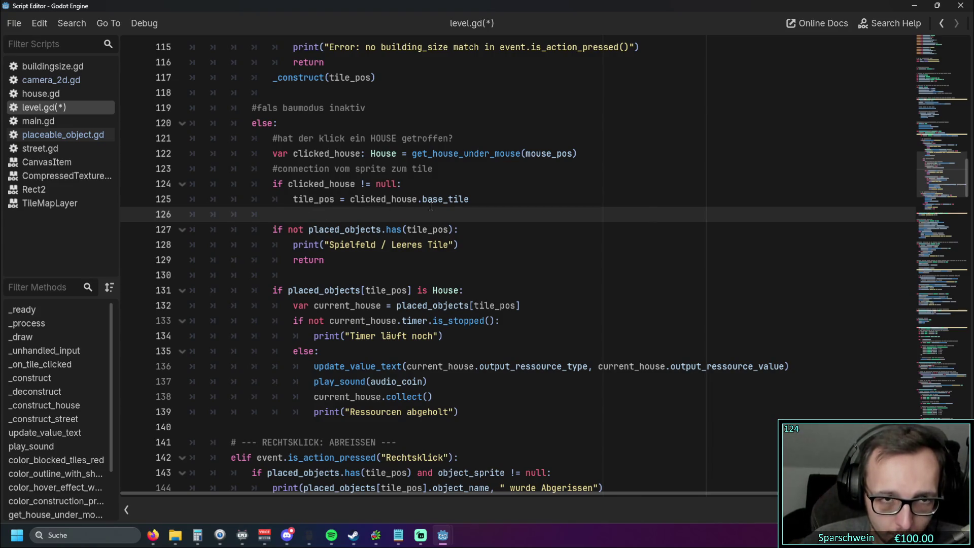
{"action": "scroll", "coordinate": [388, 209], "scroll_direction": "down", "scroll_amount": 5}
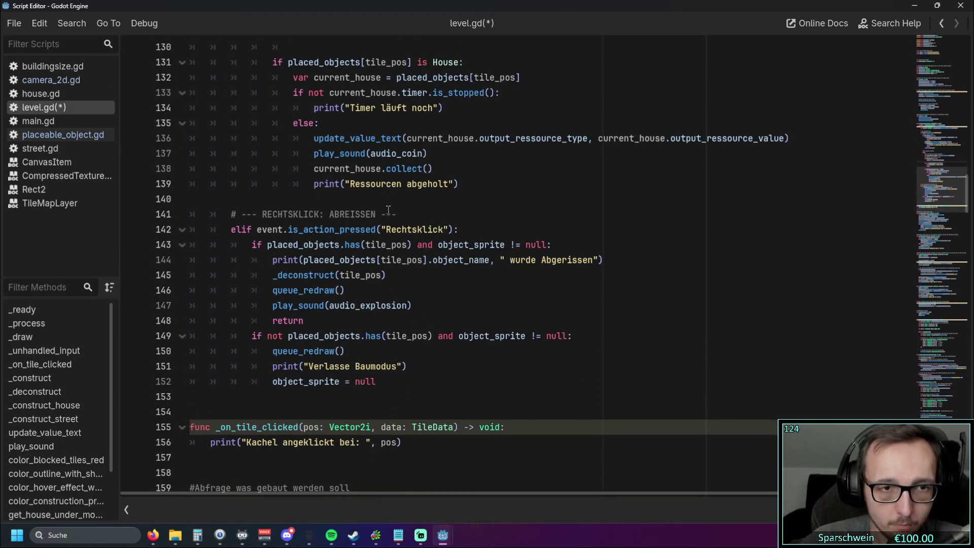
{"action": "scroll", "coordinate": [388, 210], "scroll_direction": "down", "scroll_amount": 9}
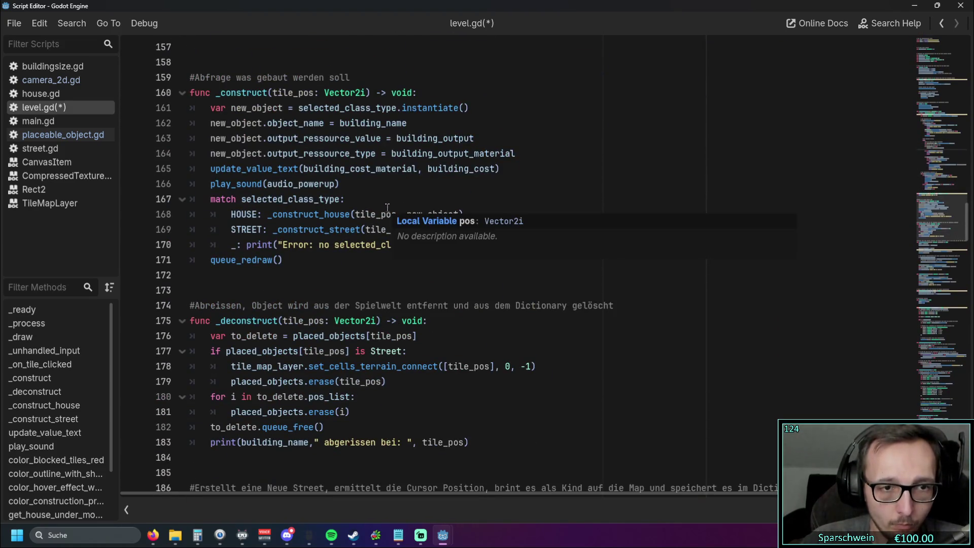
{"action": "scroll", "coordinate": [384, 207], "scroll_direction": "down", "scroll_amount": 6}
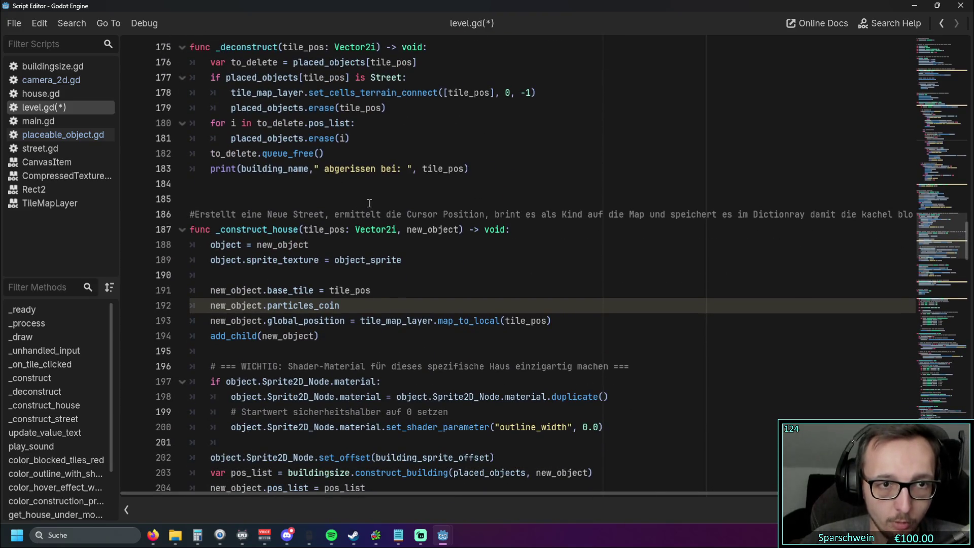
{"action": "scroll", "coordinate": [334, 261], "scroll_direction": "down", "scroll_amount": 2}
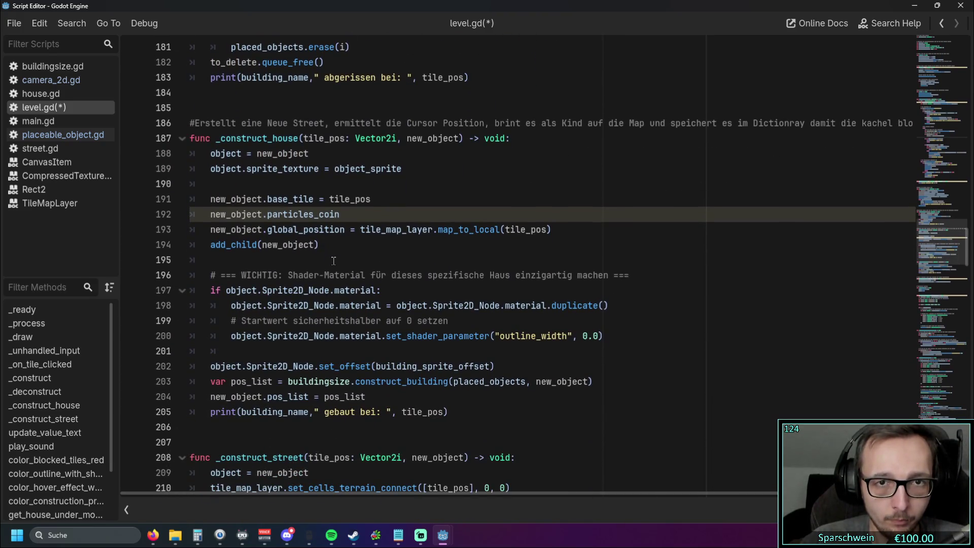
{"action": "scroll", "coordinate": [333, 261], "scroll_direction": "up", "scroll_amount": 1}
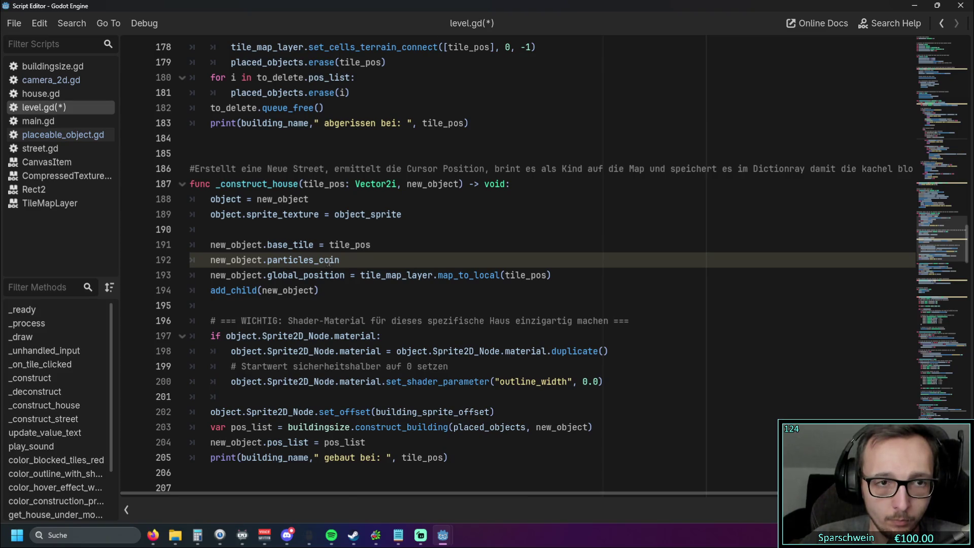
{"action": "scroll", "coordinate": [329, 260], "scroll_direction": "down", "scroll_amount": 1}
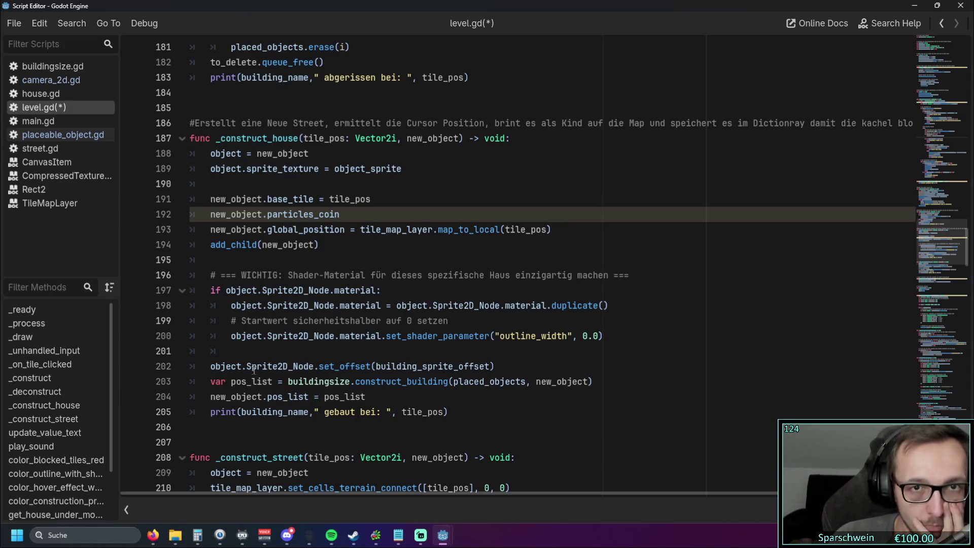
{"action": "scroll", "coordinate": [498, 483], "scroll_direction": "right", "scroll_amount": 3}
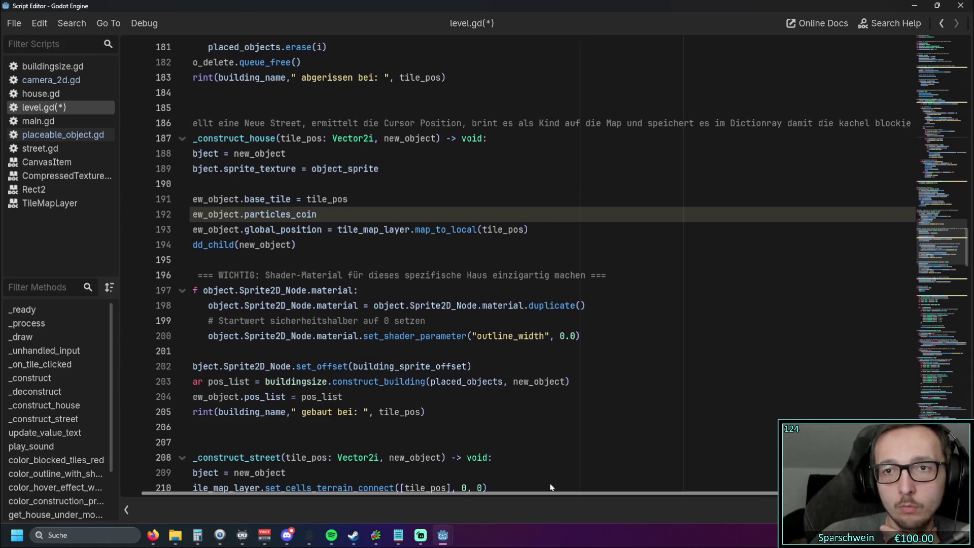
{"action": "scroll", "coordinate": [607, 482], "scroll_direction": "left", "scroll_amount": 3}
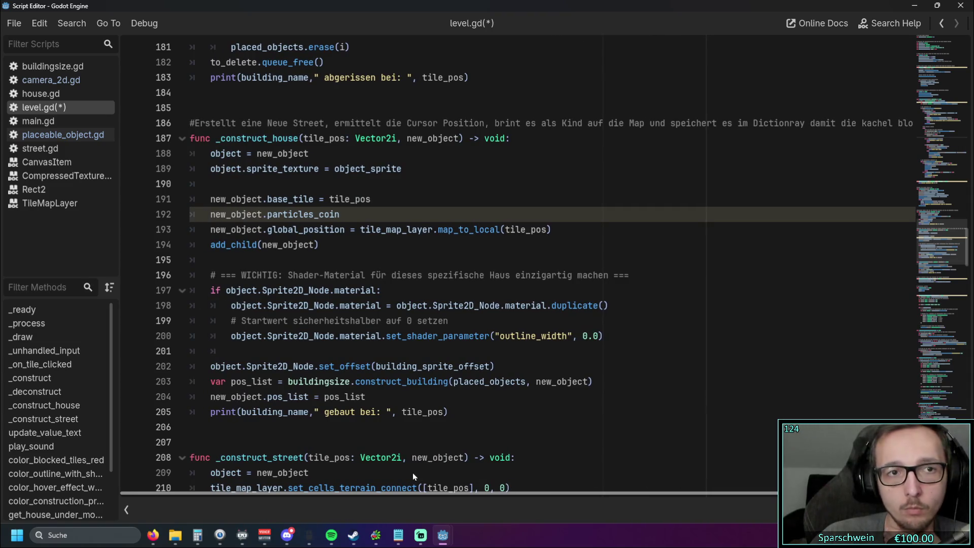
{"action": "scroll", "coordinate": [410, 473], "scroll_direction": "right", "scroll_amount": 3}
{"action": "scroll", "coordinate": [439, 465], "scroll_direction": "left", "scroll_amount": 3}
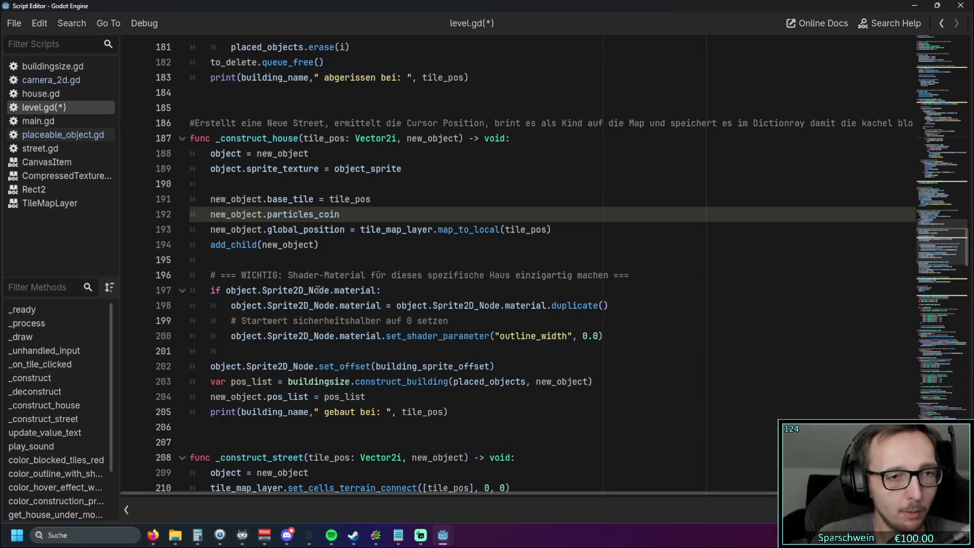
{"action": "key", "text": "Page_Down"}
{"action": "scroll", "coordinate": [297, 228], "scroll_direction": "down", "scroll_amount": 10}
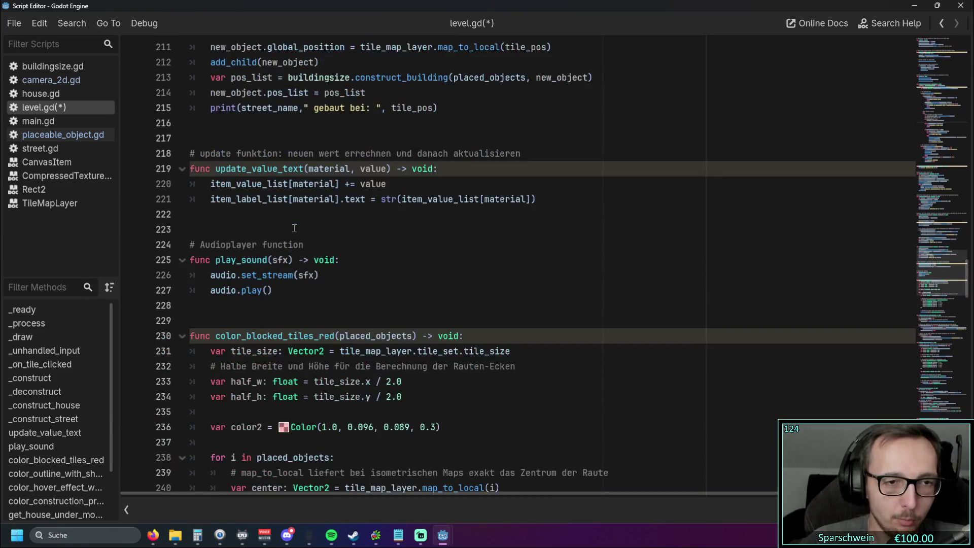
{"action": "scroll", "coordinate": [294, 231], "scroll_direction": "down", "scroll_amount": 18}
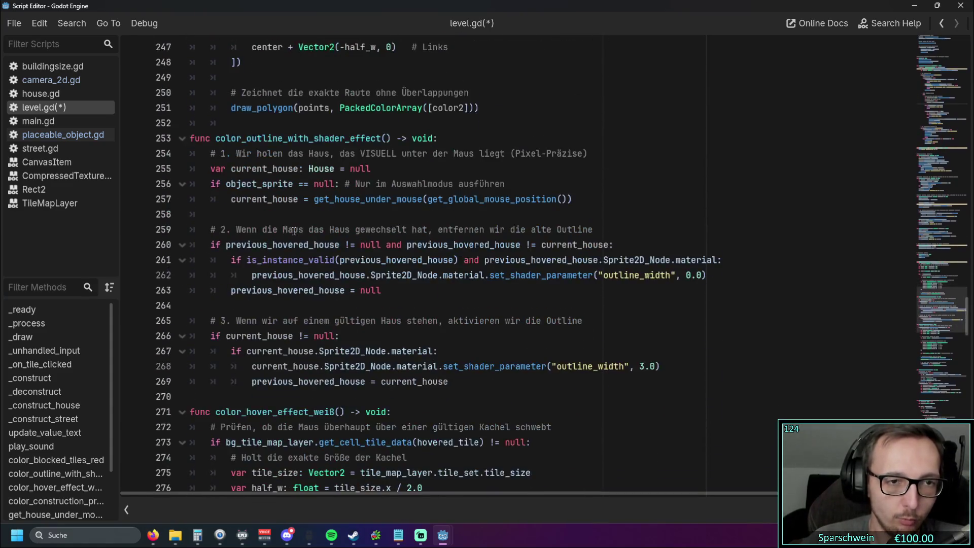
{"action": "scroll", "coordinate": [294, 232], "scroll_direction": "down", "scroll_amount": 20}
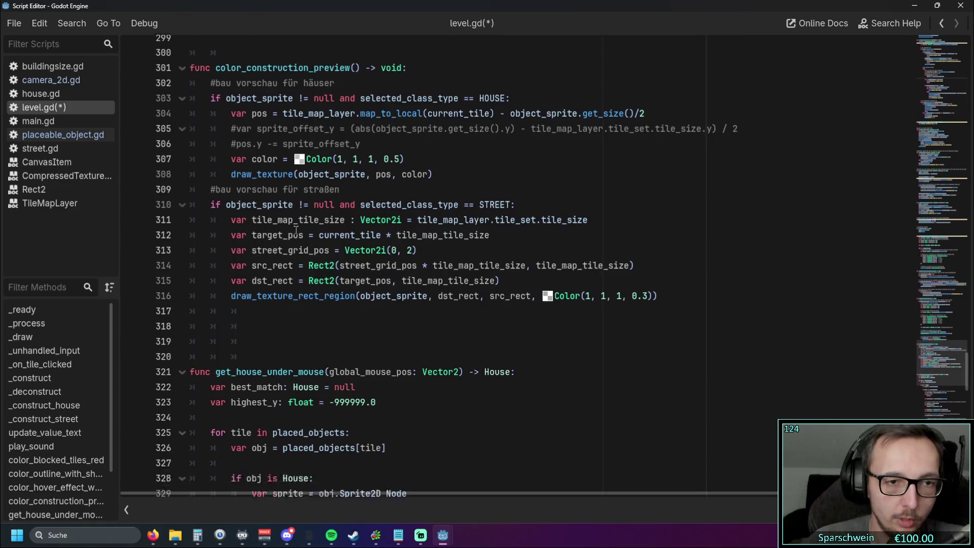
{"action": "scroll", "coordinate": [299, 231], "scroll_direction": "down", "scroll_amount": 4}
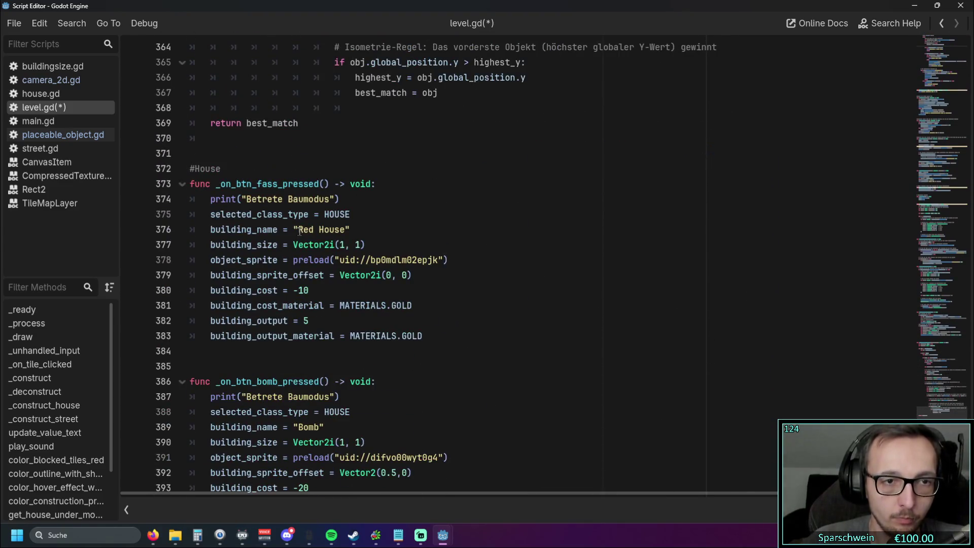
{"action": "scroll", "coordinate": [323, 227], "scroll_direction": "down", "scroll_amount": 4}
{"action": "scroll", "coordinate": [319, 225], "scroll_direction": "up", "scroll_amount": 20}
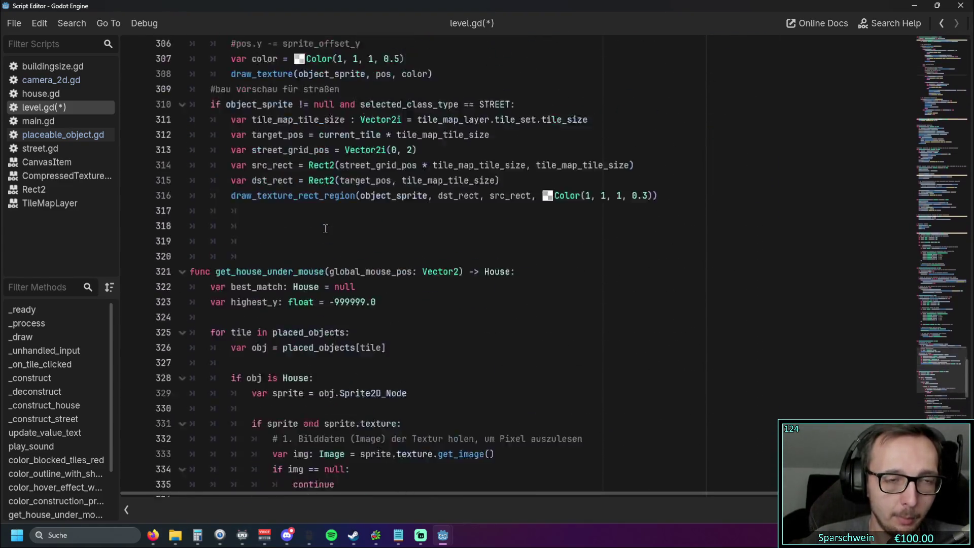
{"action": "scroll", "coordinate": [316, 224], "scroll_direction": "up", "scroll_amount": 20}
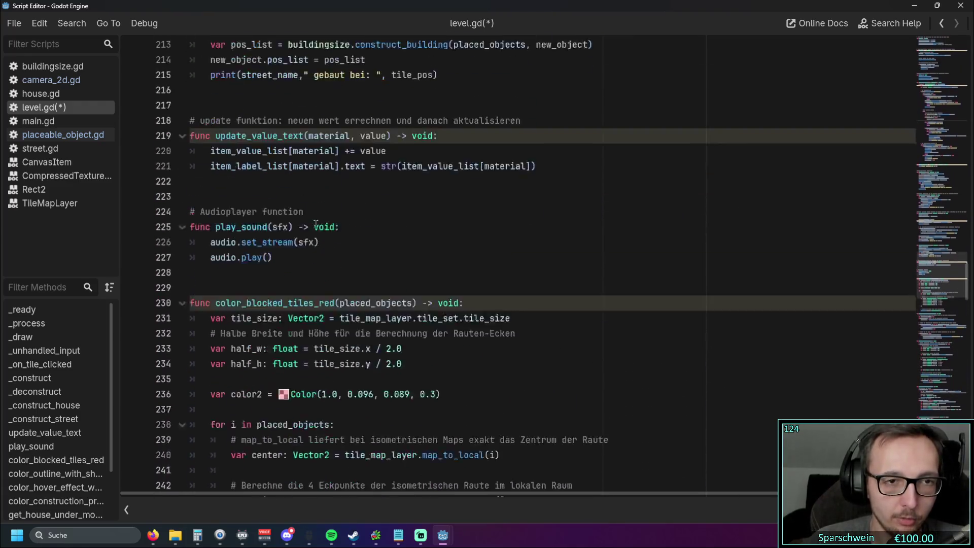
{"action": "scroll", "coordinate": [316, 224], "scroll_direction": "up", "scroll_amount": 17}
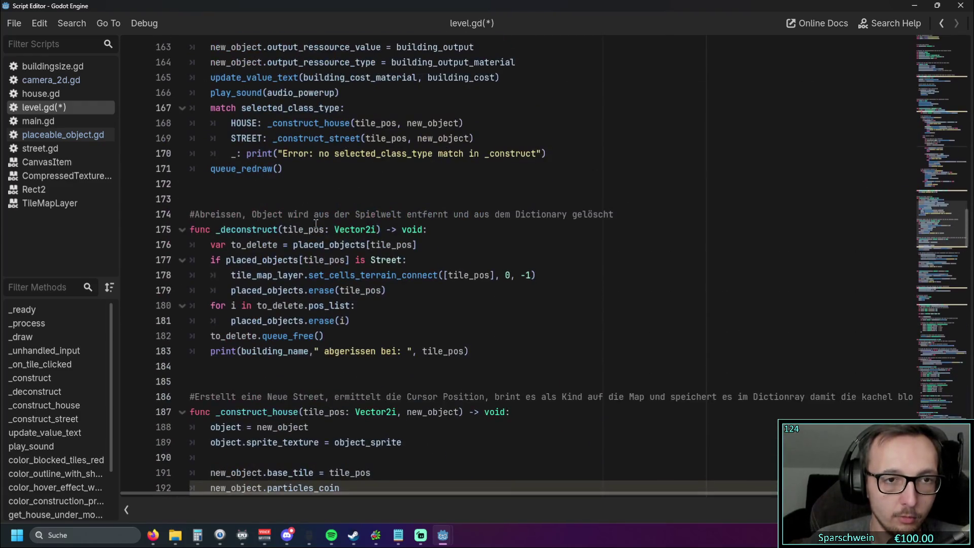
{"action": "scroll", "coordinate": [316, 223], "scroll_direction": "up", "scroll_amount": 10}
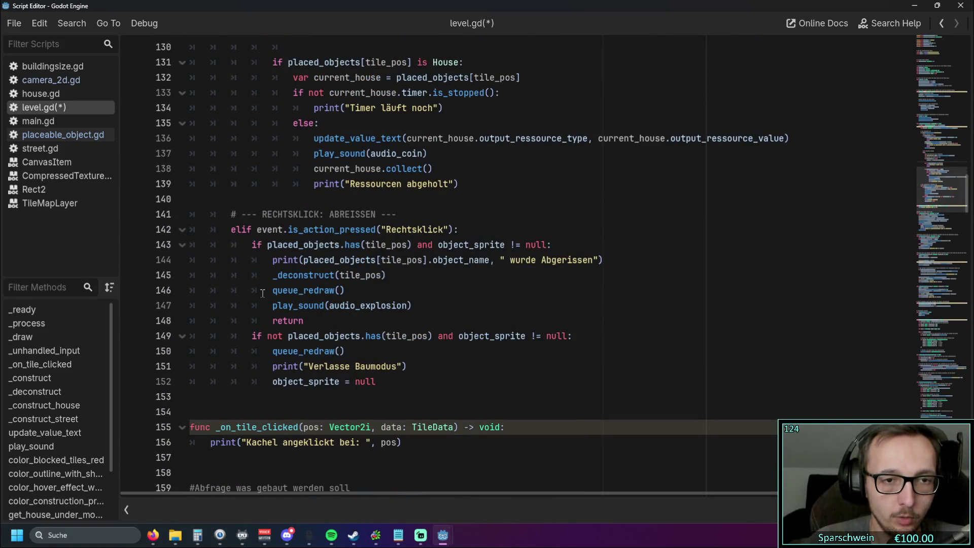
{"action": "left_click", "coordinate": [391, 290]}
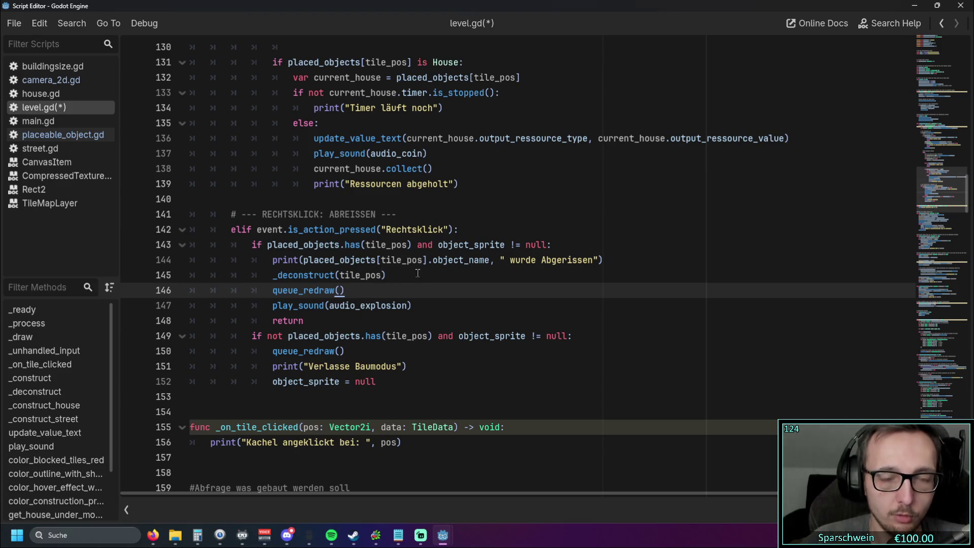
{"action": "key", "text": "Up"}
{"action": "key", "text": "Up"}
{"action": "key", "text": "Home"}
{"action": "key", "text": "ctrl+shift+Right"}
{"action": "key", "text": "ctrl+shift+Right"}
{"action": "key", "text": "ctrl+shift+Right"}
{"action": "left_click", "coordinate": [455, 271]}
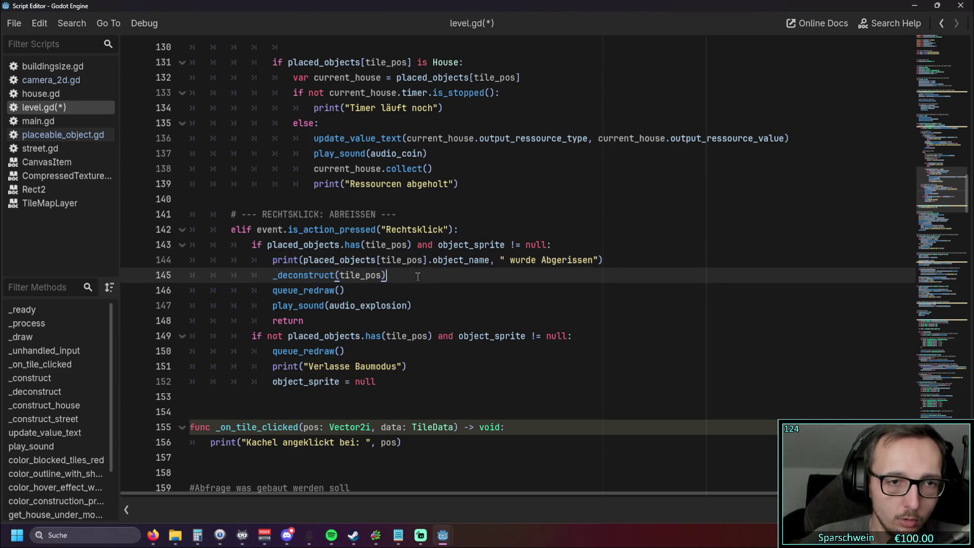
{"action": "mouse_move", "coordinate": [387, 275]}
{"action": "left_mouse_down"}
{"action": "mouse_move", "coordinate": [276, 275]}
{"action": "mouse_move", "coordinate": [386, 275]}
{"action": "left_mouse_up"}
{"action": "left_click", "coordinate": [425, 291]}
{"action": "left_click", "coordinate": [391, 289]}
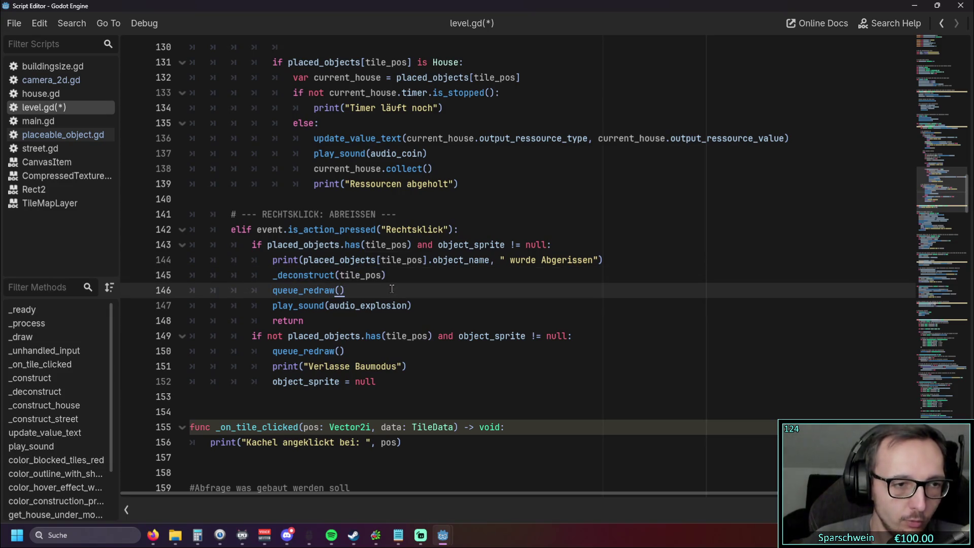
{"action": "left_click_drag", "start_coordinate": [350, 291], "coordinate": [274, 293]}
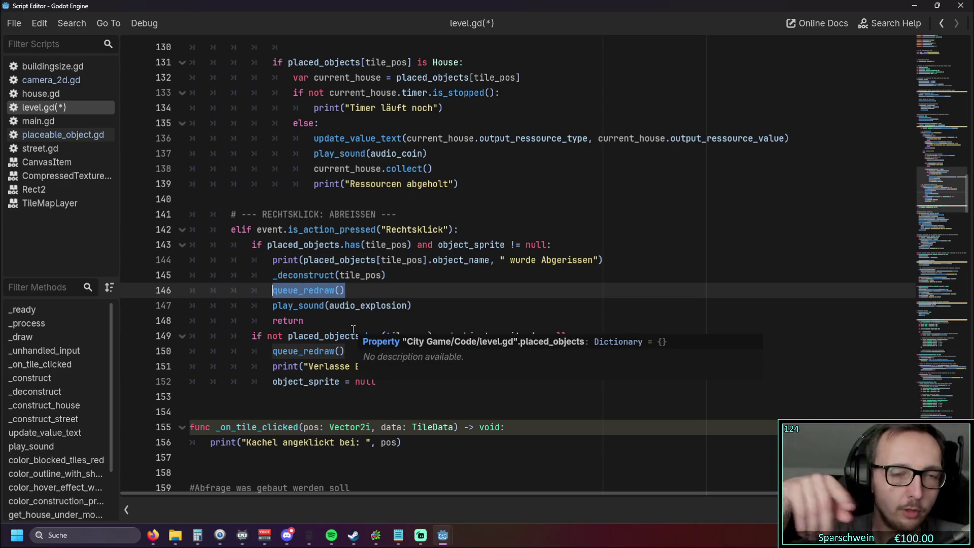
{"action": "left_click", "coordinate": [402, 307]}
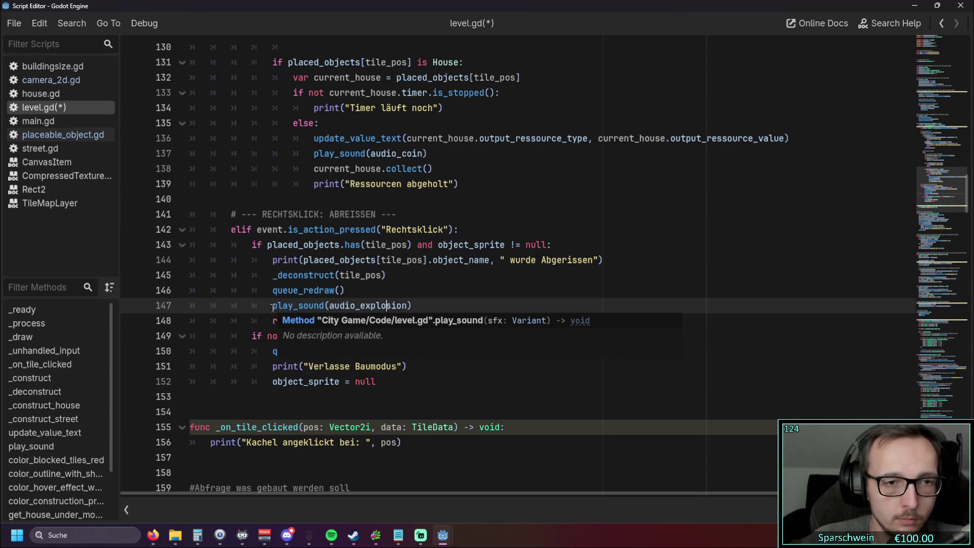
{"action": "mouse_move", "coordinate": [273, 307]}
{"action": "left_mouse_down"}
{"action": "mouse_move", "coordinate": [376, 307]}
{"action": "mouse_move", "coordinate": [273, 275]}
{"action": "left_mouse_up"}
{"action": "left_click", "coordinate": [435, 315]}
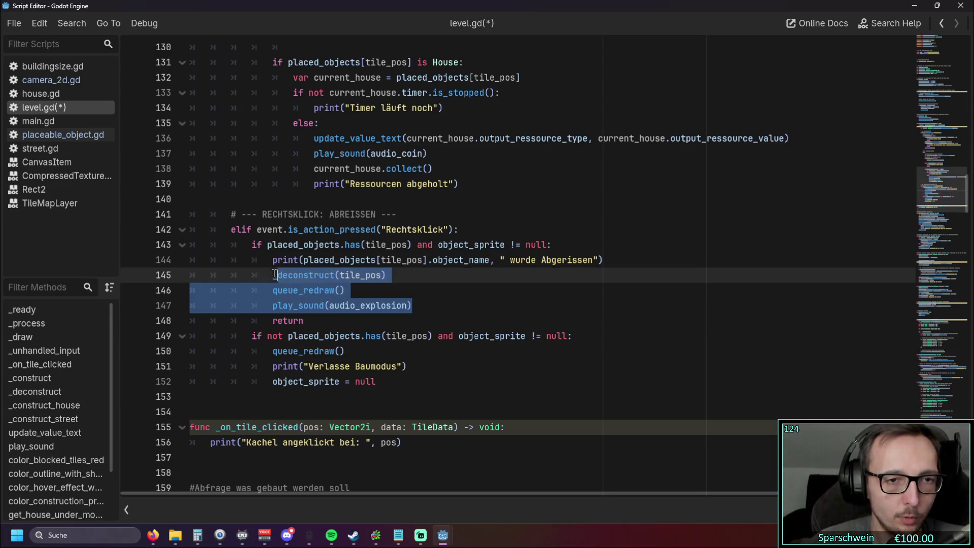
{"action": "left_click", "coordinate": [327, 306]}
{"action": "left_click_drag", "start_coordinate": [413, 306], "coordinate": [252, 275]}
{"action": "left_click", "coordinate": [436, 307]}
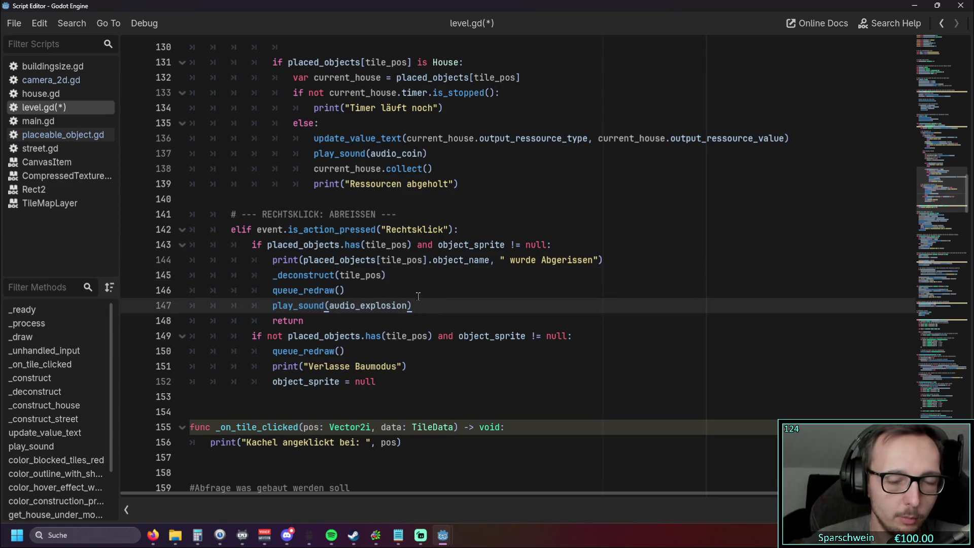
{"action": "scroll", "coordinate": [401, 304], "scroll_direction": "up", "scroll_amount": 3}
{"action": "scroll", "coordinate": [401, 304], "scroll_direction": "up", "scroll_amount": 8}
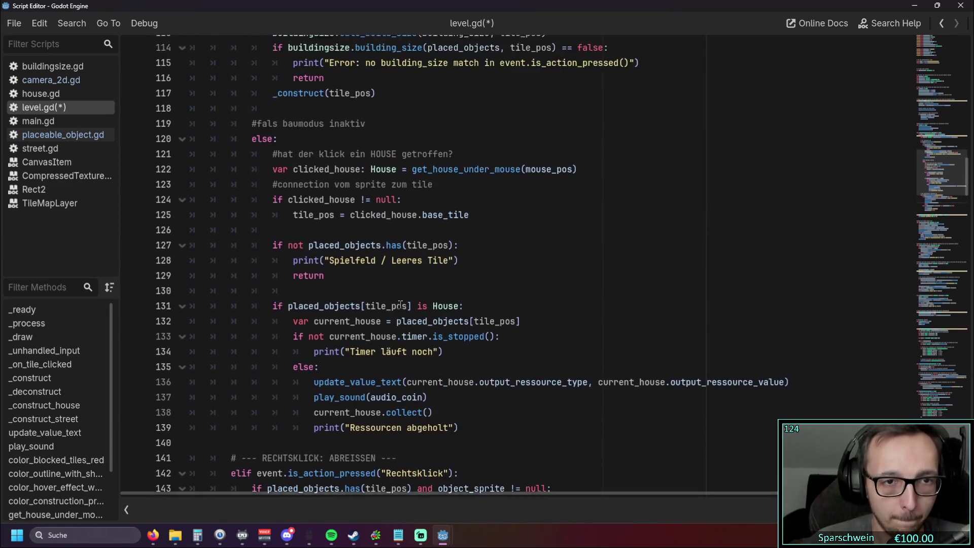
{"action": "scroll", "coordinate": [396, 302], "scroll_direction": "up", "scroll_amount": 5}
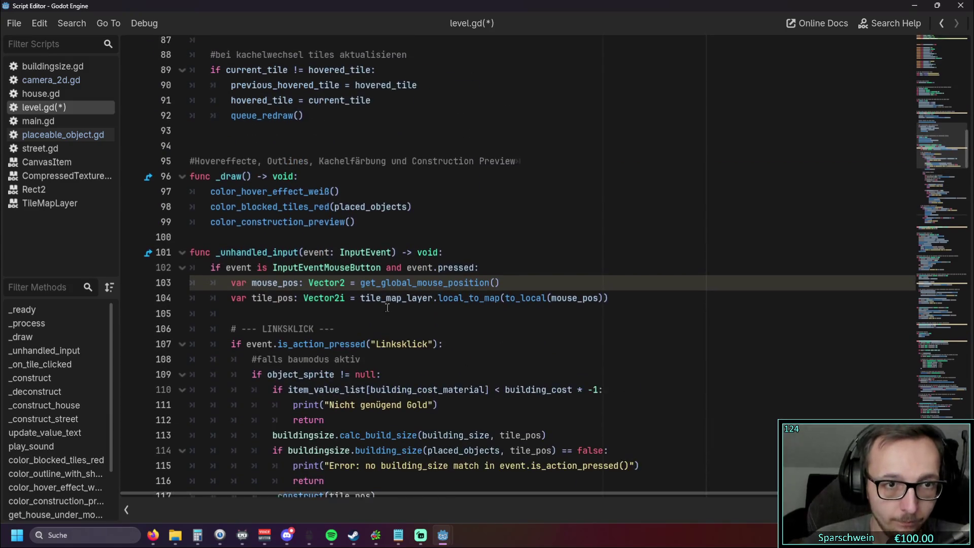
{"action": "left_click", "coordinate": [226, 275]}
{"action": "double_click", "coordinate": [241, 275]}
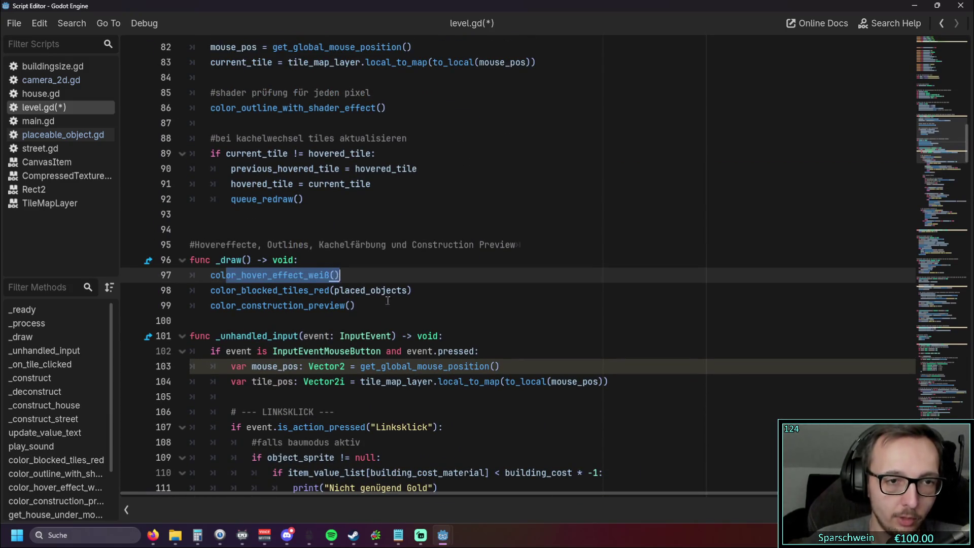
{"action": "left_click", "coordinate": [358, 305]}
{"action": "double_click", "coordinate": [239, 290]}
{"action": "left_click", "coordinate": [363, 306]}
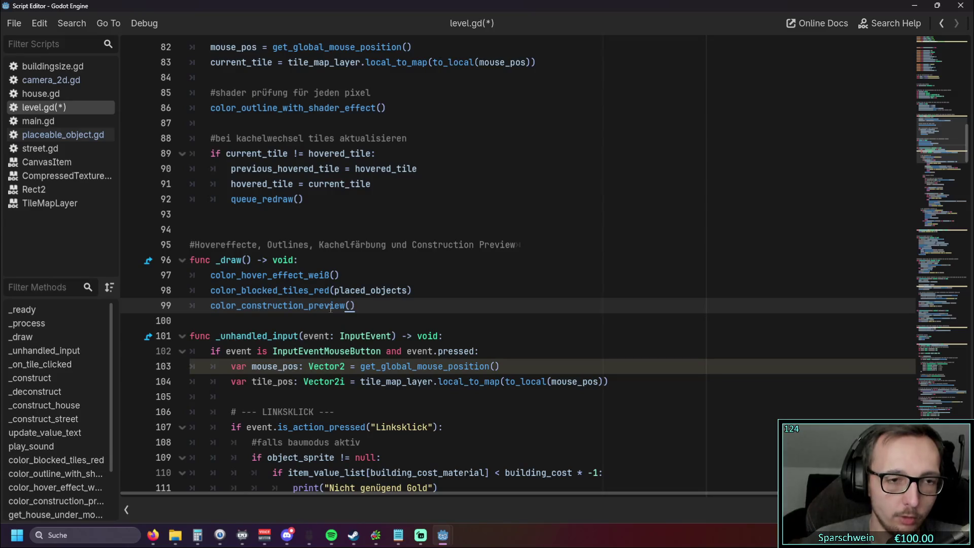
{"action": "left_click_drag", "start_coordinate": [218, 306], "coordinate": [316, 306]}
{"action": "left_click", "coordinate": [404, 307]}
{"action": "scroll", "coordinate": [350, 309], "scroll_direction": "up", "scroll_amount": 2}
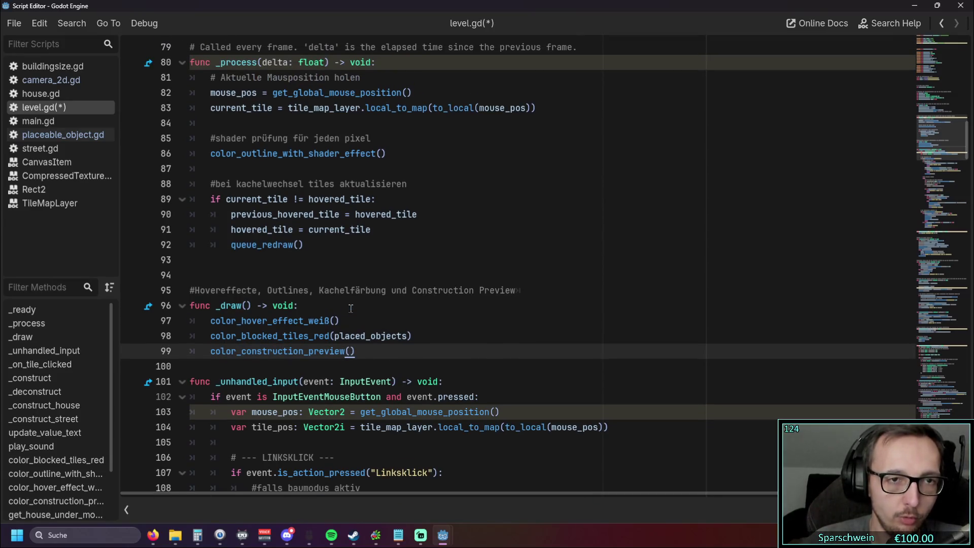
{"action": "scroll", "coordinate": [352, 308], "scroll_direction": "up", "scroll_amount": 1}
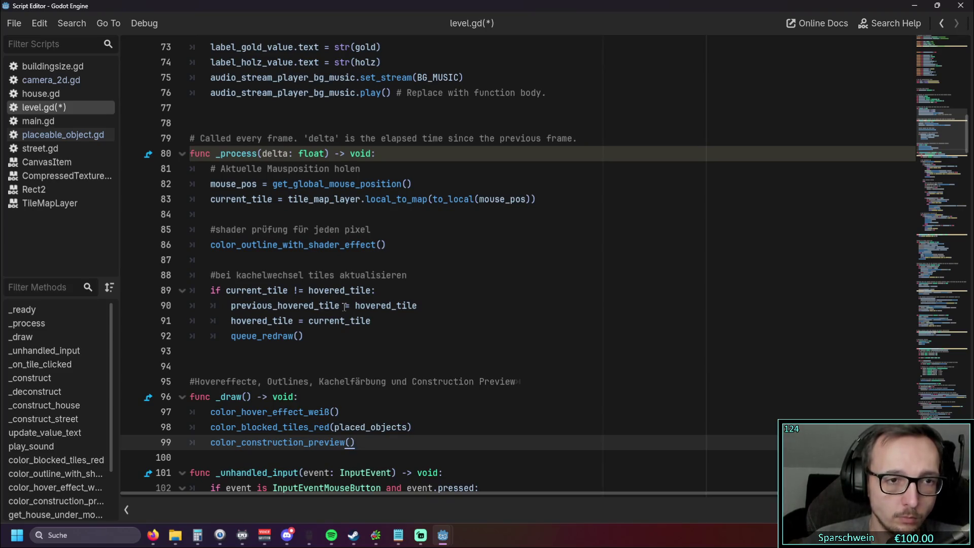
{"action": "scroll", "coordinate": [342, 305], "scroll_direction": "up", "scroll_amount": 4}
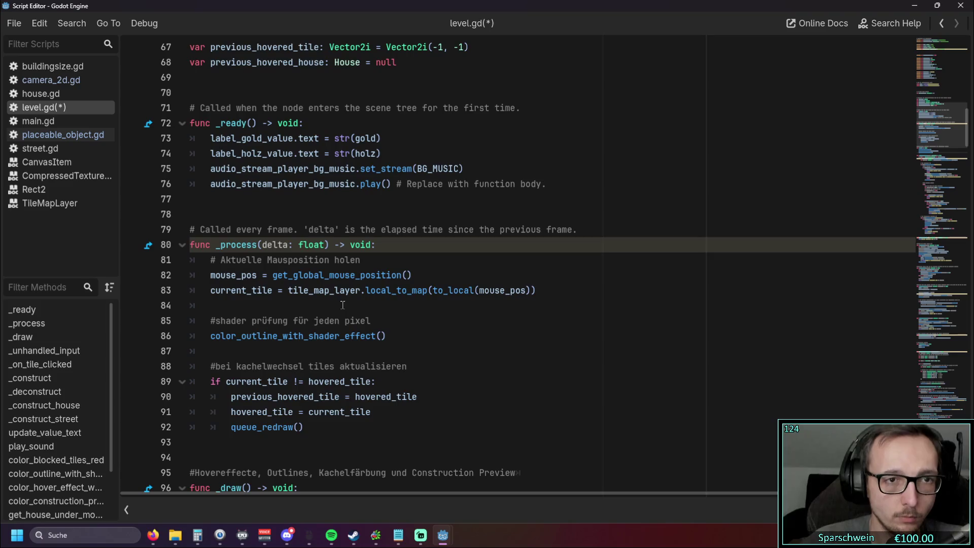
{"action": "scroll", "coordinate": [342, 303], "scroll_direction": "down", "scroll_amount": 3}
{"action": "scroll", "coordinate": [342, 302], "scroll_direction": "down", "scroll_amount": 1}
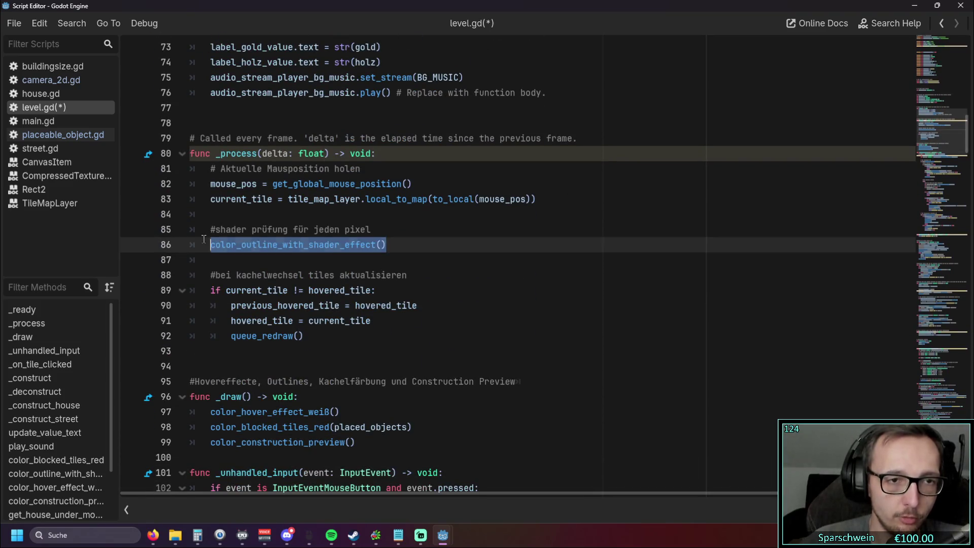
{"action": "scroll", "coordinate": [408, 286], "scroll_direction": "up", "scroll_amount": 6}
{"action": "scroll", "coordinate": [408, 286], "scroll_direction": "up", "scroll_amount": 8}
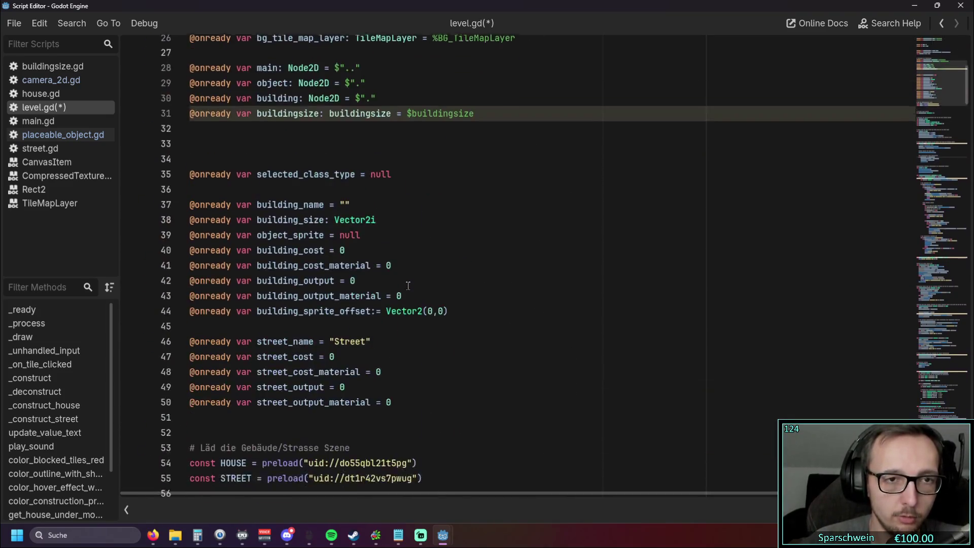
{"action": "scroll", "coordinate": [411, 284], "scroll_direction": "down", "scroll_amount": 20}
{"action": "scroll", "coordinate": [412, 283], "scroll_direction": "down", "scroll_amount": 20}
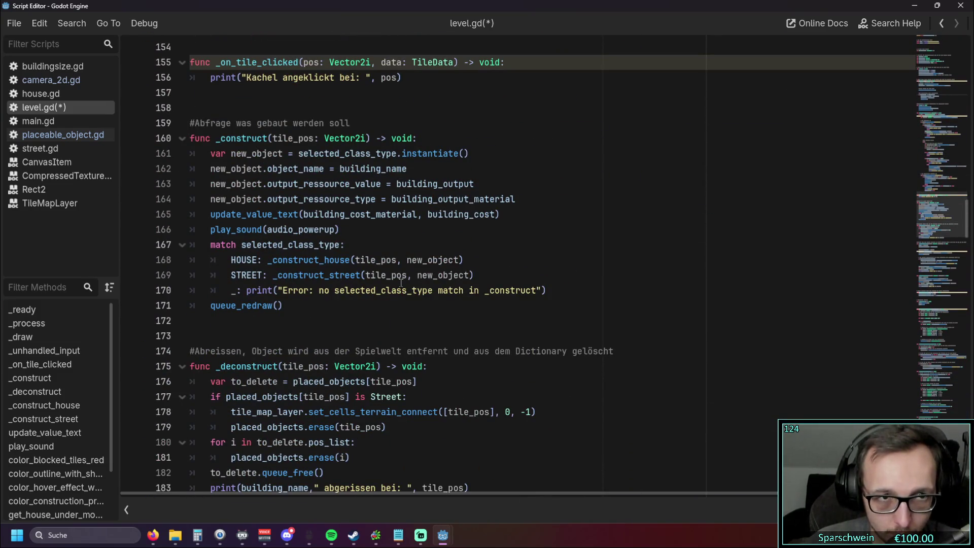
{"action": "scroll", "coordinate": [400, 283], "scroll_direction": "down", "scroll_amount": 4}
{"action": "scroll", "coordinate": [400, 282], "scroll_direction": "down", "scroll_amount": 4}
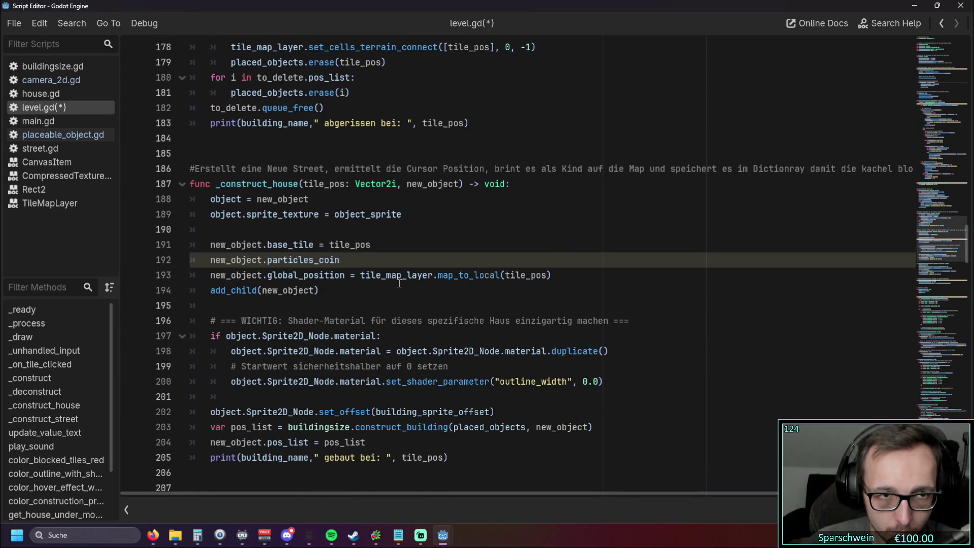
{"action": "scroll", "coordinate": [381, 303], "scroll_direction": "down", "scroll_amount": 1}
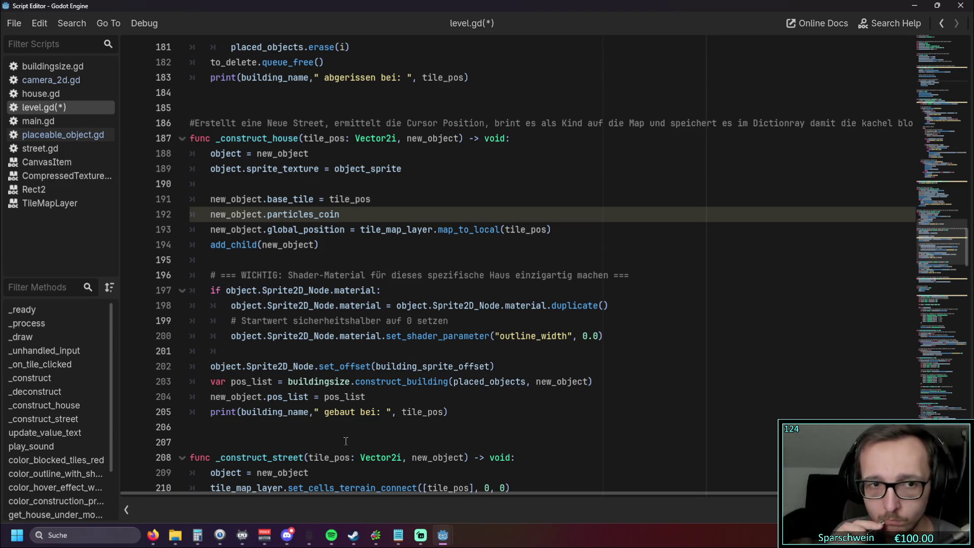
{"action": "left_click_drag", "start_coordinate": [316, 270], "coordinate": [315, 256]}
{"action": "left_click", "coordinate": [530, 295]}
{"action": "scroll", "coordinate": [445, 303], "scroll_direction": "down", "scroll_amount": 3}
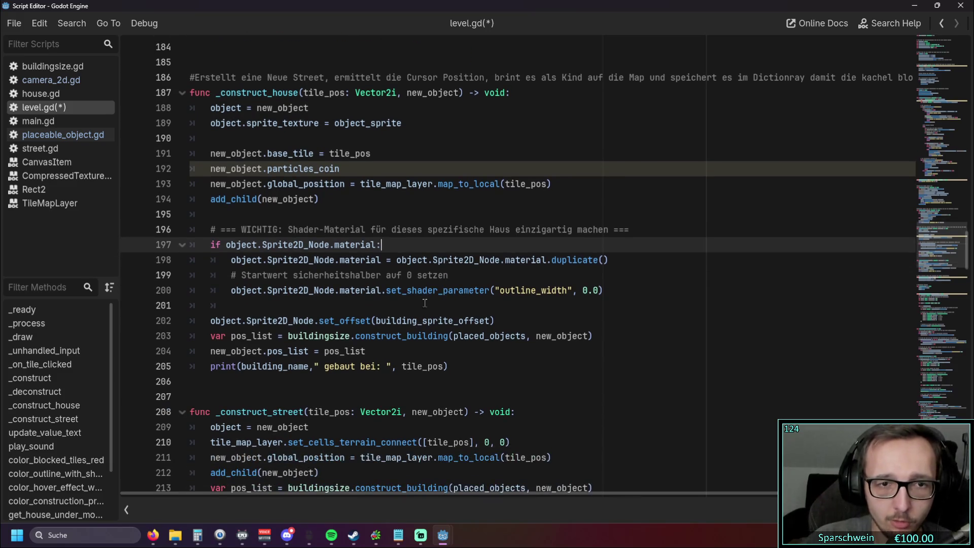
{"action": "left_click_drag", "start_coordinate": [448, 277], "coordinate": [239, 276]}
{"action": "left_click", "coordinate": [332, 304]}
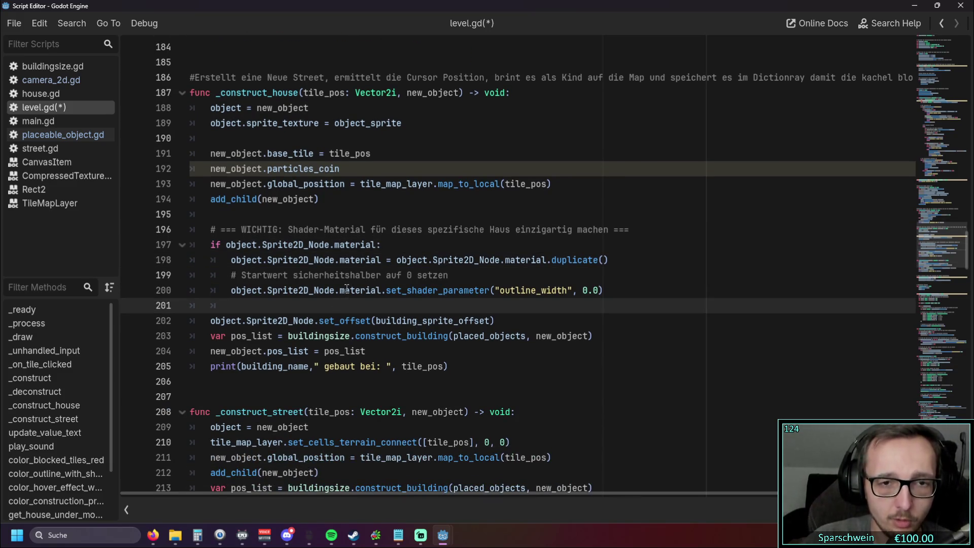
{"action": "scroll", "coordinate": [340, 294], "scroll_direction": "down", "scroll_amount": 2}
{"action": "scroll", "coordinate": [343, 288], "scroll_direction": "down", "scroll_amount": 6}
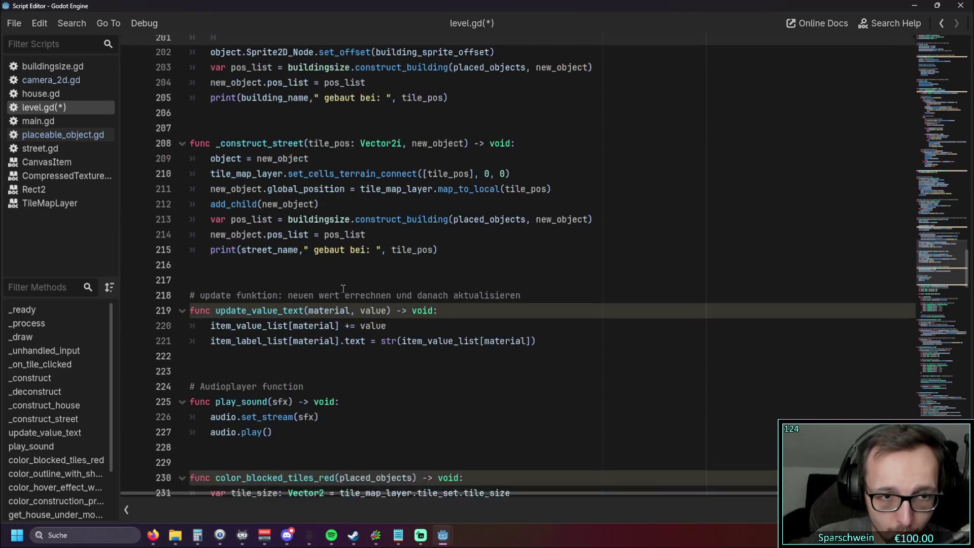
{"action": "scroll", "coordinate": [344, 290], "scroll_direction": "up", "scroll_amount": 7}
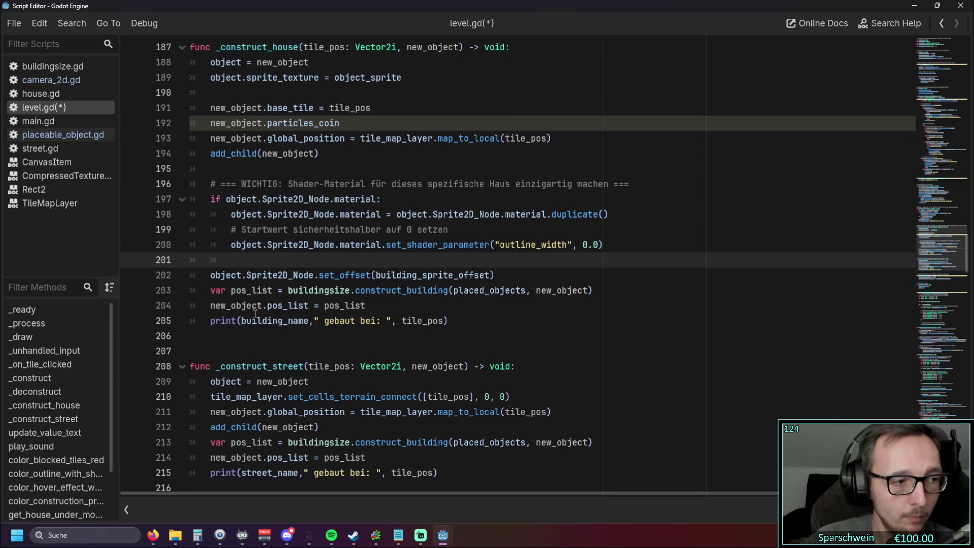
{"action": "scroll", "coordinate": [264, 311], "scroll_direction": "down", "scroll_amount": 8}
{"action": "scroll", "coordinate": [257, 313], "scroll_direction": "down", "scroll_amount": 2}
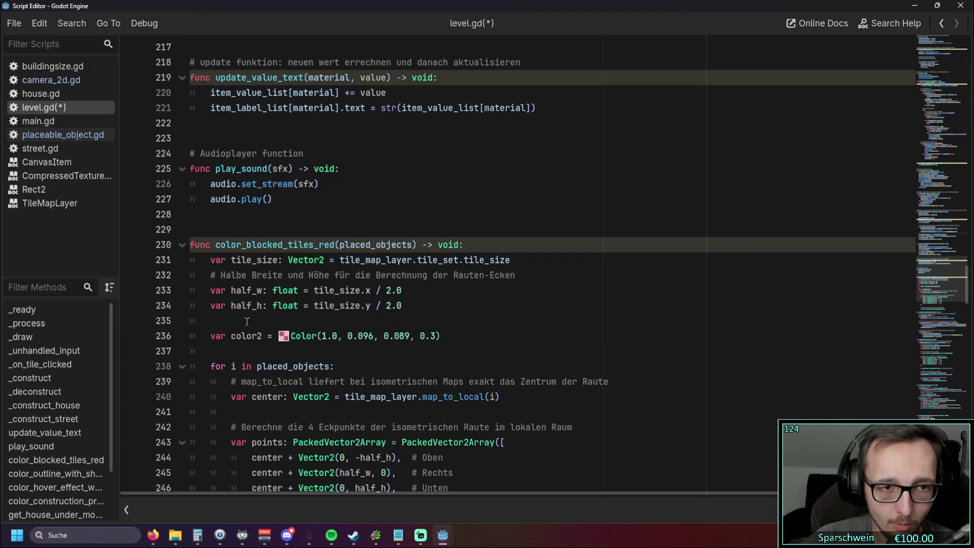
{"action": "scroll", "coordinate": [262, 321], "scroll_direction": "down", "scroll_amount": 2}
{"action": "scroll", "coordinate": [262, 321], "scroll_direction": "up", "scroll_amount": 2}
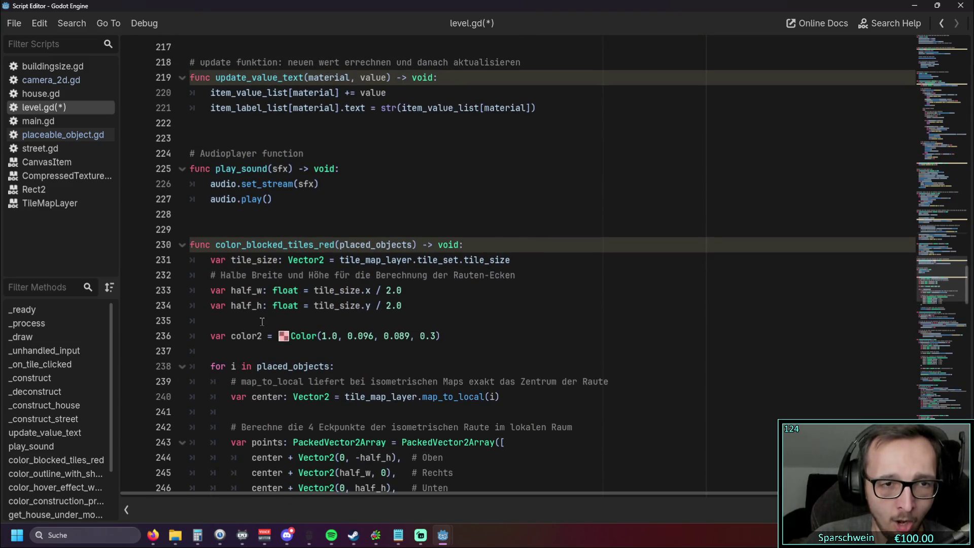
{"action": "scroll", "coordinate": [263, 321], "scroll_direction": "down", "scroll_amount": 4}
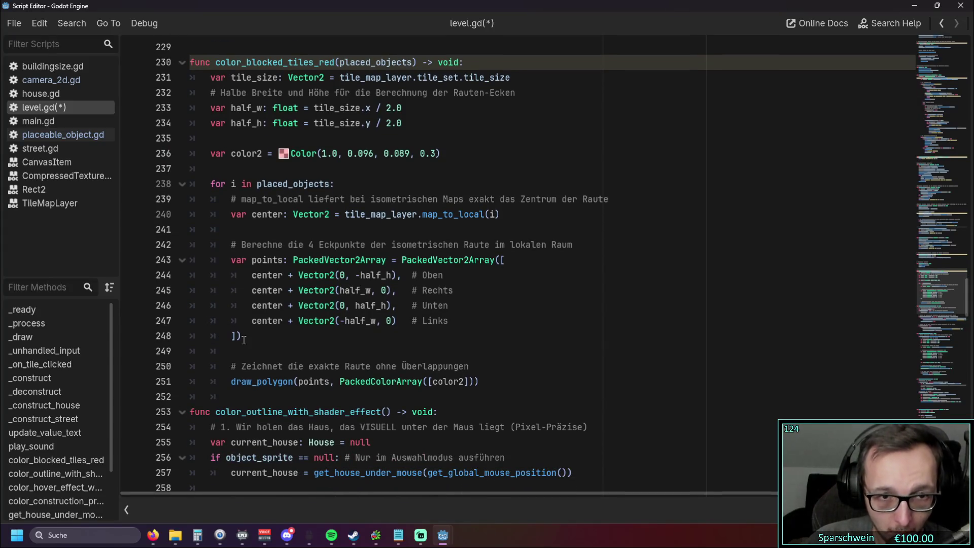
{"action": "scroll", "coordinate": [263, 331], "scroll_direction": "up", "scroll_amount": 1}
{"action": "mouse_move", "coordinate": [474, 420]}
{"action": "left_mouse_down"}
{"action": "mouse_move", "coordinate": [228, 275]}
{"action": "mouse_move", "coordinate": [229, 154]}
{"action": "left_mouse_up"}
Scroll through and mark the body of color_outline_with_shader_effect for review
{"action": "left_click", "coordinate": [386, 245]}
{"action": "scroll", "coordinate": [387, 245], "scroll_direction": "down", "scroll_amount": 6}
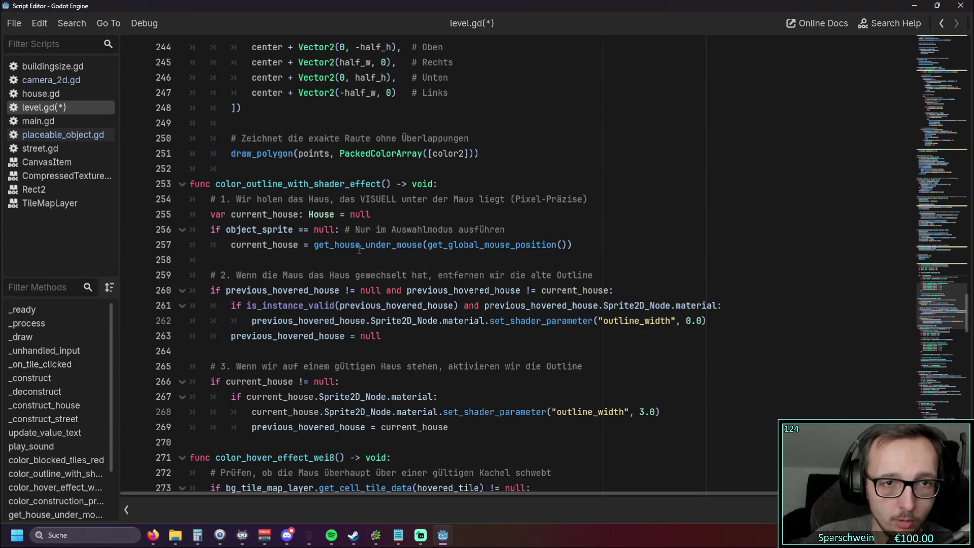
{"action": "scroll", "coordinate": [358, 249], "scroll_direction": "down", "scroll_amount": 1}
{"action": "mouse_move", "coordinate": [336, 399]}
{"action": "left_mouse_down"}
{"action": "mouse_move", "coordinate": [223, 184]}
{"action": "mouse_move", "coordinate": [185, 139]}
{"action": "left_mouse_up"}
{"action": "scroll", "coordinate": [346, 225], "scroll_direction": "down", "scroll_amount": 9}
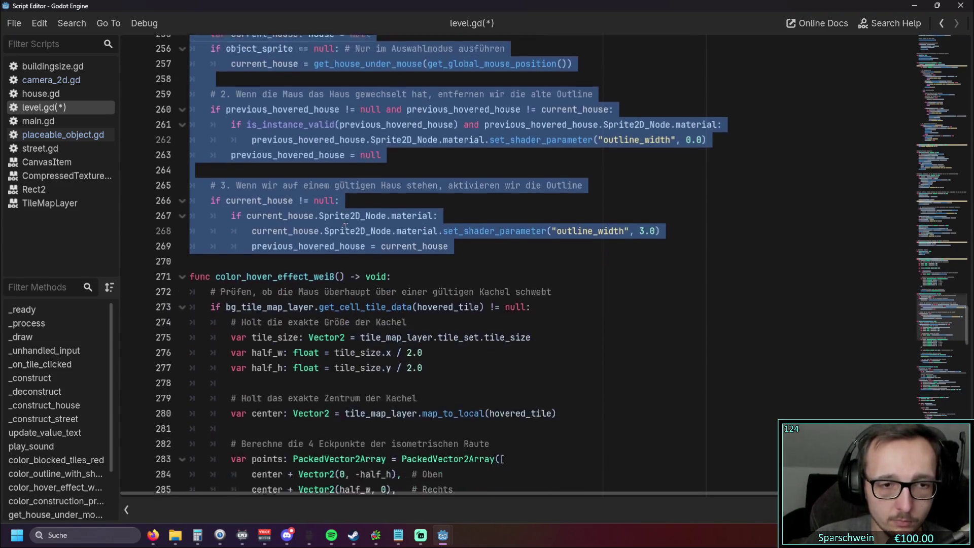
{"action": "mouse_move", "coordinate": [332, 390]}
{"action": "left_mouse_down"}
{"action": "mouse_move", "coordinate": [236, 275]}
{"action": "mouse_move", "coordinate": [247, 259]}
{"action": "left_mouse_up"}
{"action": "scroll", "coordinate": [354, 238], "scroll_direction": "down", "scroll_amount": 5}
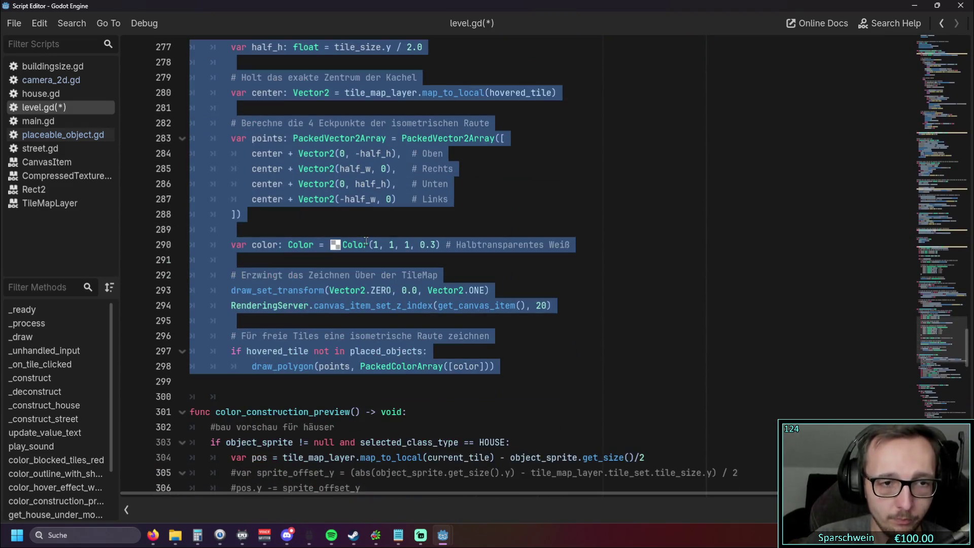
{"action": "scroll", "coordinate": [350, 254], "scroll_direction": "up", "scroll_amount": 1}
Inspect the hover effect's lines 289–299 and the PackedVector2Array class documentation
{"action": "left_click", "coordinate": [346, 273]}
{"action": "scroll", "coordinate": [346, 274], "scroll_direction": "down", "scroll_amount": 5}
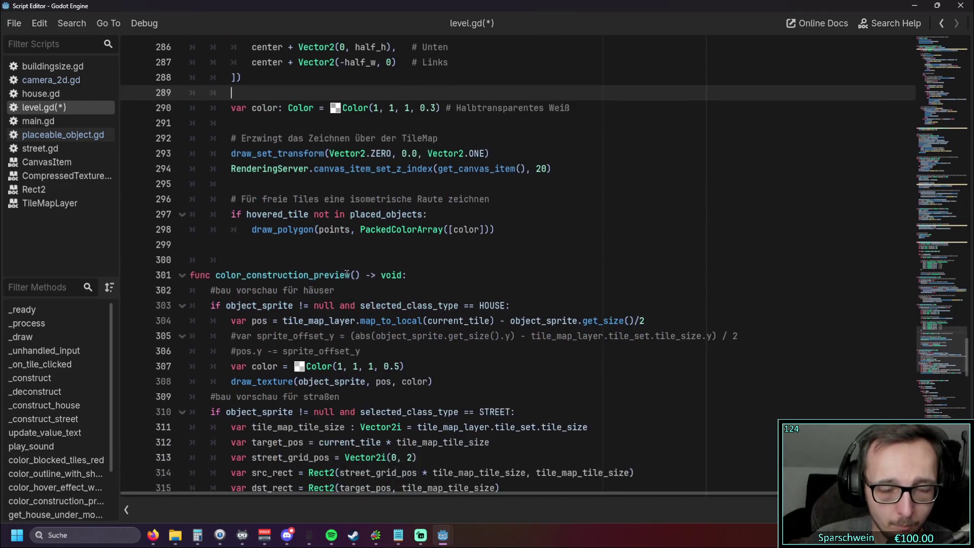
{"action": "scroll", "coordinate": [347, 274], "scroll_direction": "up", "scroll_amount": 3}
{"action": "left_click", "coordinate": [323, 333]}
{"action": "left_click", "coordinate": [262, 260], "text": "shift"}
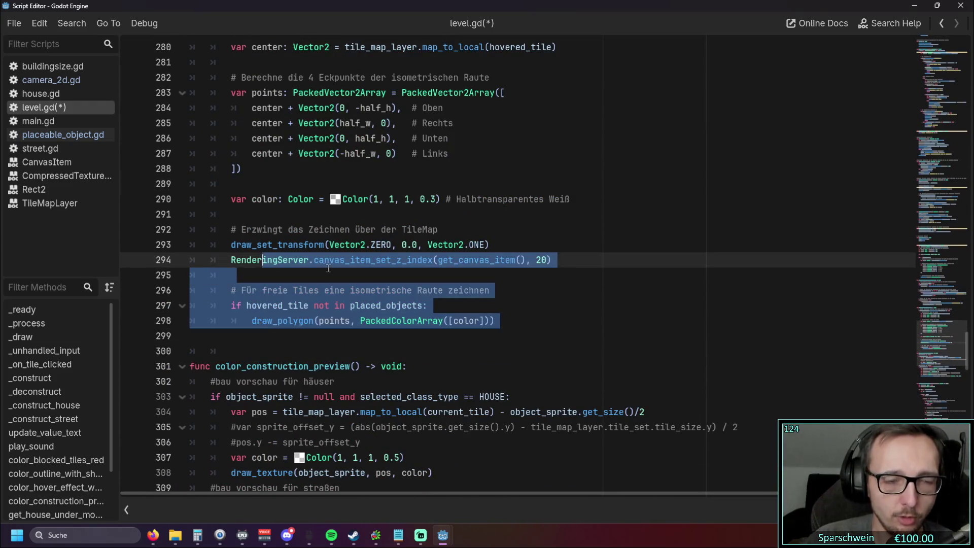
{"action": "scroll", "coordinate": [262, 260], "scroll_direction": "up", "scroll_amount": 3}
{"action": "left_click", "coordinate": [488, 232]}
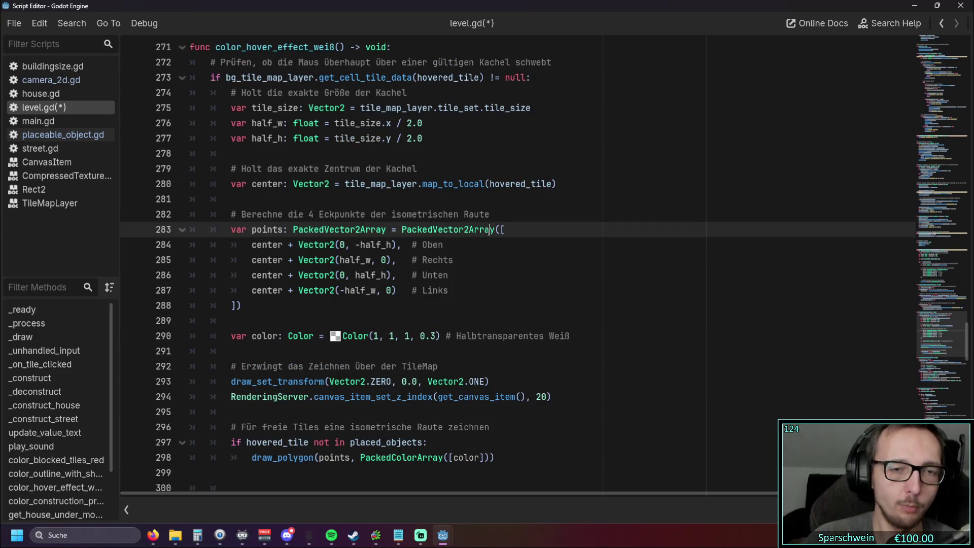
{"action": "mouse_move", "coordinate": [488, 231]}
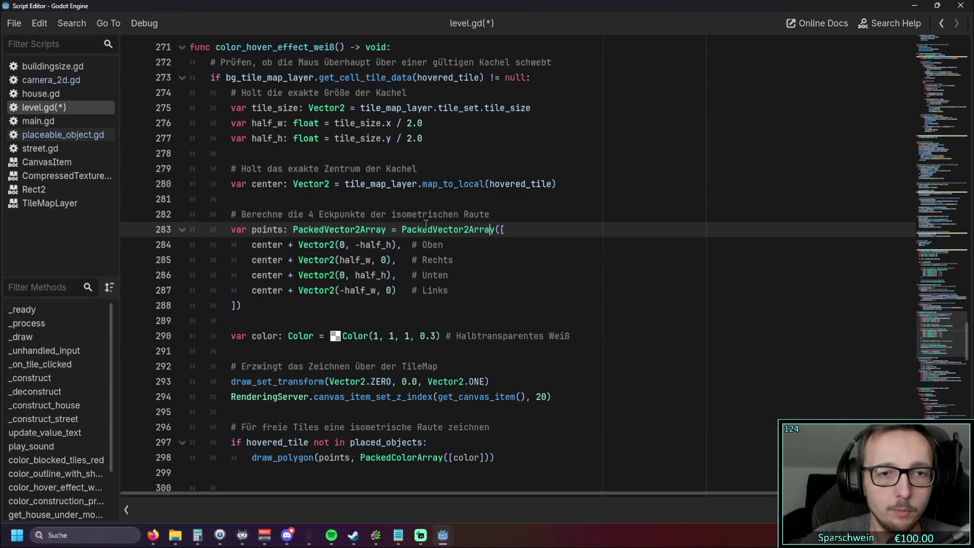
{"action": "left_click", "coordinate": [474, 262]}
Review the diamond's corner-point lines by briefly selecting them above the closing bracket
{"action": "scroll", "coordinate": [473, 261], "scroll_direction": "down", "scroll_amount": 1}
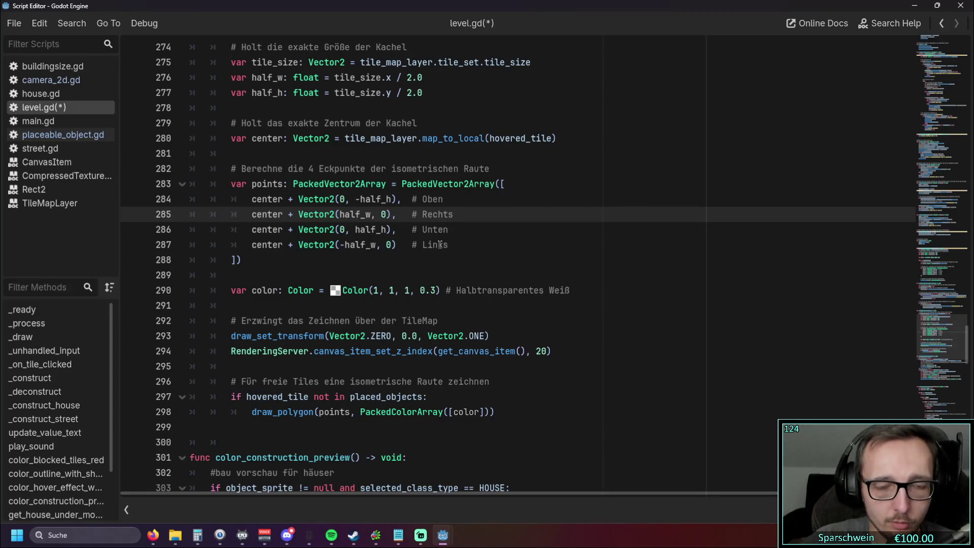
{"action": "scroll", "coordinate": [439, 246], "scroll_direction": "down", "scroll_amount": 1}
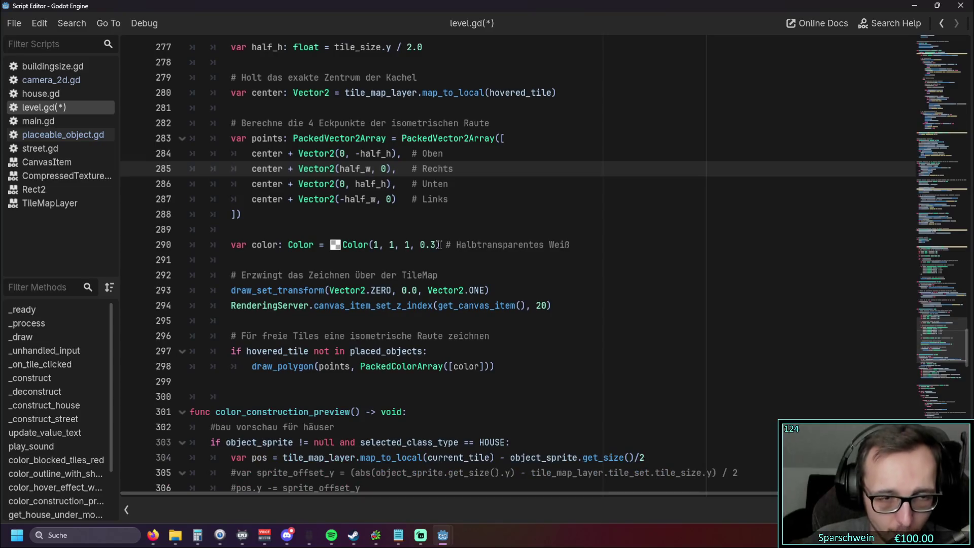
{"action": "scroll", "coordinate": [439, 246], "scroll_direction": "up", "scroll_amount": 2}
{"action": "scroll", "coordinate": [439, 247], "scroll_direction": "up", "scroll_amount": 1}
{"action": "scroll", "coordinate": [439, 247], "scroll_direction": "down", "scroll_amount": 1}
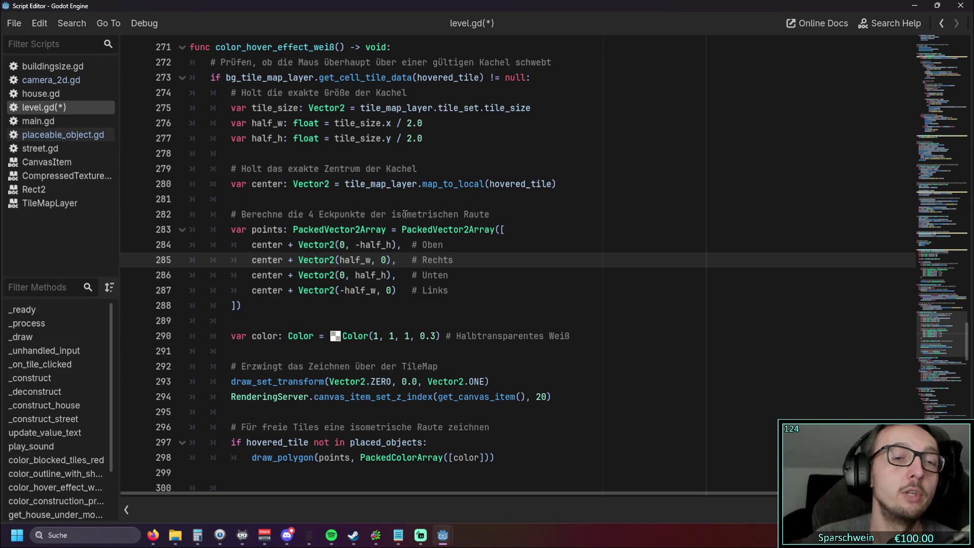
{"action": "left_click", "coordinate": [249, 305]}
{"action": "key", "text": "shift+Up"}
{"action": "key", "text": "shift+Up"}
{"action": "key", "text": "shift+Up"}
{"action": "left_click", "coordinate": [286, 311]}
Scan the rest of color_hover_effect_weiß and place the caret on line 287
{"action": "scroll", "coordinate": [297, 301], "scroll_direction": "down", "scroll_amount": 1}
{"action": "scroll", "coordinate": [305, 299], "scroll_direction": "up", "scroll_amount": 1}
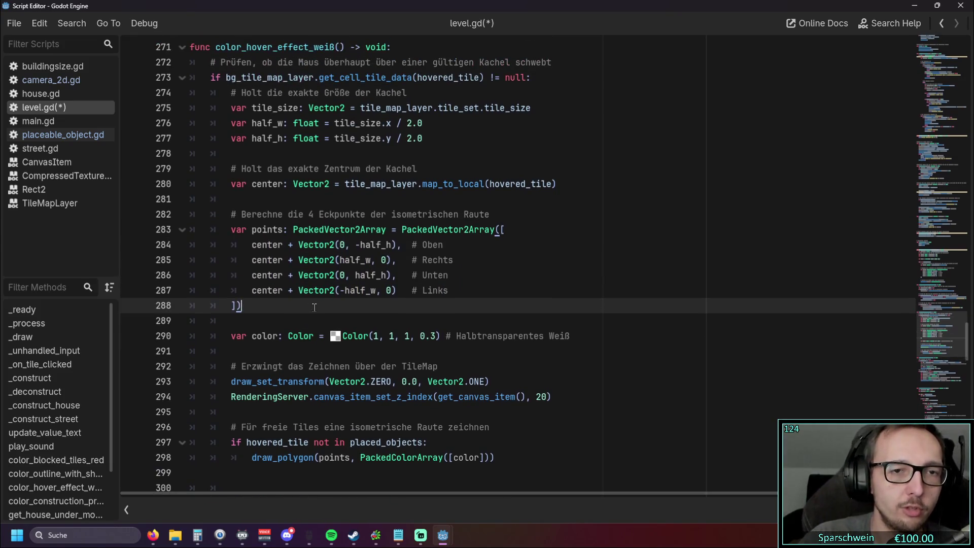
{"action": "mouse_move", "coordinate": [499, 459]}
{"action": "left_mouse_down"}
{"action": "mouse_move", "coordinate": [507, 428]}
{"action": "mouse_move", "coordinate": [298, 245]}
{"action": "left_mouse_up"}
{"action": "scroll", "coordinate": [416, 316], "scroll_direction": "up", "scroll_amount": 1}
{"action": "scroll", "coordinate": [416, 315], "scroll_direction": "down", "scroll_amount": 1}
{"action": "left_click", "coordinate": [355, 290]}
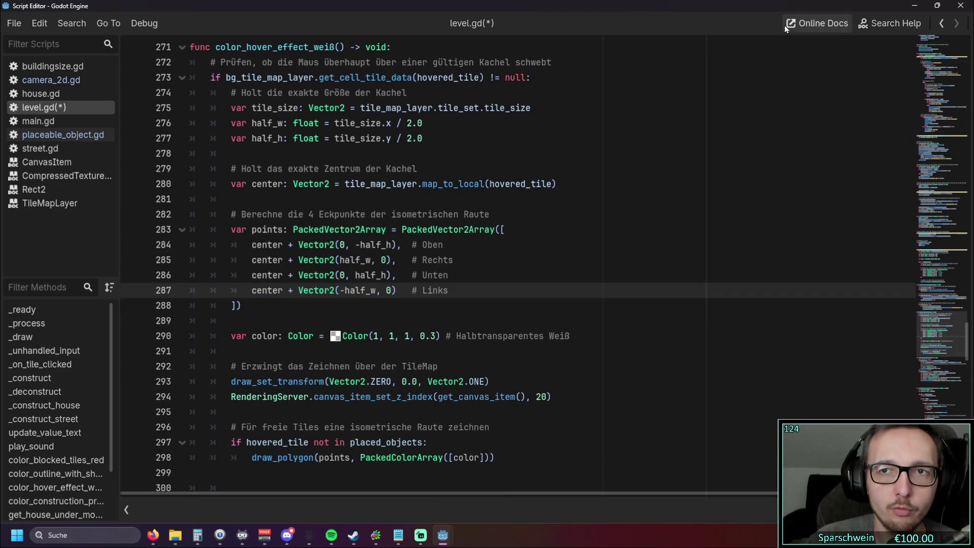
Run the project, build a row of four red houses, exit build mode, then stop the game
{"action": "left_click", "coordinate": [960, 6]}
{"action": "left_click", "coordinate": [774, 28]}
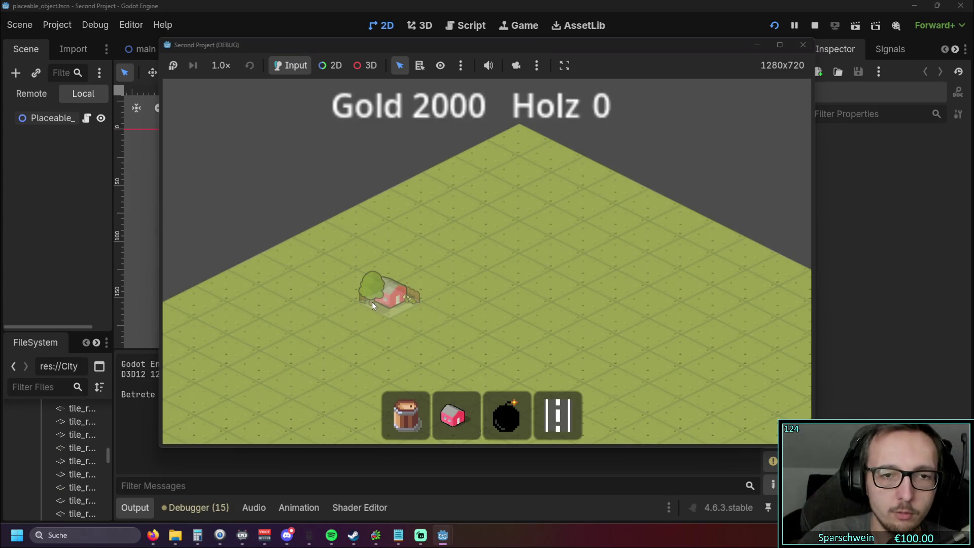
{"action": "left_click_drag", "start_coordinate": [388, 293], "coordinate": [484, 253]}
{"action": "right_click", "coordinate": [439, 318]}
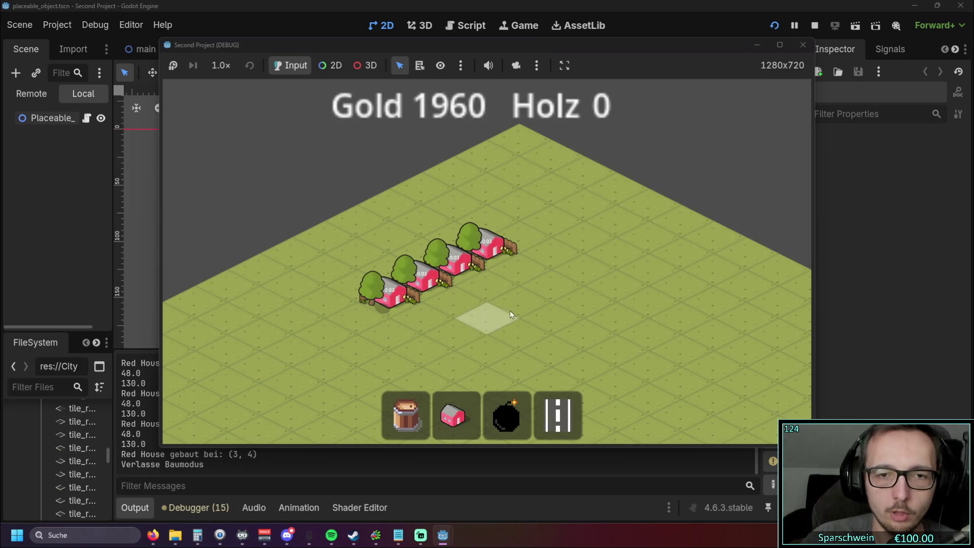
{"action": "left_click", "coordinate": [458, 411]}
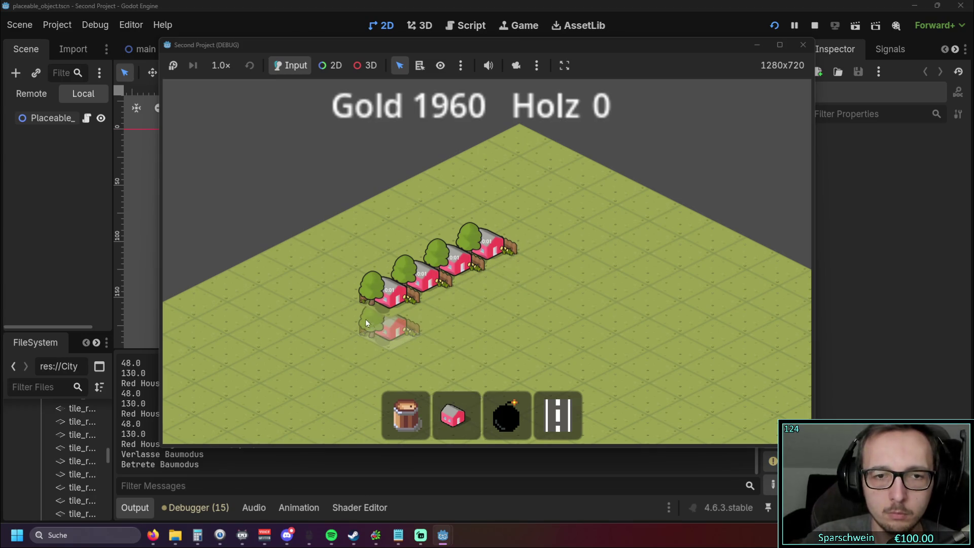
{"action": "right_click", "coordinate": [508, 304]}
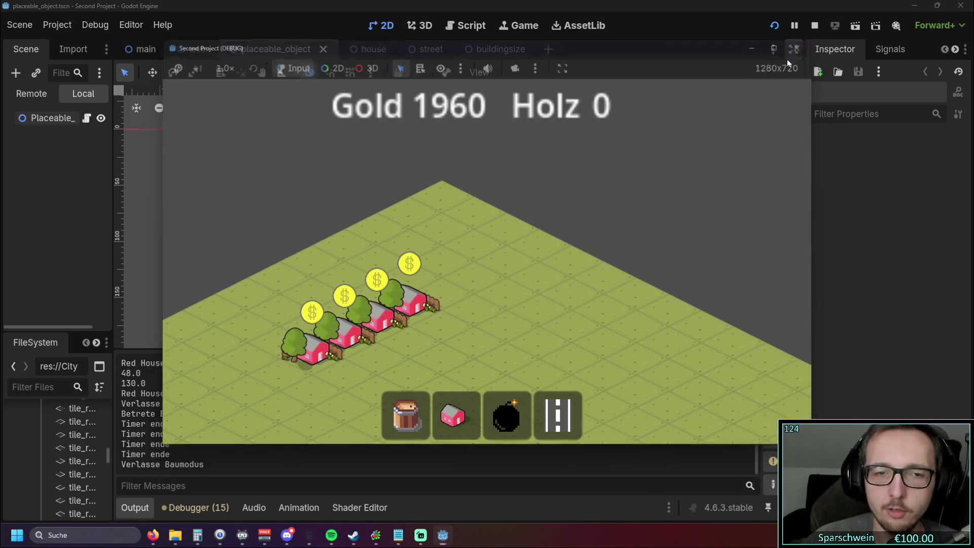
{"action": "left_click", "coordinate": [803, 45]}
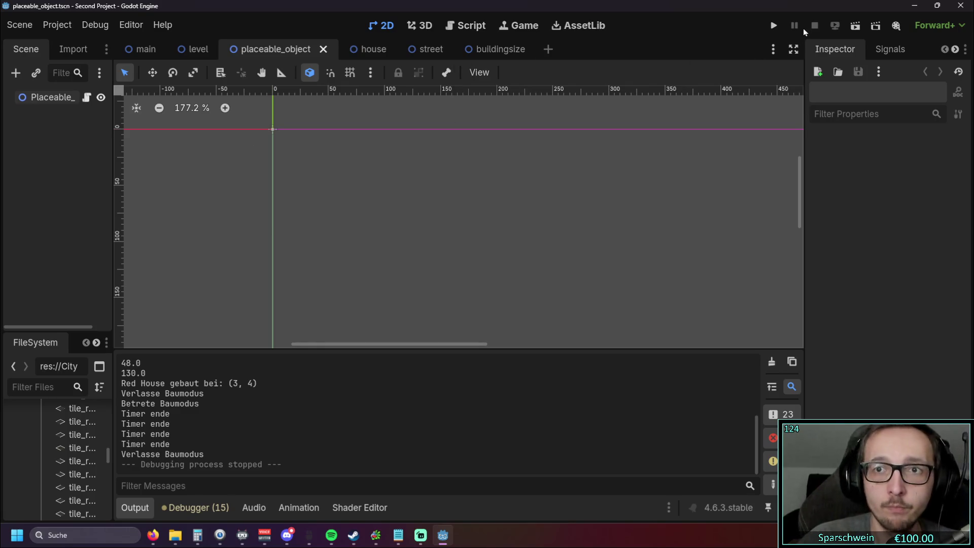
Switch to the level scene's level.gd code and hide the side docks with distraction-free mode
{"action": "left_click", "coordinate": [187, 50]}
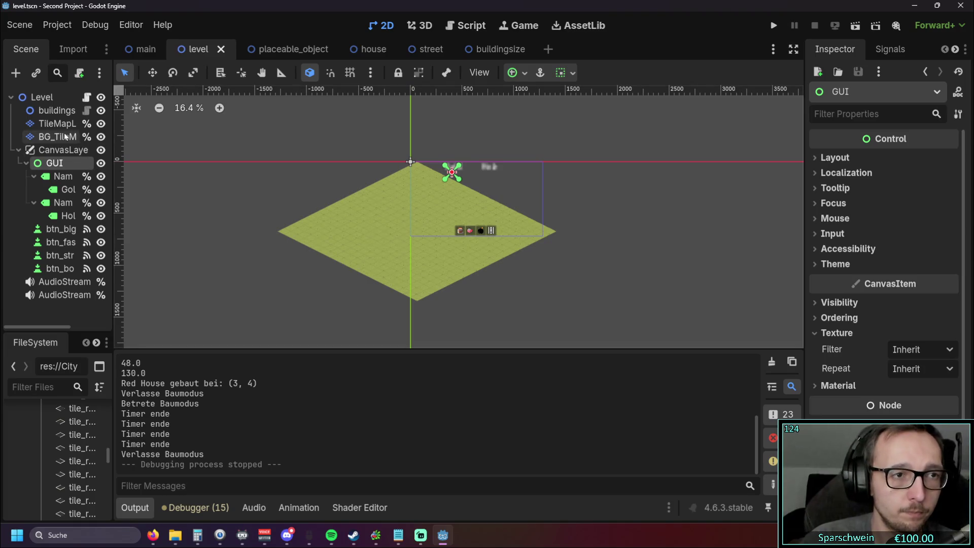
{"action": "left_click", "coordinate": [462, 25]}
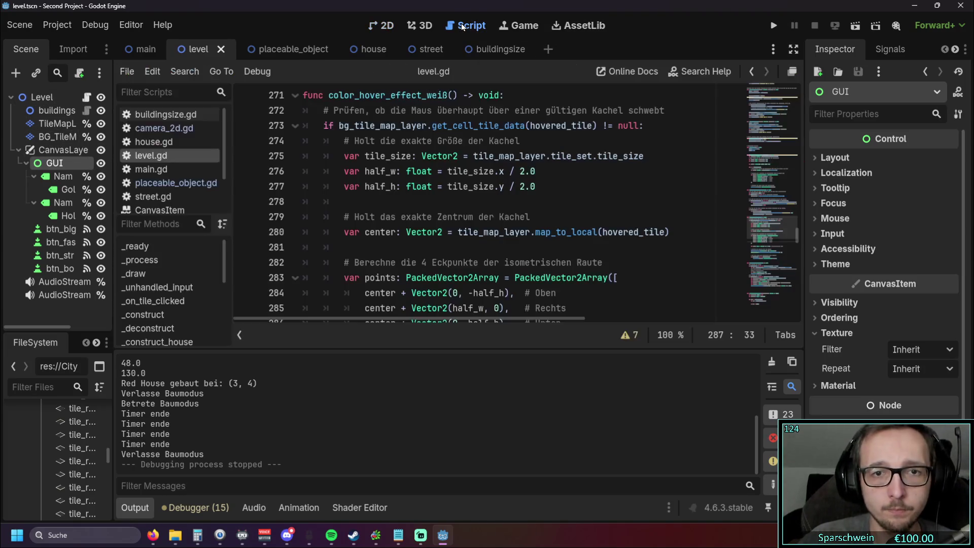
{"action": "scroll", "coordinate": [475, 166], "scroll_direction": "down", "scroll_amount": 4}
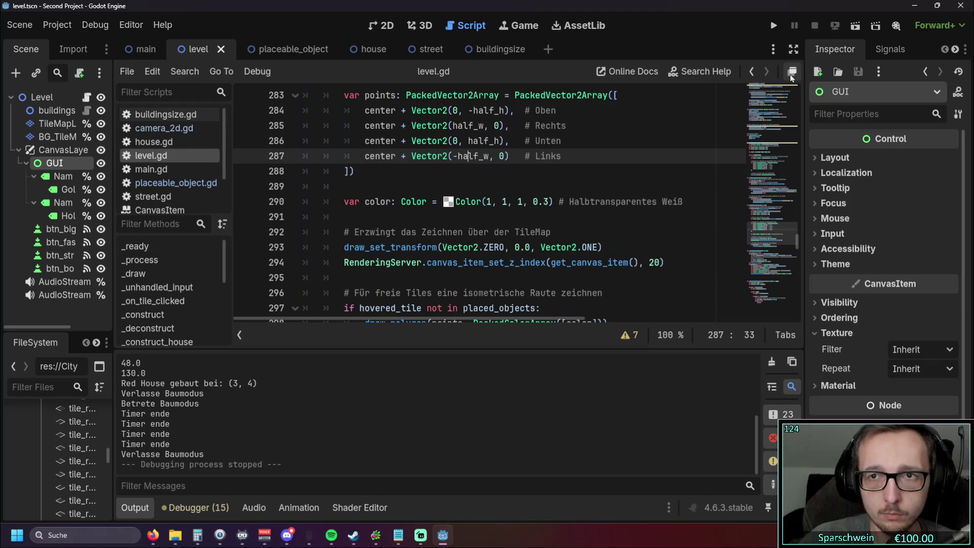
{"action": "left_click", "coordinate": [791, 51]}
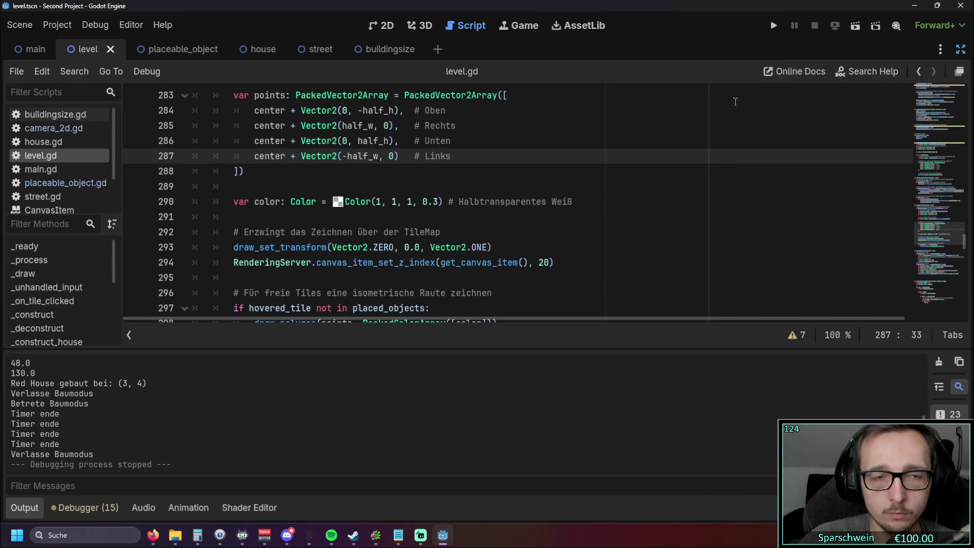
Collapse the Output panel and review the color_construction_preview code
{"action": "scroll", "coordinate": [432, 188], "scroll_direction": "down", "scroll_amount": 4}
{"action": "scroll", "coordinate": [432, 187], "scroll_direction": "down", "scroll_amount": 1}
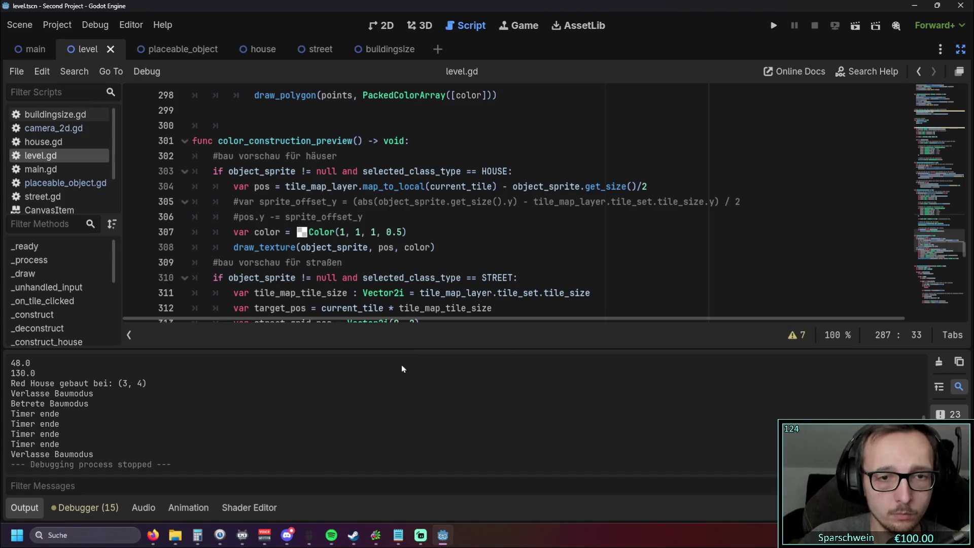
{"action": "left_click", "coordinate": [25, 510]}
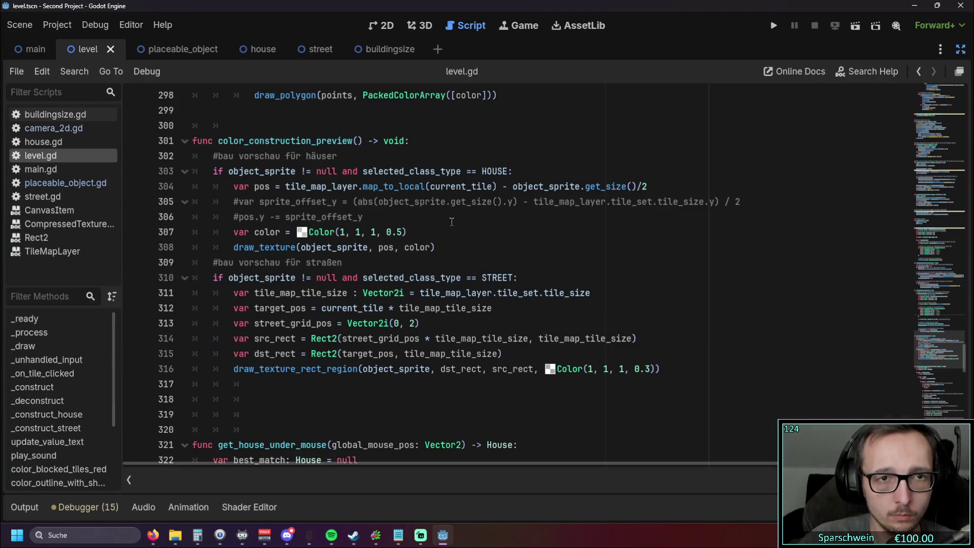
{"action": "scroll", "coordinate": [446, 222], "scroll_direction": "up", "scroll_amount": 1}
{"action": "scroll", "coordinate": [548, 221], "scroll_direction": "down", "scroll_amount": 2}
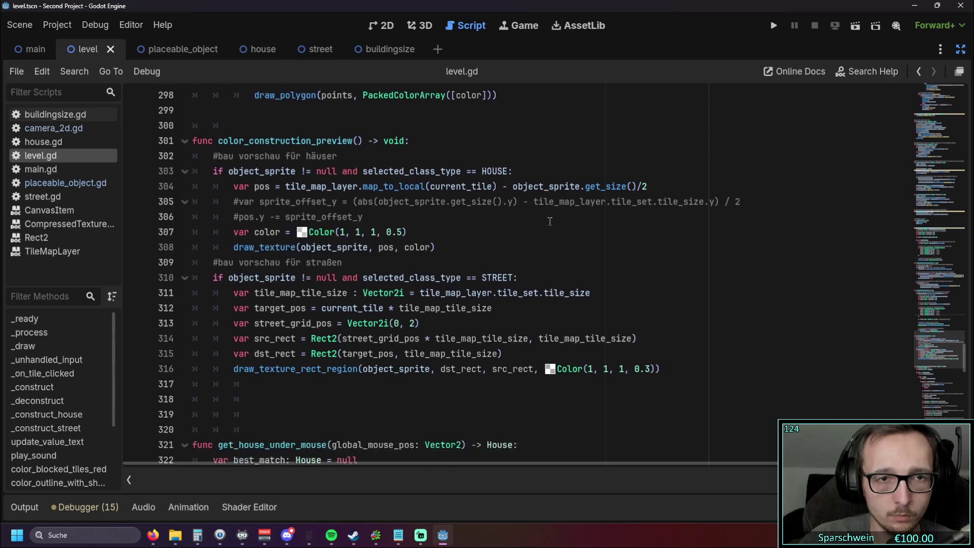
{"action": "scroll", "coordinate": [548, 222], "scroll_direction": "up", "scroll_amount": 1}
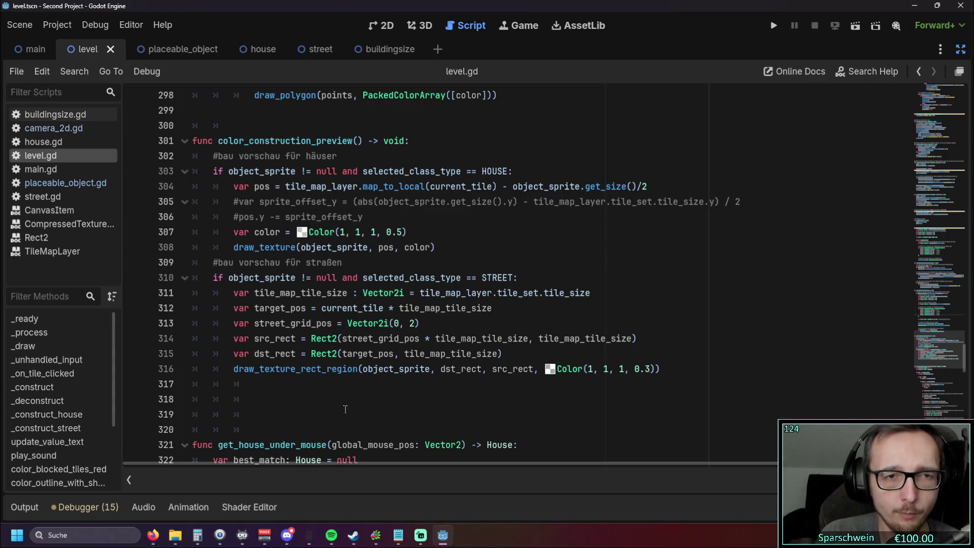
{"action": "mouse_move", "coordinate": [344, 408]}
{"action": "left_mouse_down"}
{"action": "mouse_move", "coordinate": [231, 369]}
{"action": "mouse_move", "coordinate": [192, 125]}
{"action": "left_mouse_up"}
{"action": "left_click", "coordinate": [360, 353]}
Inspect the commented-out offset lines 305–306 and get_house_under_mouse, ending on empty line 320
{"action": "scroll", "coordinate": [386, 308], "scroll_direction": "down", "scroll_amount": 1}
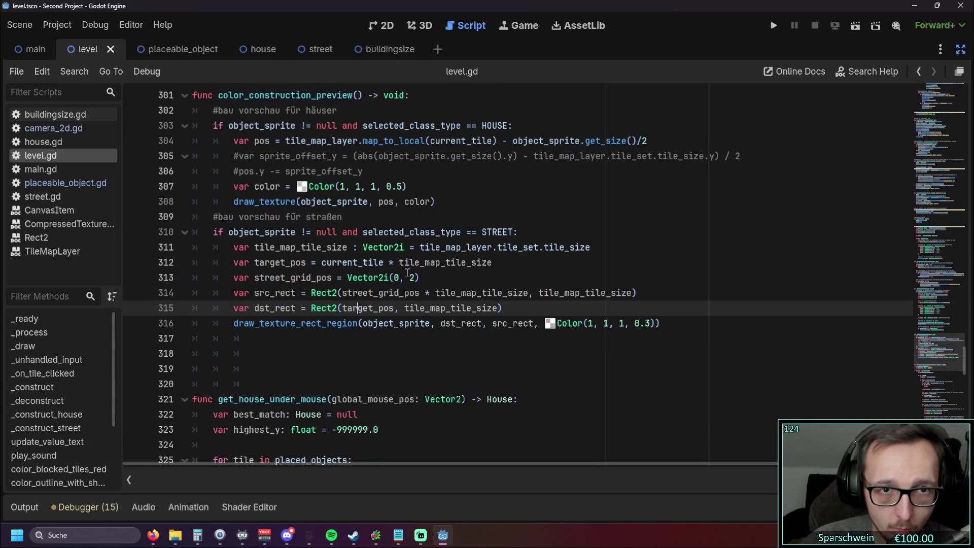
{"action": "left_click_drag", "start_coordinate": [365, 173], "coordinate": [193, 156]}
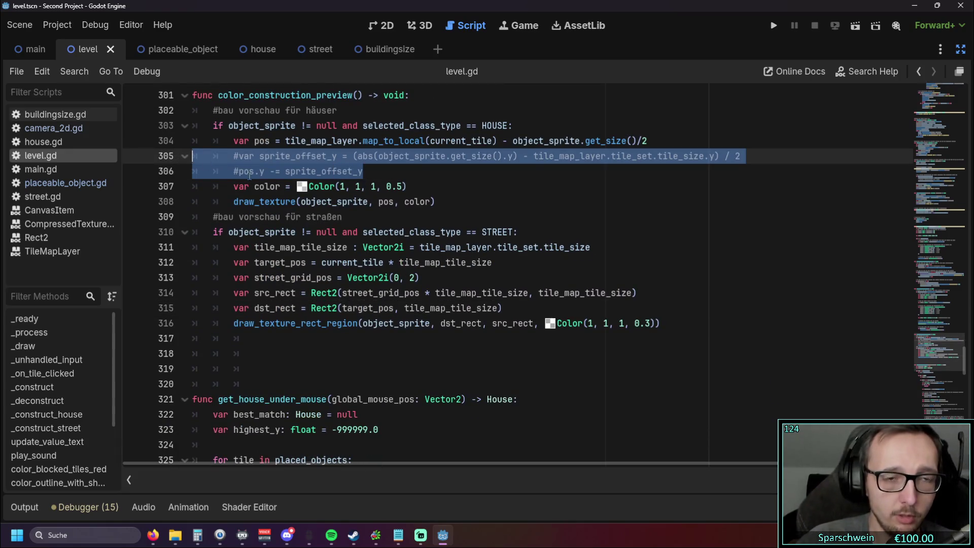
{"action": "left_click", "coordinate": [400, 203]}
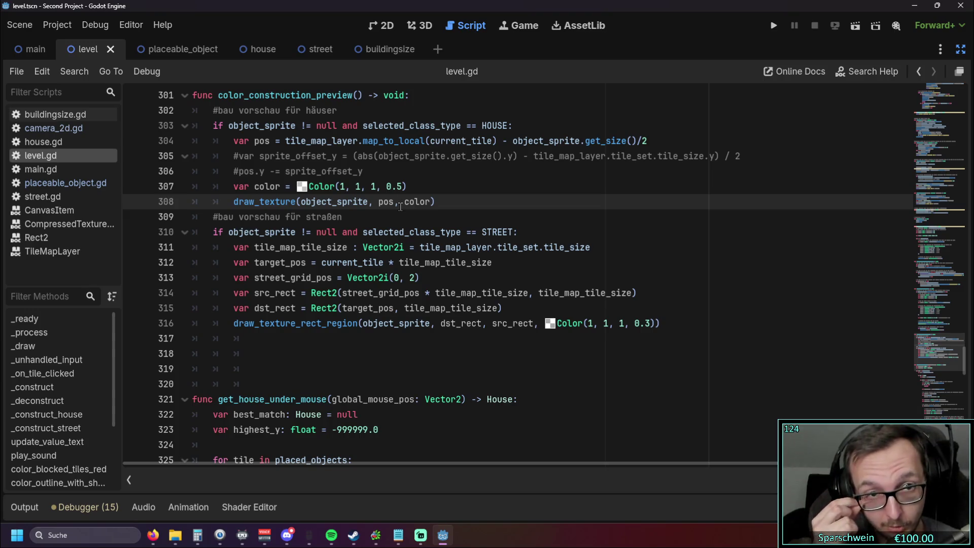
{"action": "scroll", "coordinate": [406, 207], "scroll_direction": "down", "scroll_amount": 5}
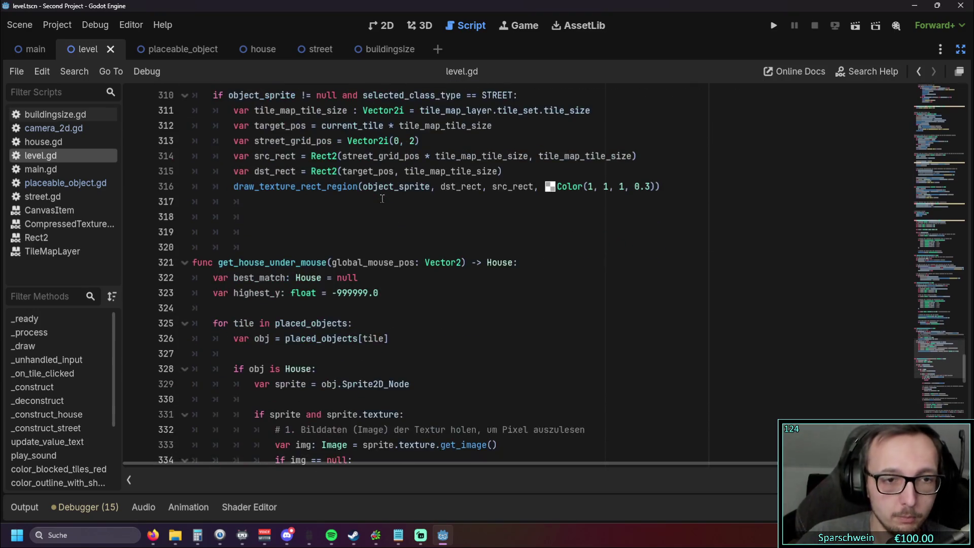
{"action": "scroll", "coordinate": [420, 214], "scroll_direction": "down", "scroll_amount": 3}
{"action": "scroll", "coordinate": [418, 216], "scroll_direction": "up", "scroll_amount": 2}
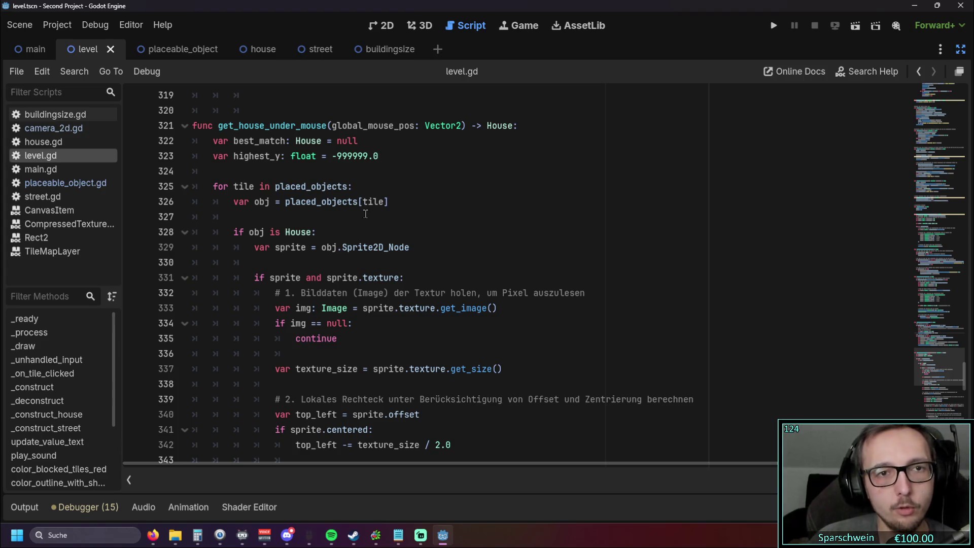
{"action": "scroll", "coordinate": [370, 228], "scroll_direction": "down", "scroll_amount": 2}
{"action": "scroll", "coordinate": [371, 229], "scroll_direction": "down", "scroll_amount": 9}
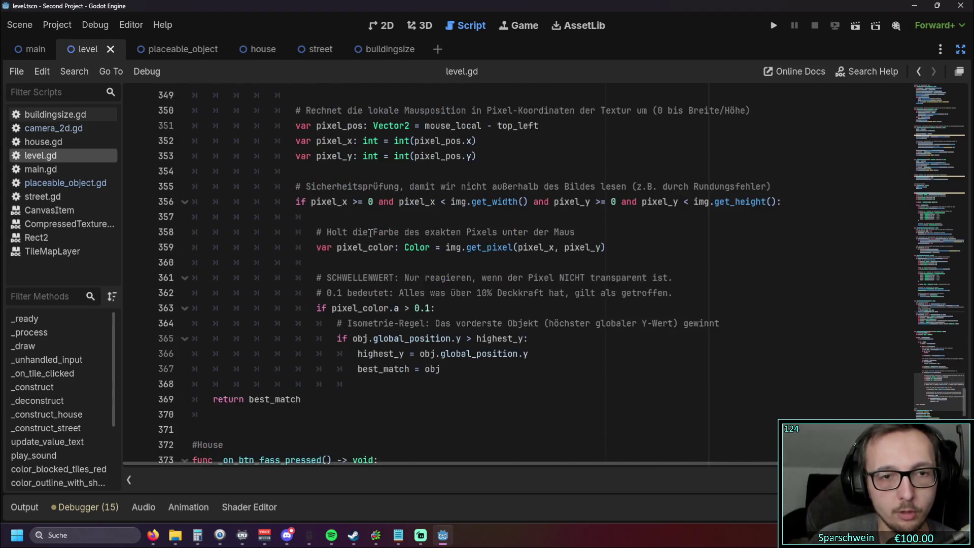
{"action": "scroll", "coordinate": [361, 243], "scroll_direction": "up", "scroll_amount": 9}
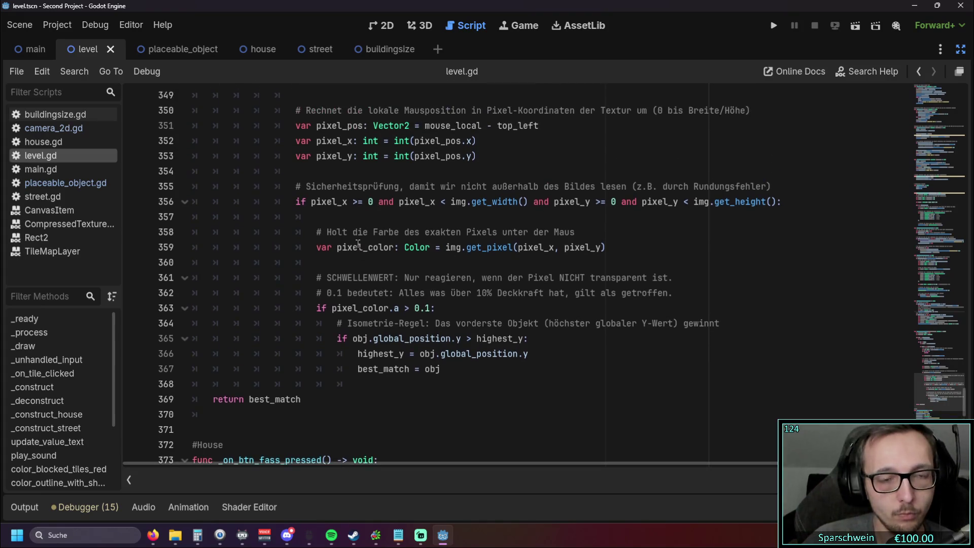
{"action": "scroll", "coordinate": [359, 248], "scroll_direction": "up", "scroll_amount": 3}
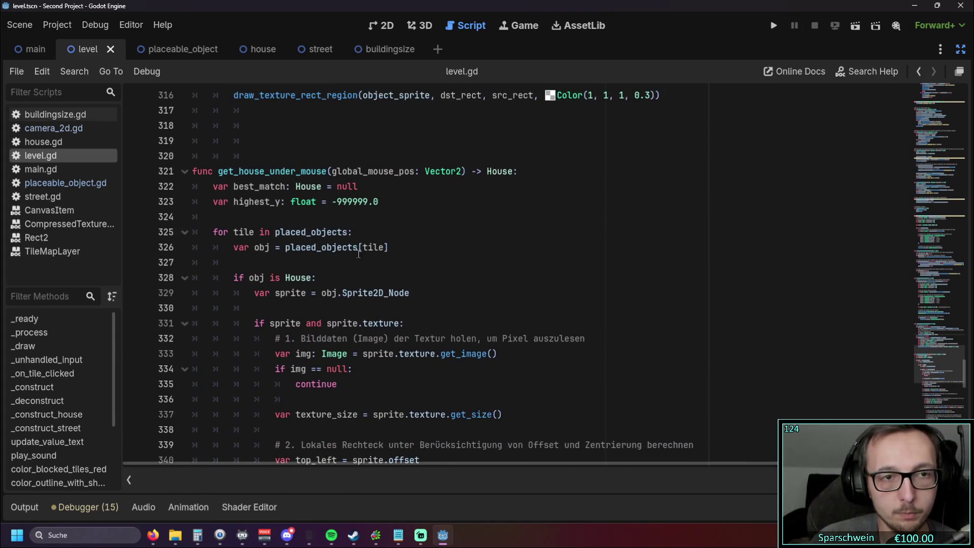
{"action": "left_click", "coordinate": [264, 156]}
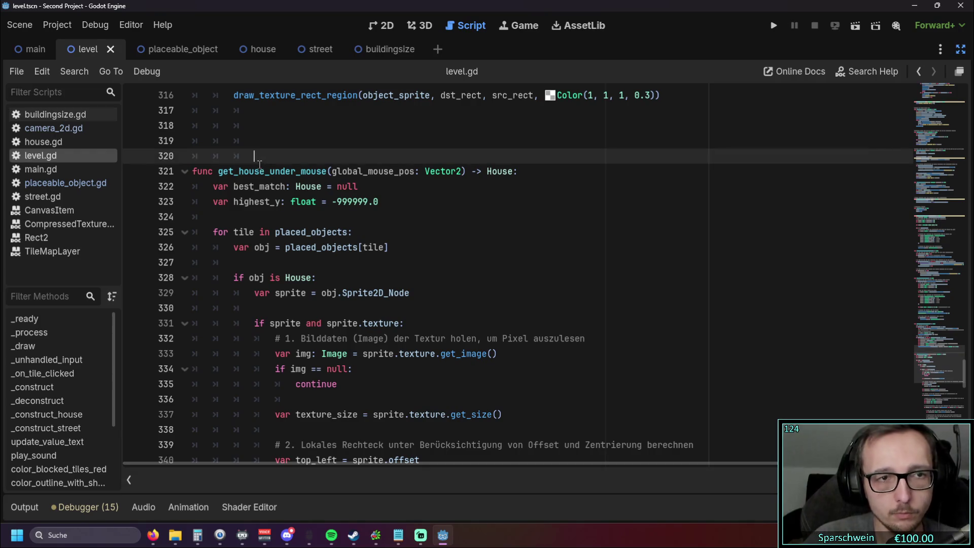
Write the comment '#die maus orüft ob unter ihr ein gebäude' on unindented line 320
{"action": "key", "text": "BackSpace"}
{"action": "key", "text": "Return"}
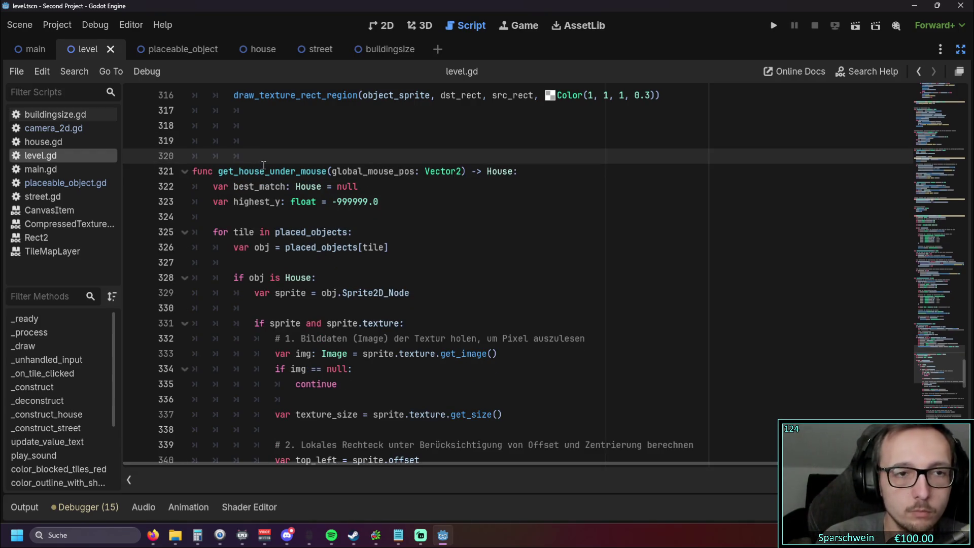
{"action": "key", "text": "BackSpace"}
{"action": "key", "text": "BackSpace"}
{"action": "key", "text": "BackSpace"}
{"action": "type", "text": "#"}
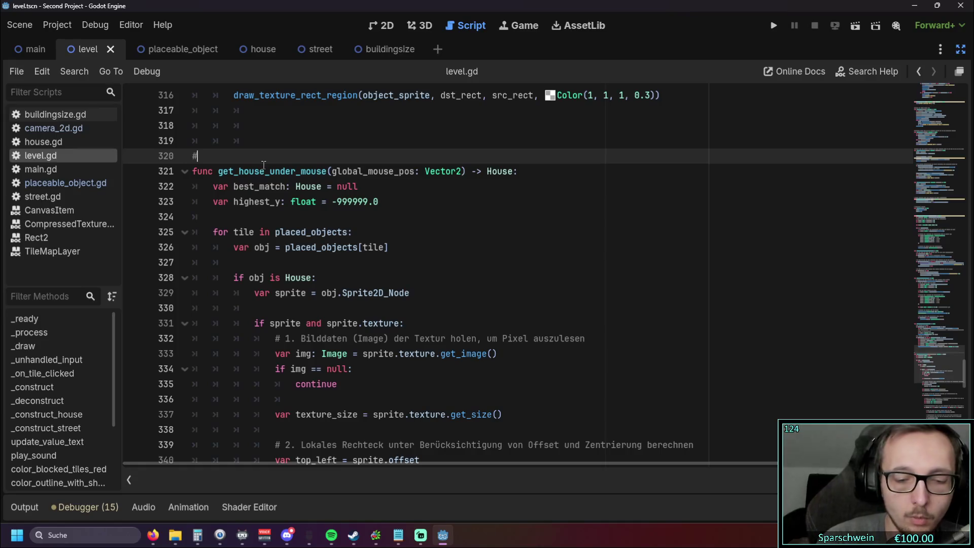
{"action": "type", "text": "die maus "}
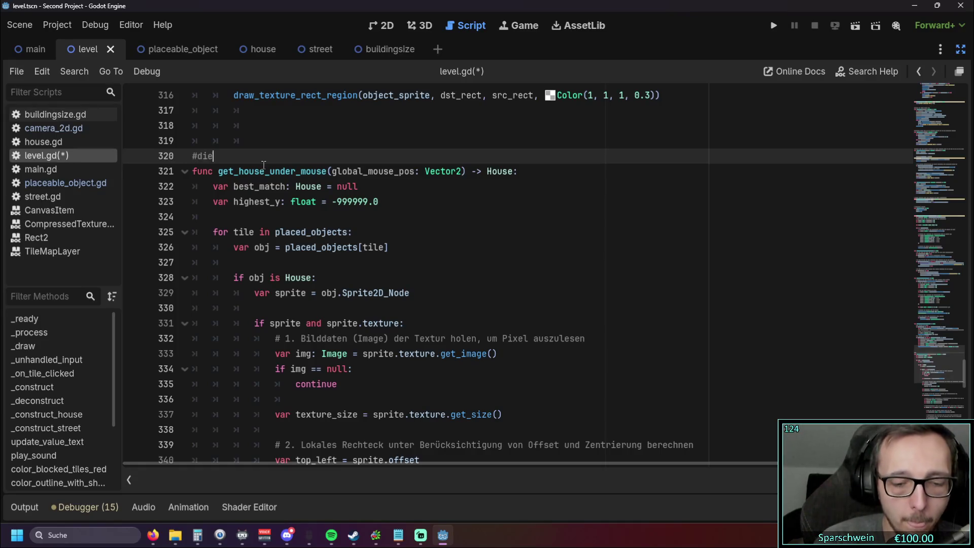
{"action": "type", "text": "orüft ob "}
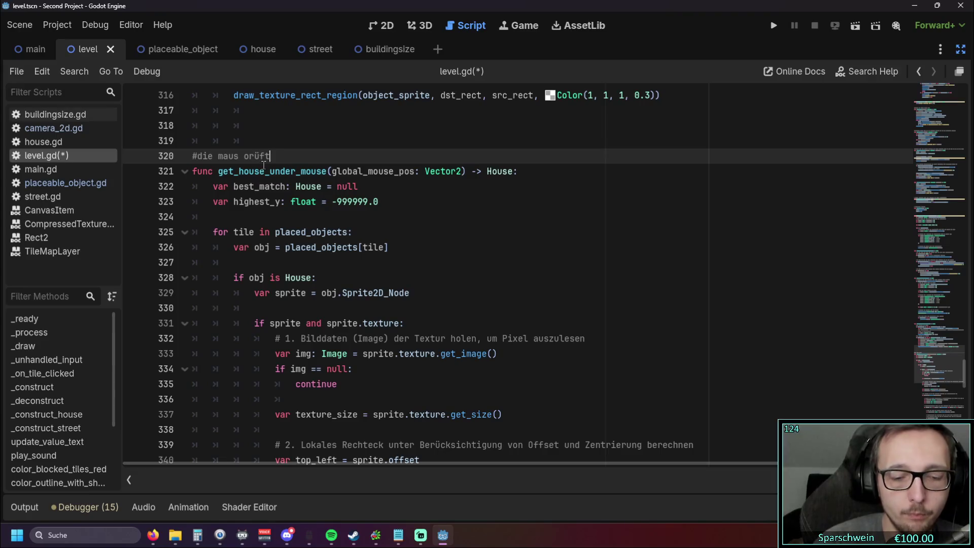
{"action": "type", "text": "unter "}
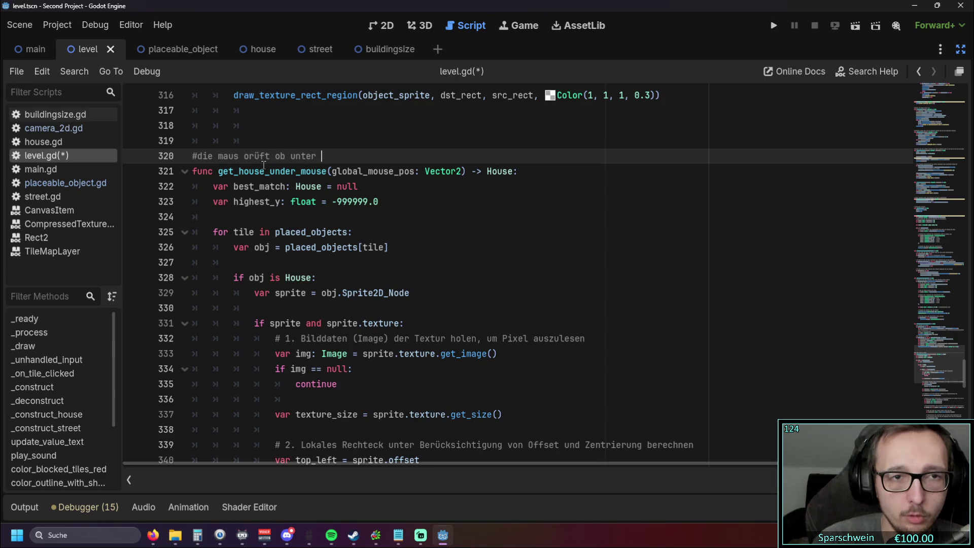
{"action": "type", "text": "ihr "}
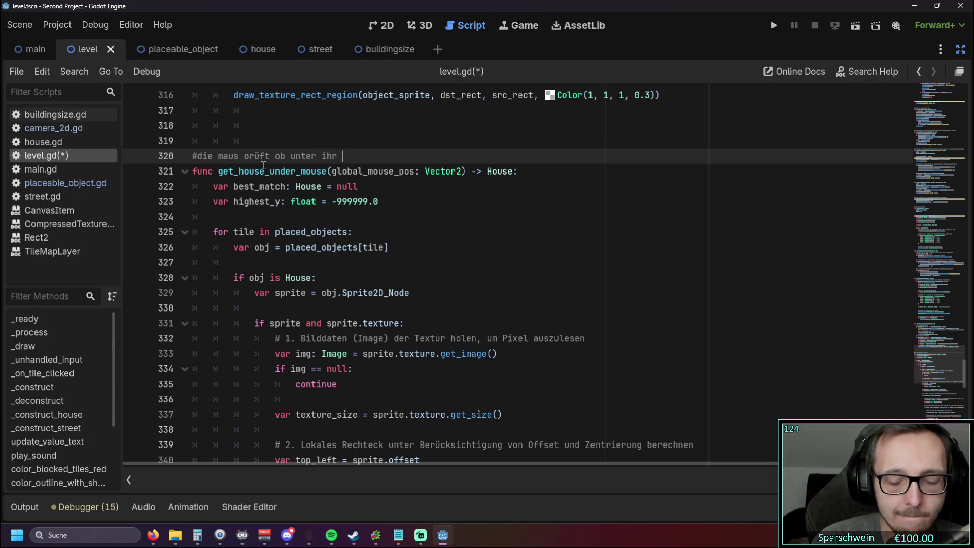
{"action": "type", "text": "a"}
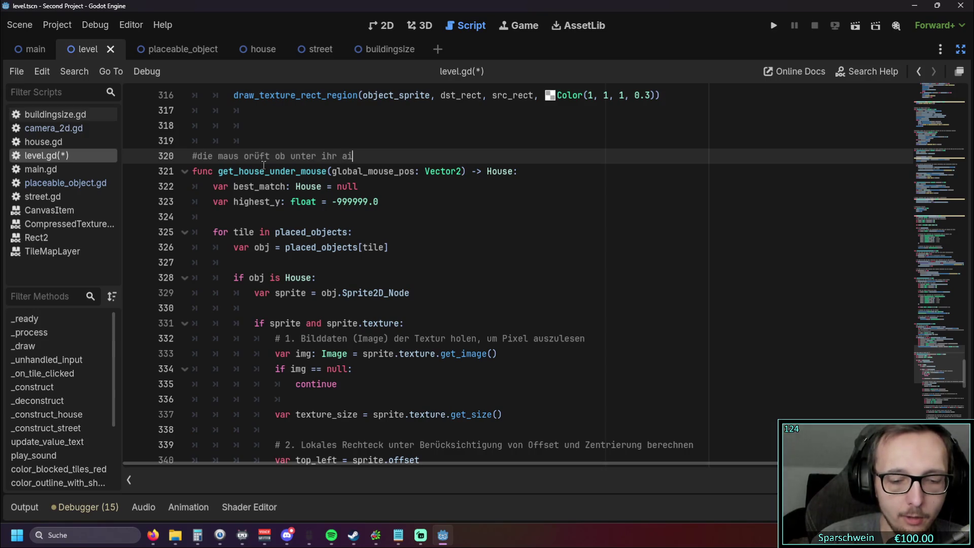
{"action": "key", "text": "BackSpace"}
{"action": "type", "text": "ein gebä"}
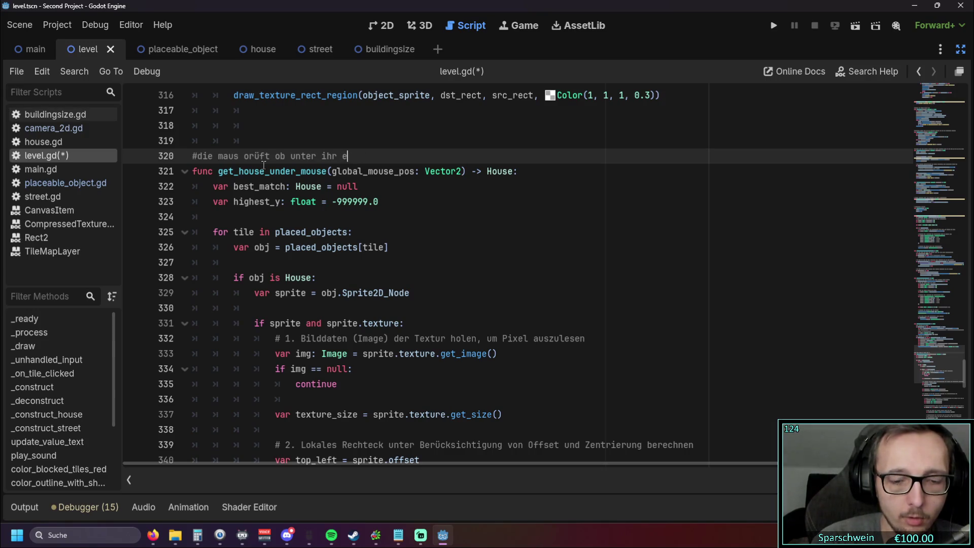
{"action": "type", "text": "ude"}
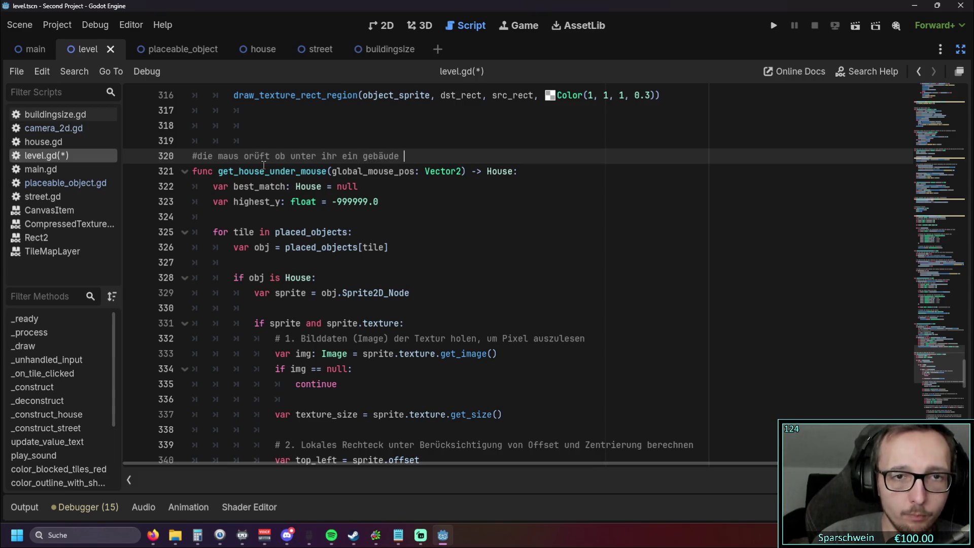